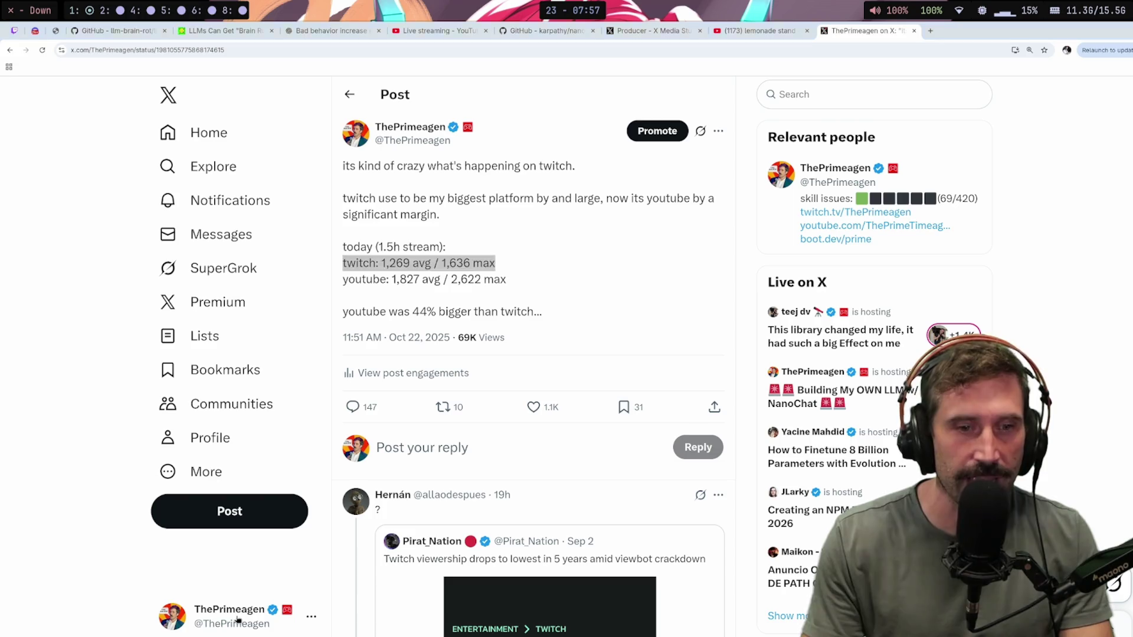
Open the Message List page and its OBS overlay page at localhost:42069 in two new tabs.
key("ctrl+t")
type("localhost:4206")
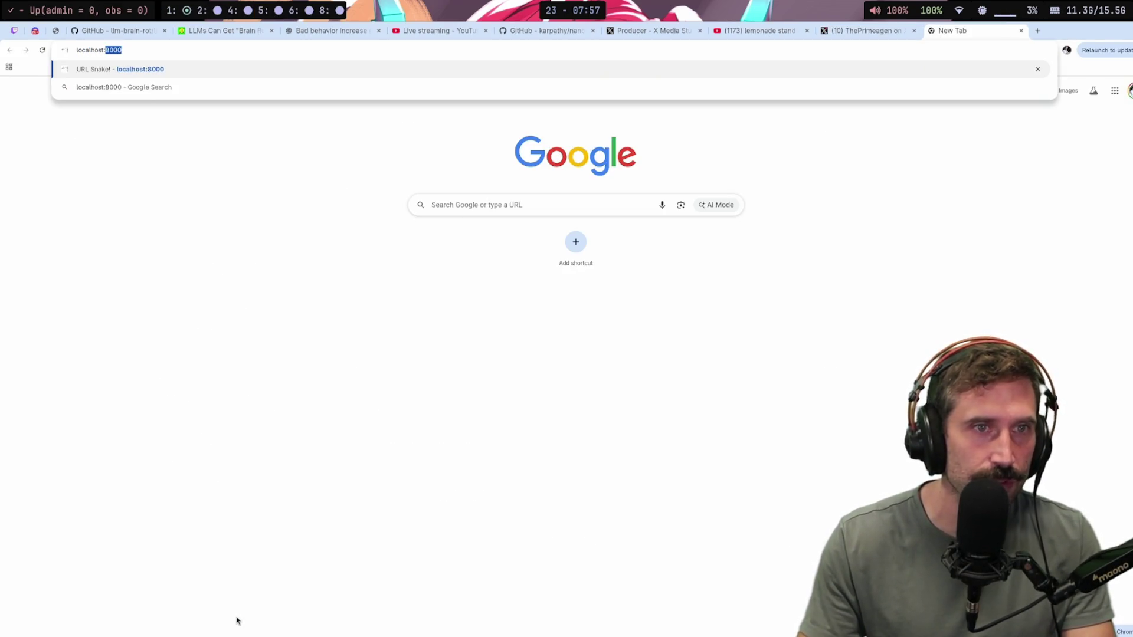
type("9/?key=foofoo")
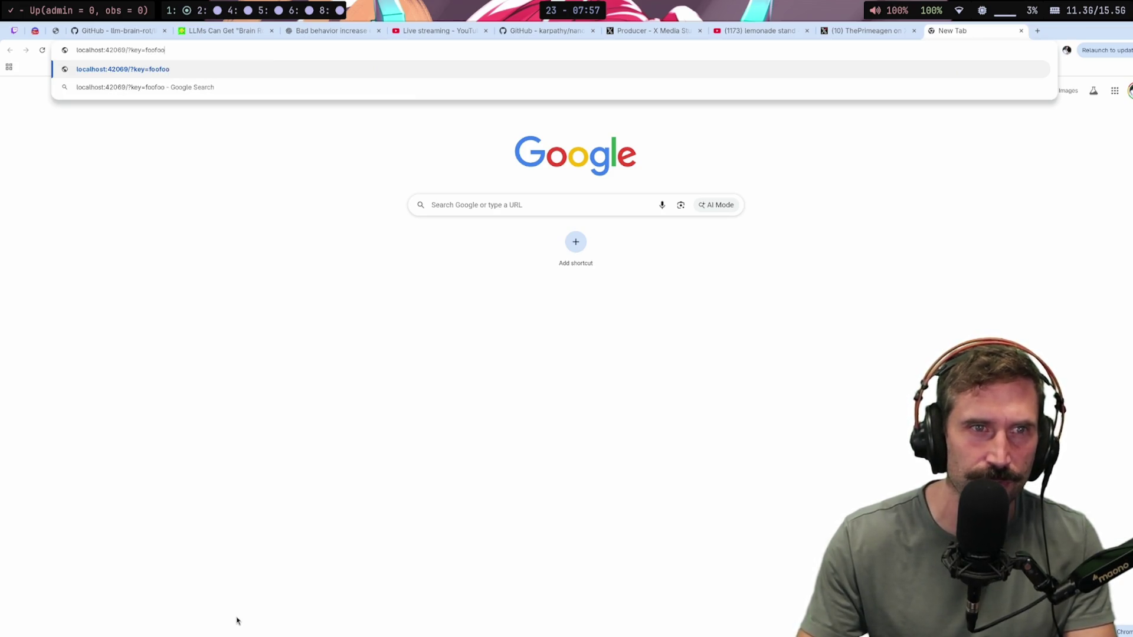
key("Return")
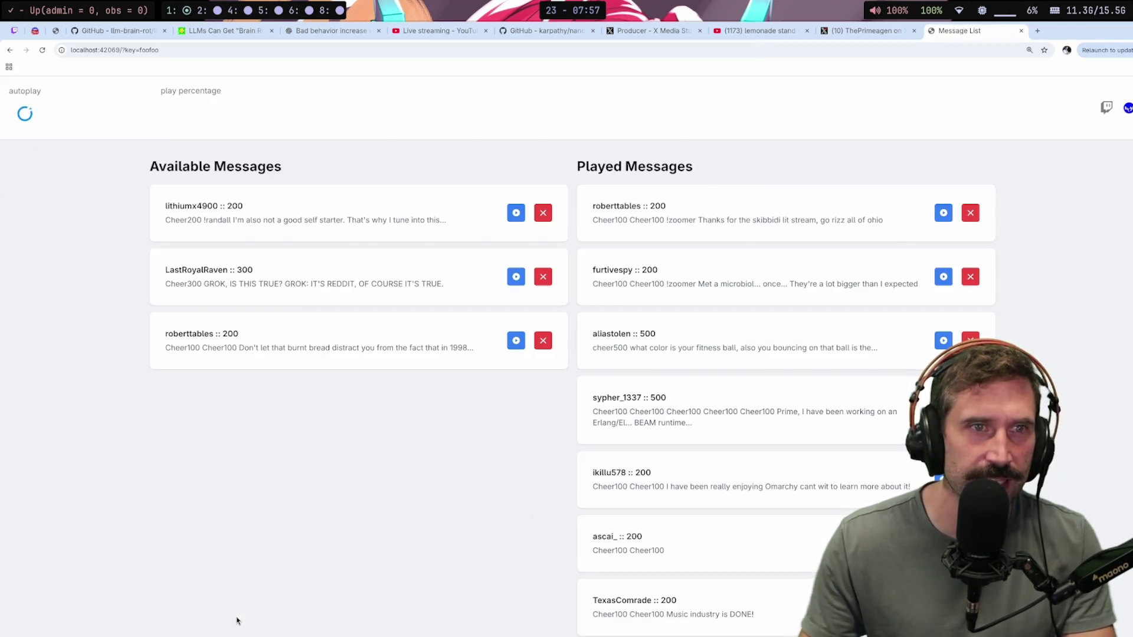
key("ctrl+t")
type("localhost:4")
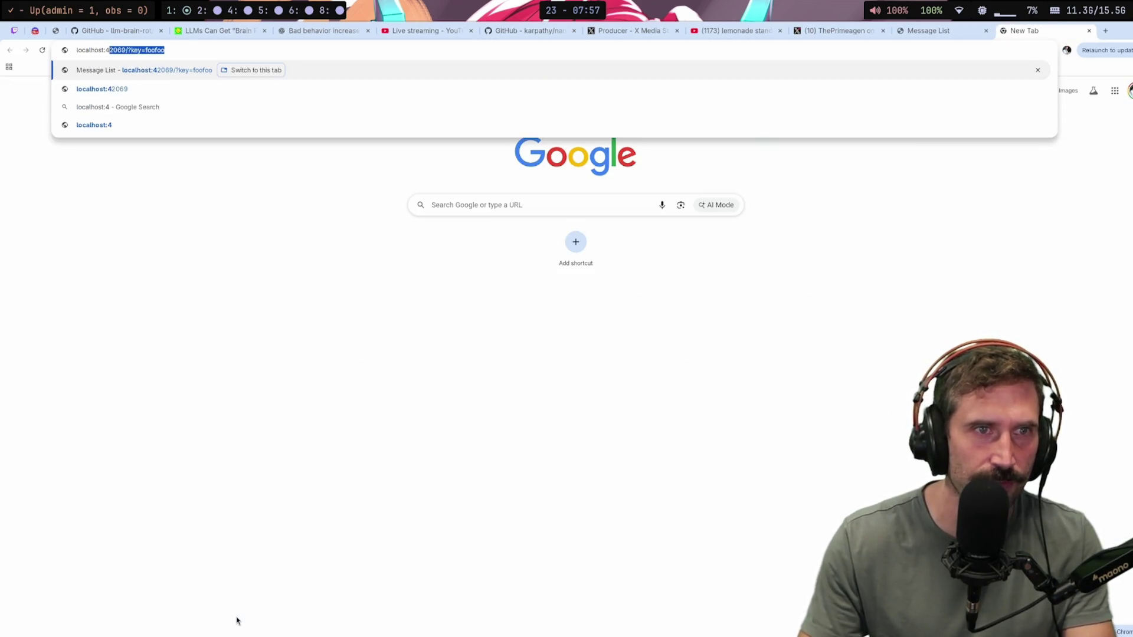
type("69/?key=obs.html?key=foofoo")
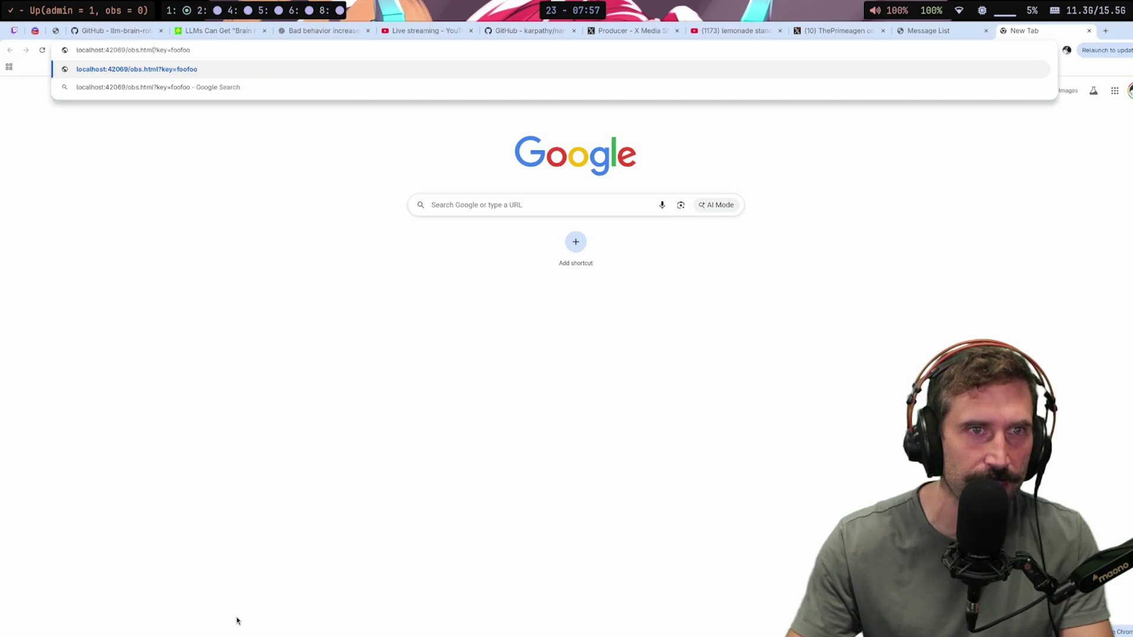
key("Return")
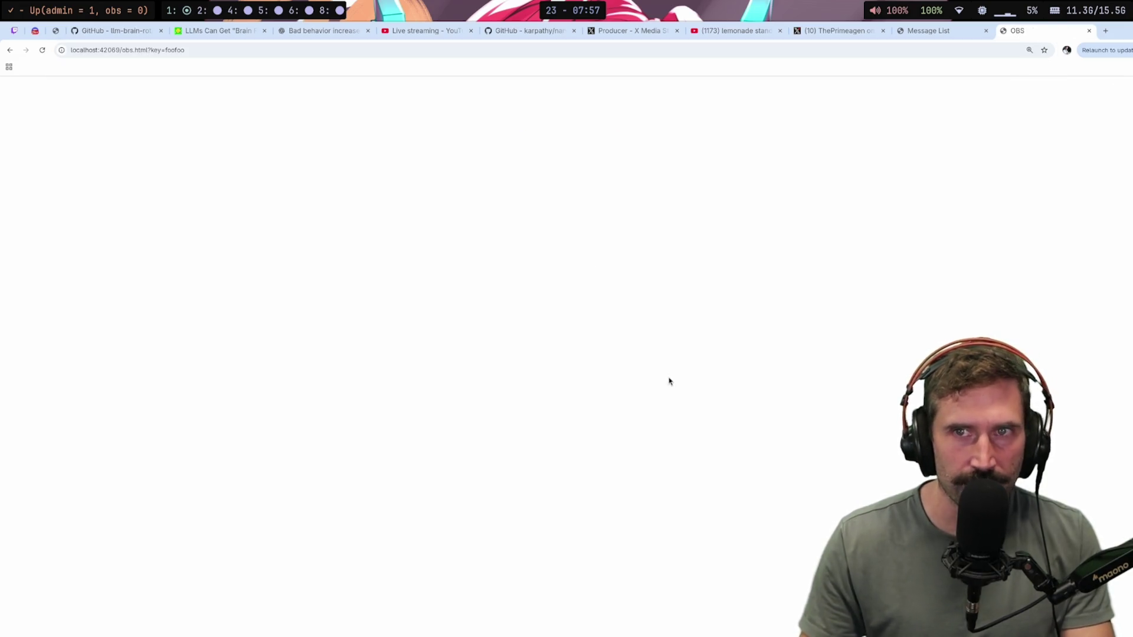
Alternate between the Message List and OBS tabs until the Cheer200 message plays, then show the live chats.
left_click(938, 35)
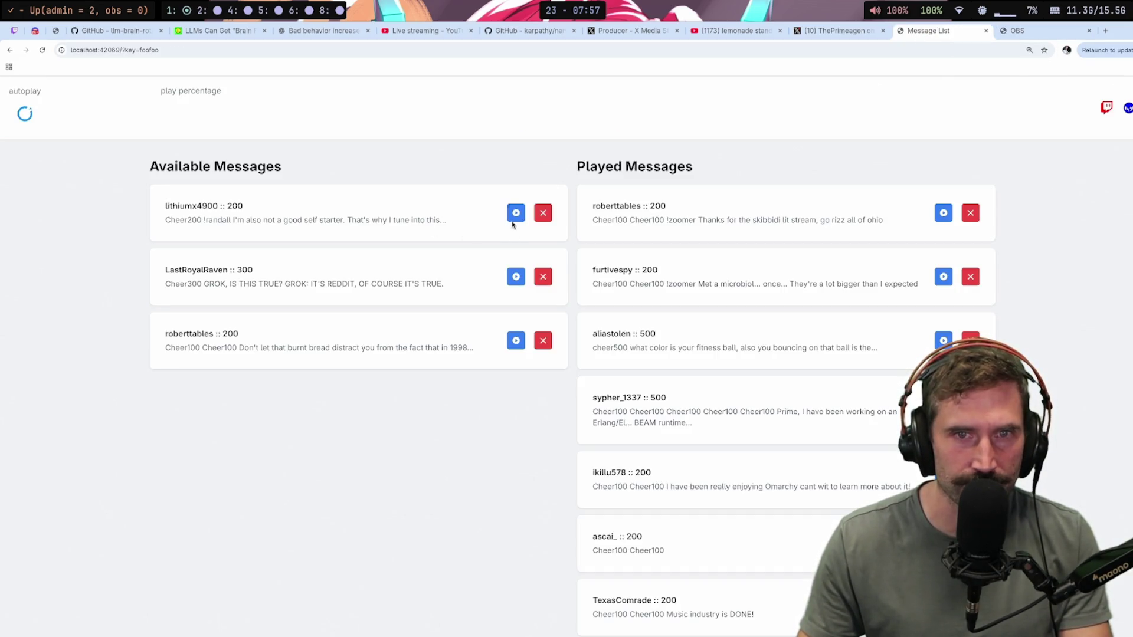
left_click(1011, 32)
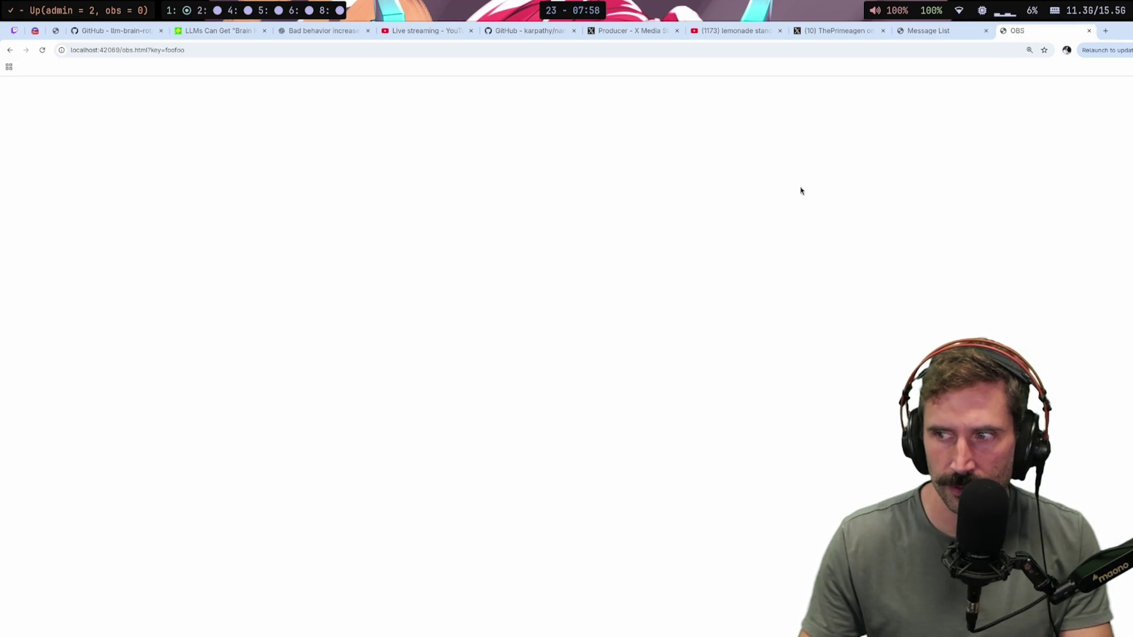
left_click(947, 35)
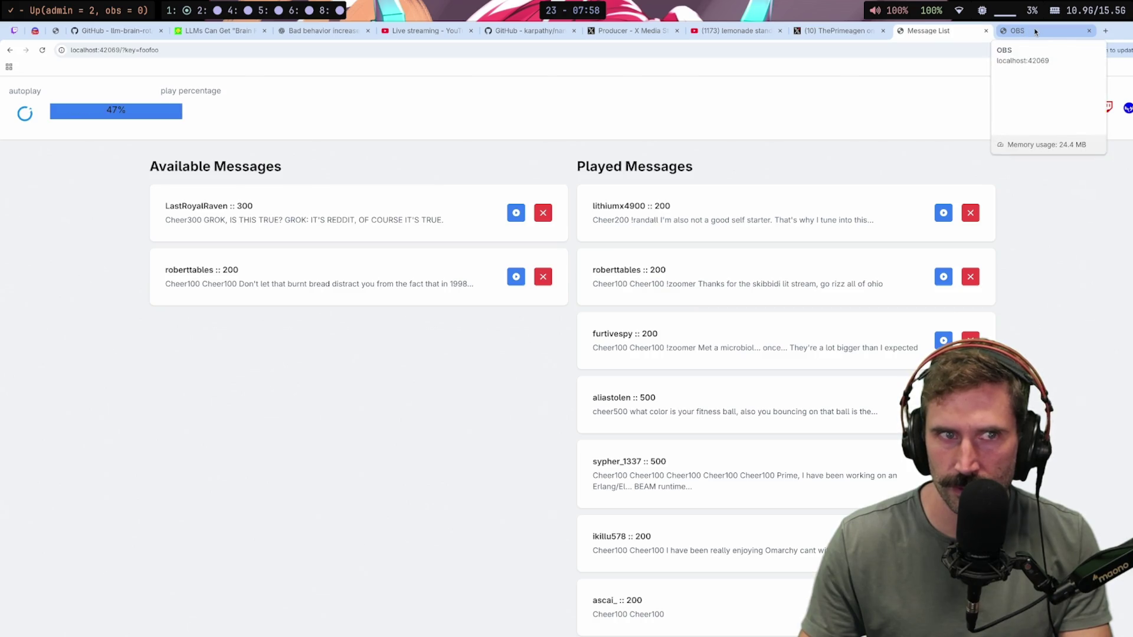
left_click(1034, 32)
left_click(948, 33)
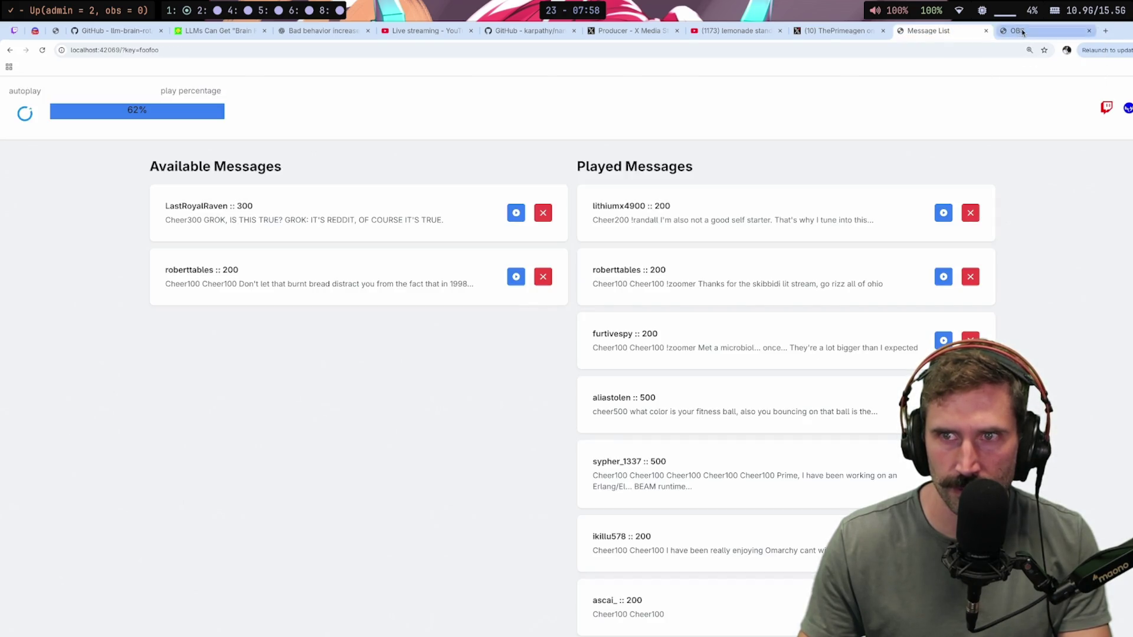
left_click(1022, 33)
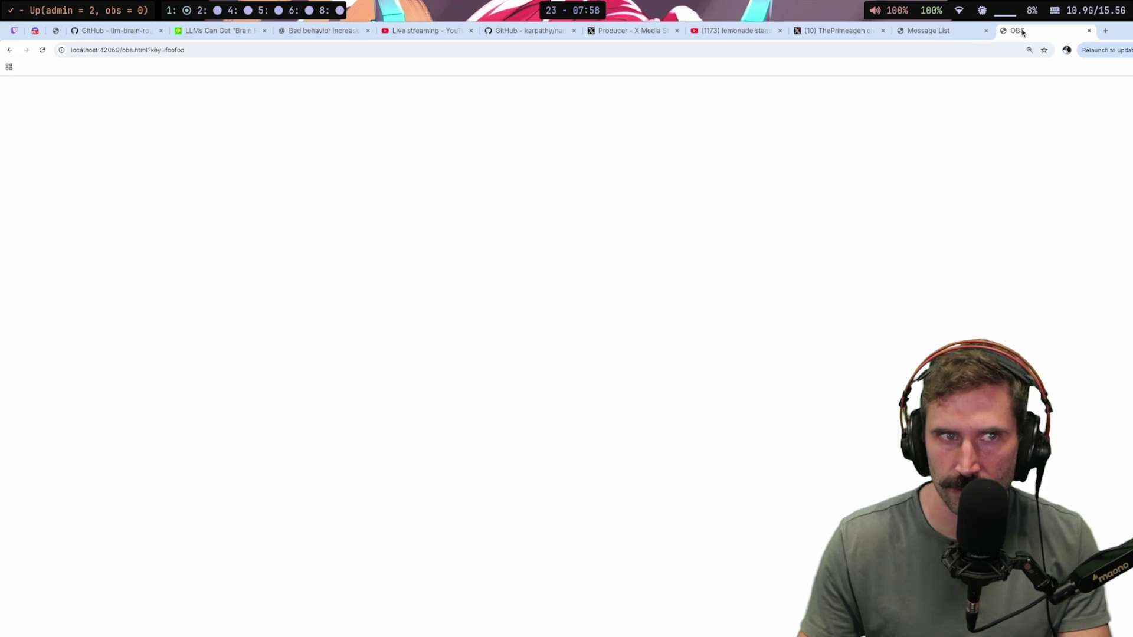
left_click(934, 37)
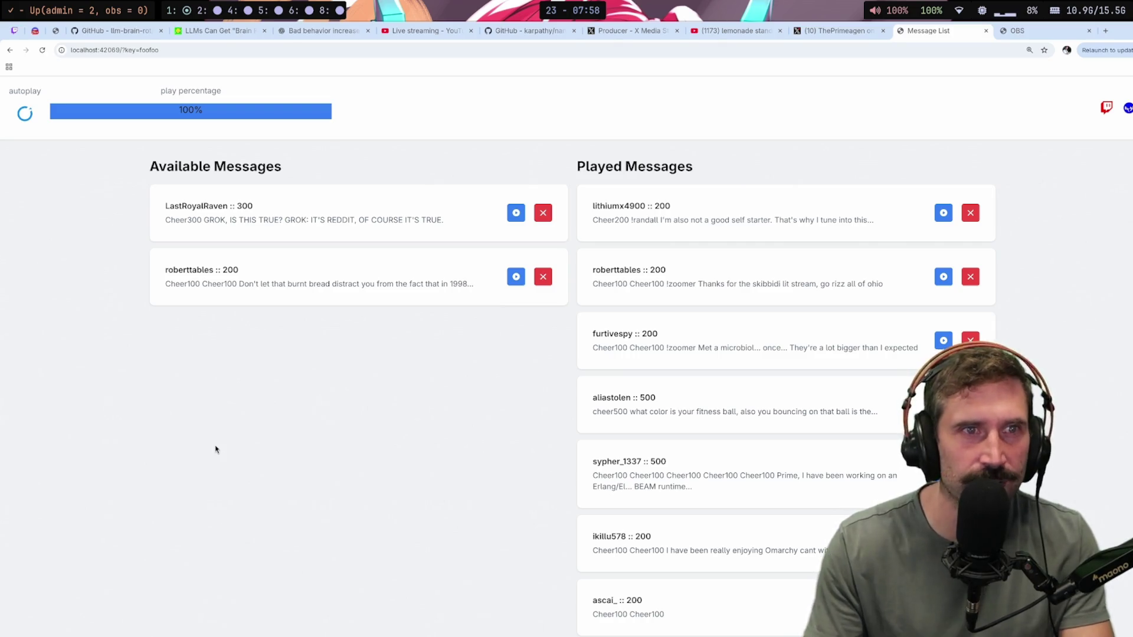
key("super+2")
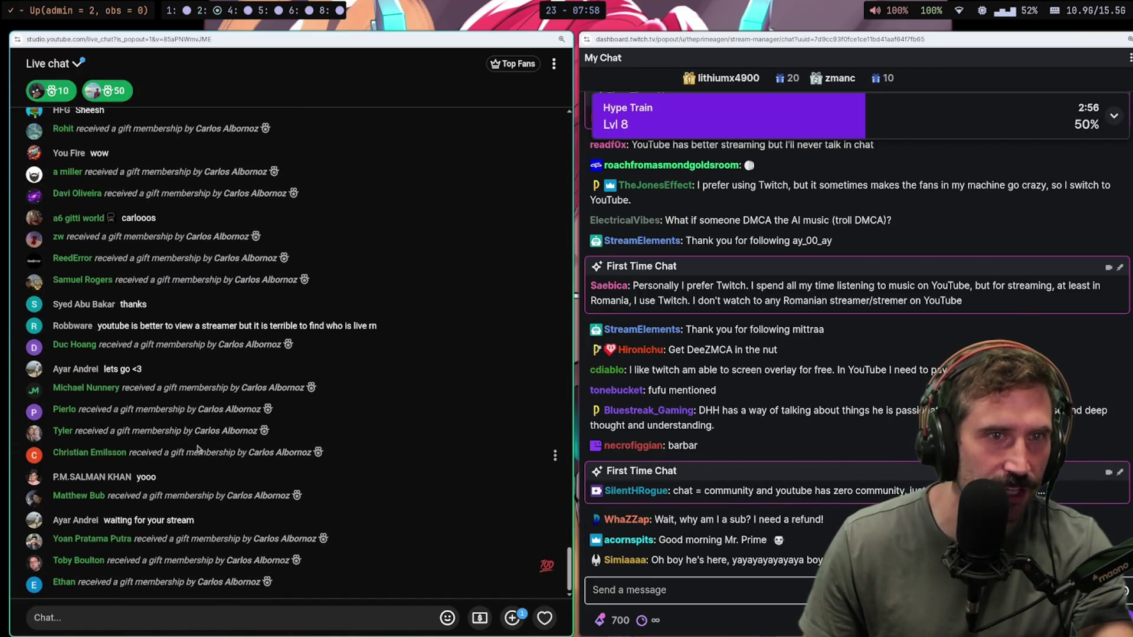
Open the 50 gift memberships announcement in YouTube live chat and select its text.
left_click(121, 94)
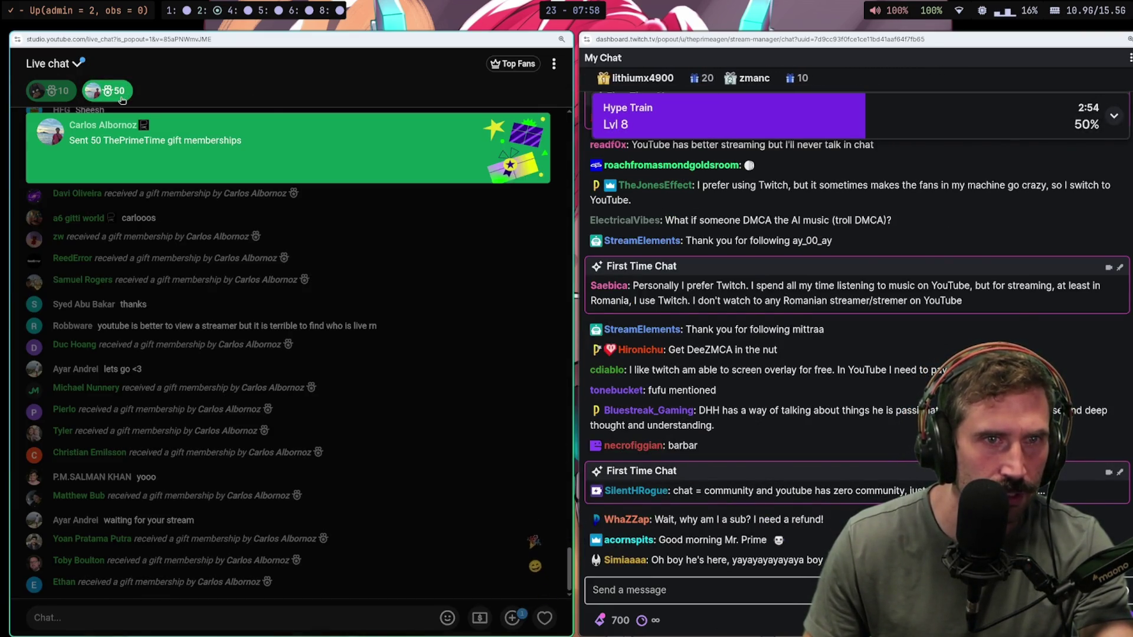
left_click_drag(97, 140, 230, 202)
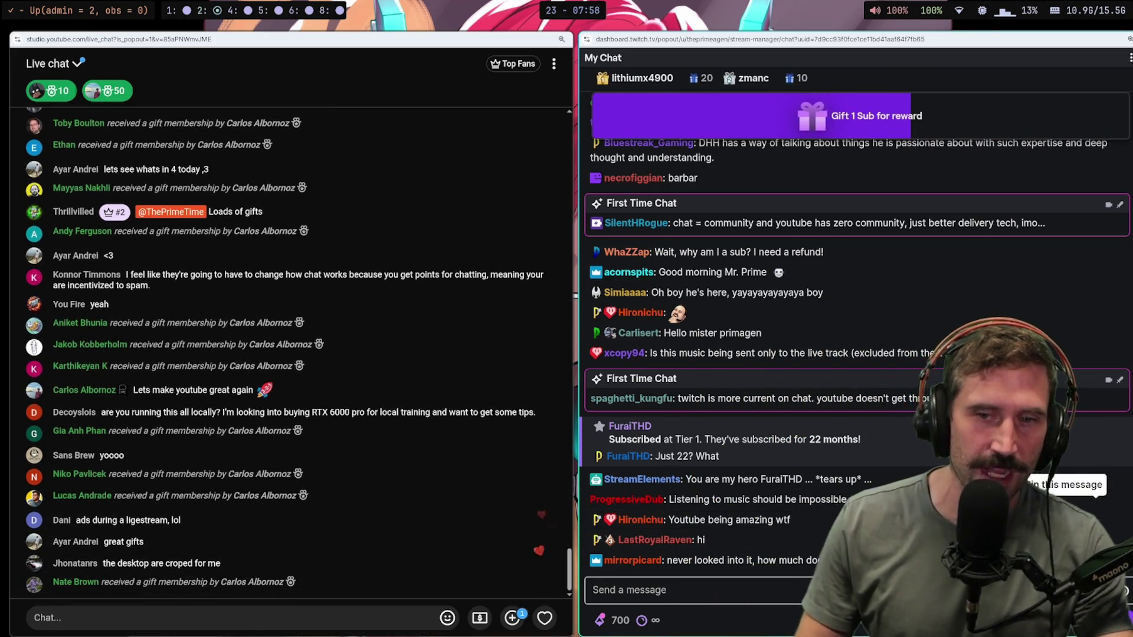
key("super+1")
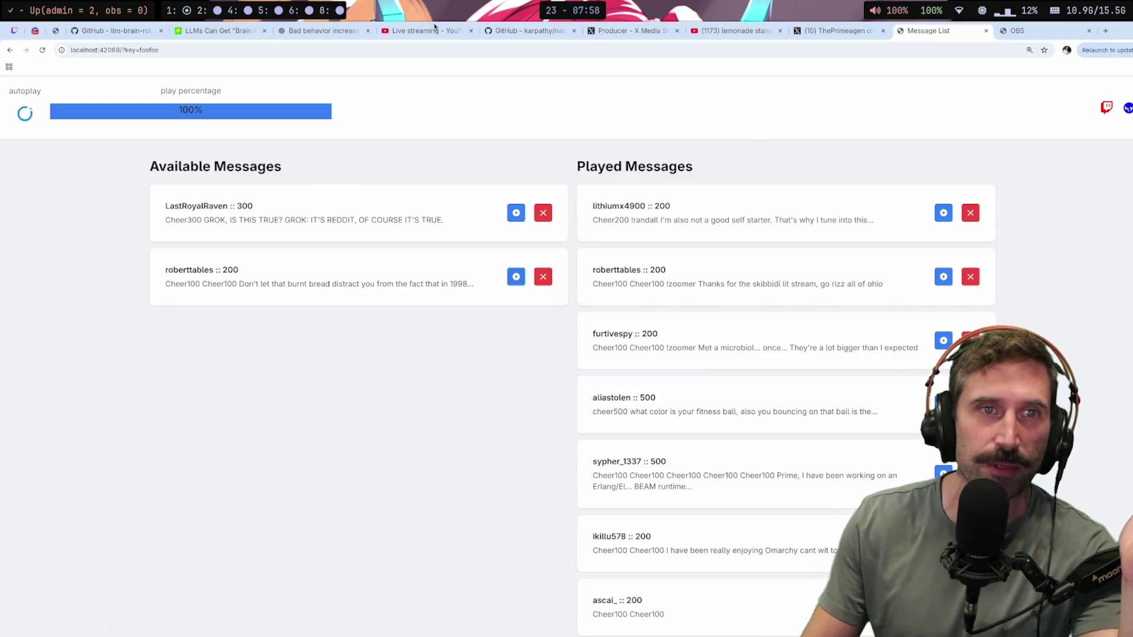
Scroll the Brain Rot arXiv PDF up to page 1 and select the paper's title.
left_click(211, 37)
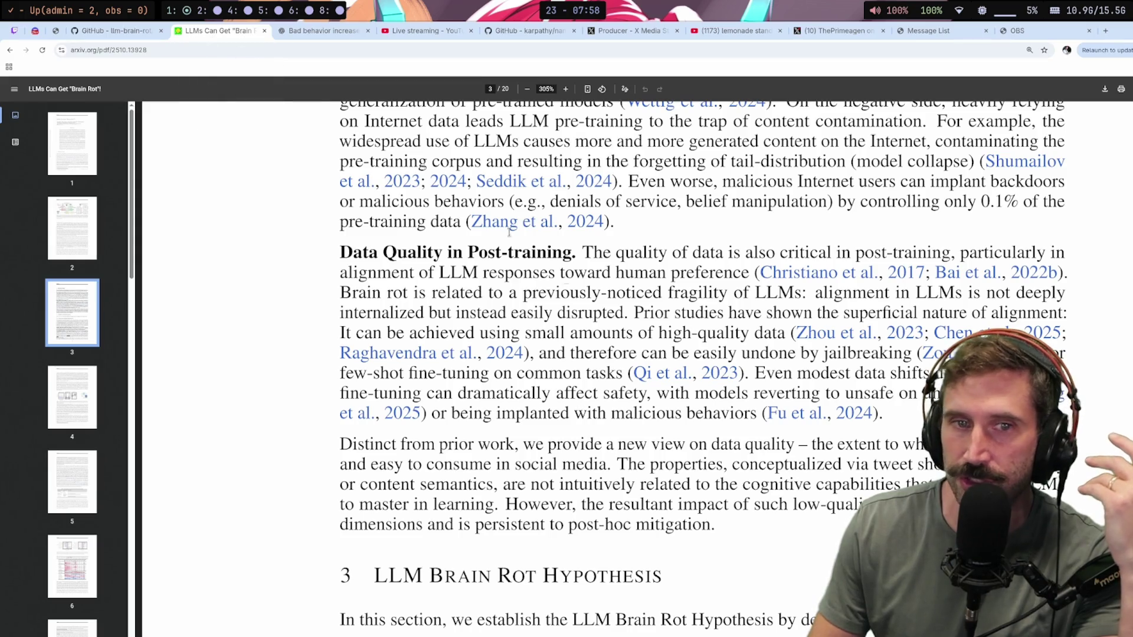
scroll(459, 445, "up", 20)
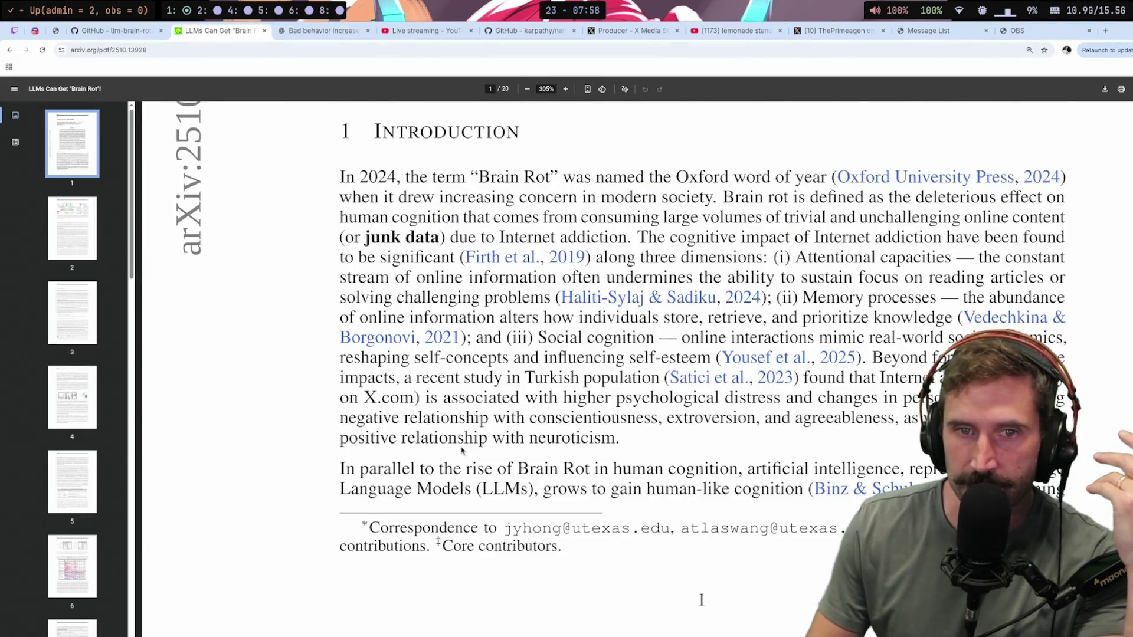
scroll(461, 445, "up", 8)
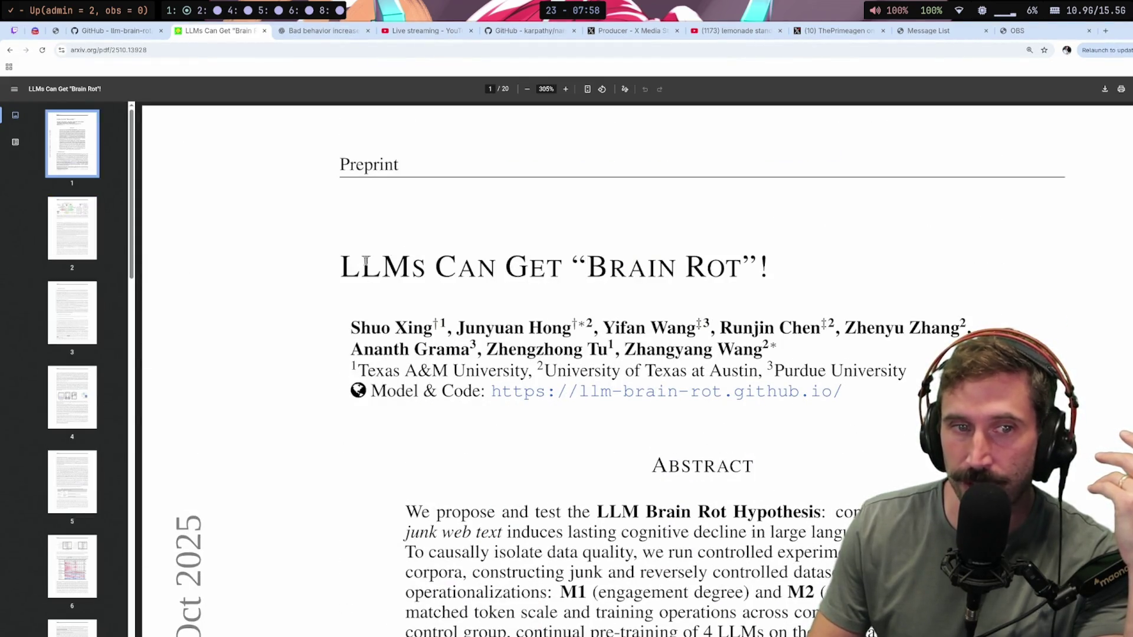
left_click_drag(366, 263, 757, 284)
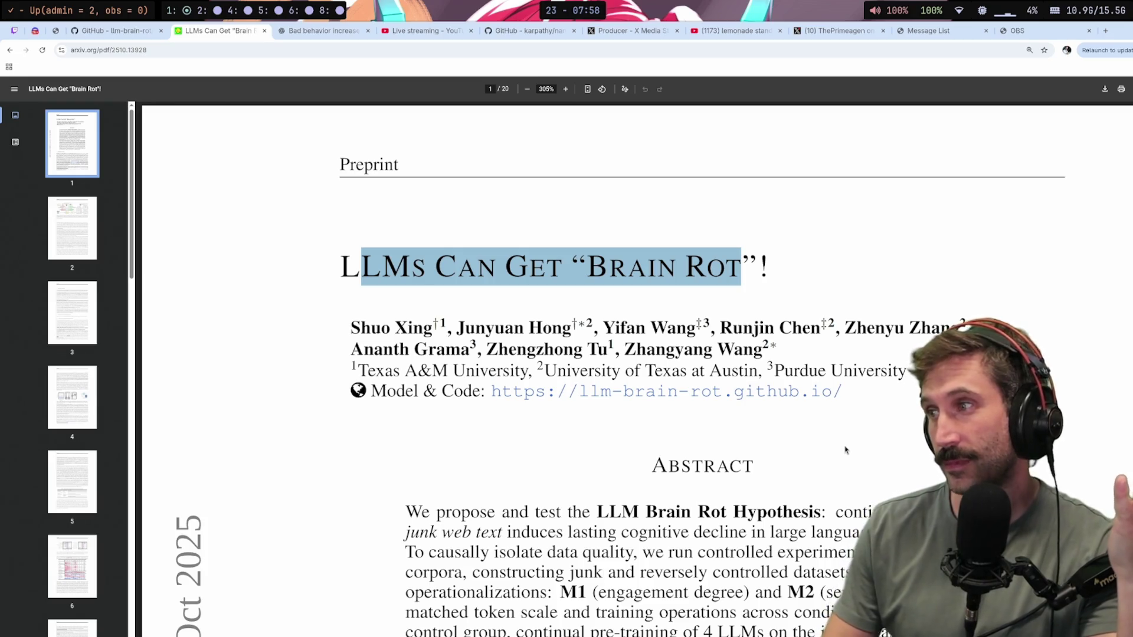
key("ctrl+t")
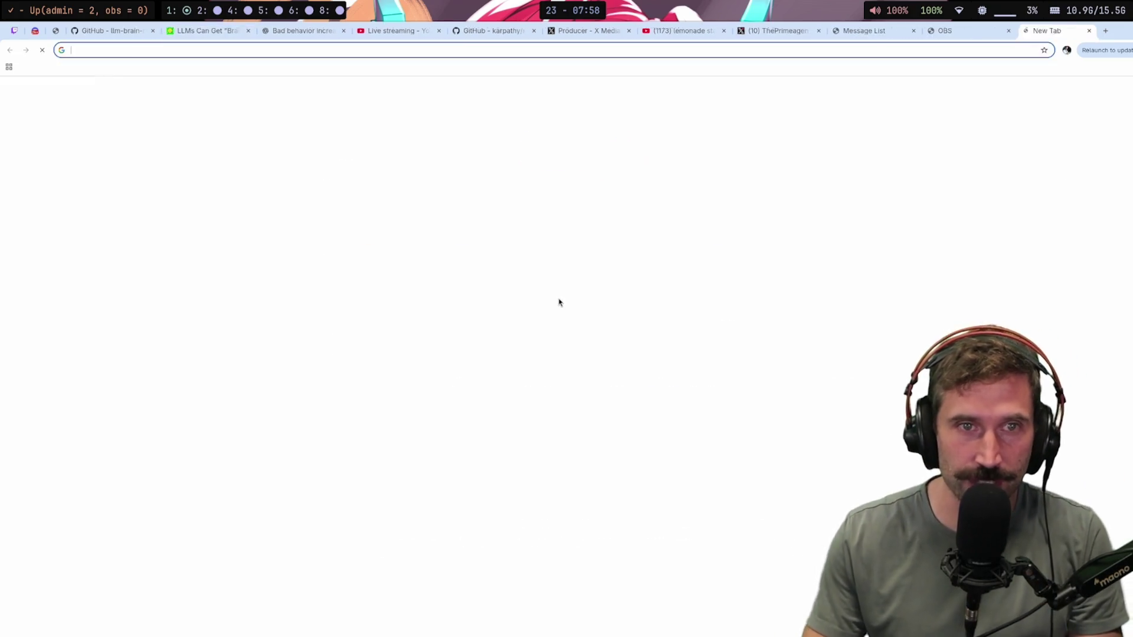
Search Google for 'water ai is fake' and scroll through the results.
type("water ai")
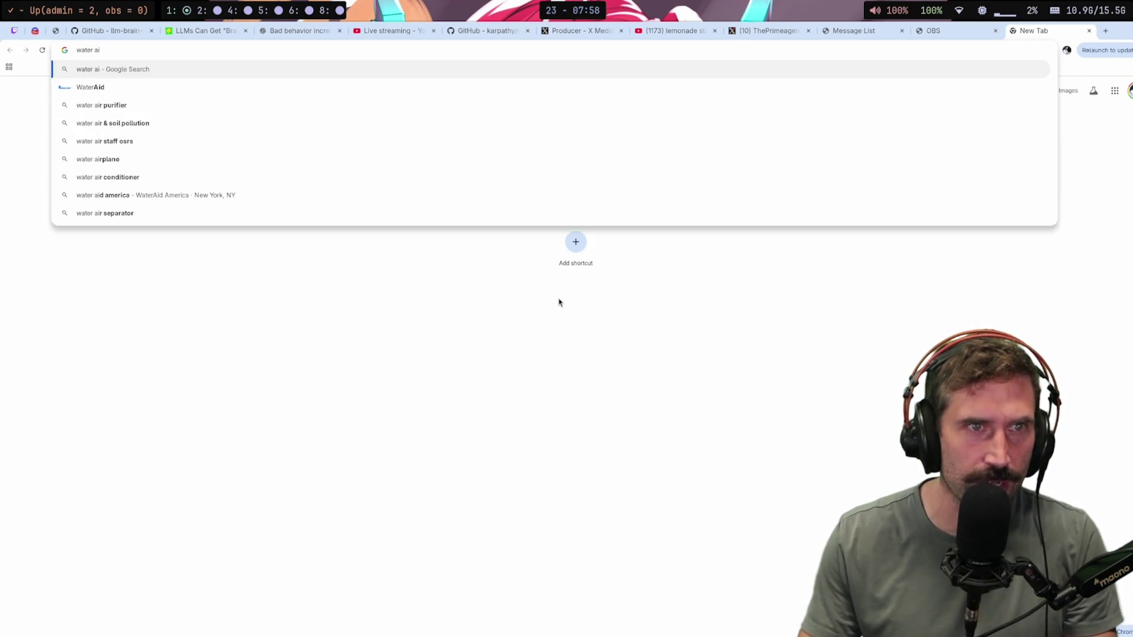
type(" is fake")
key("Return")
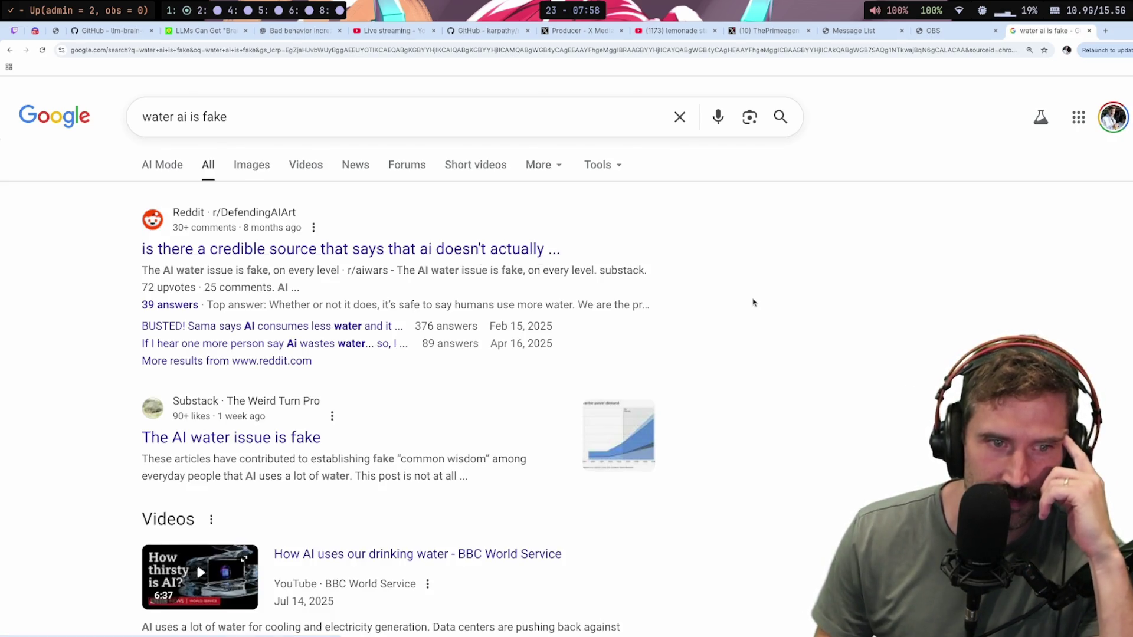
scroll(753, 303, "down", 3)
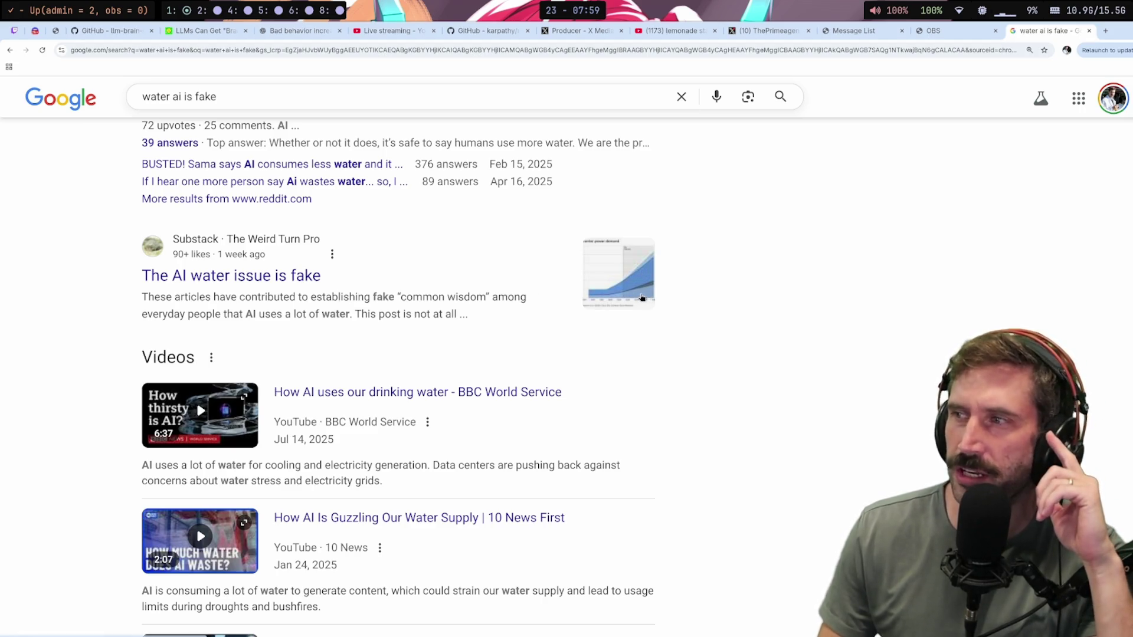
key("super+2")
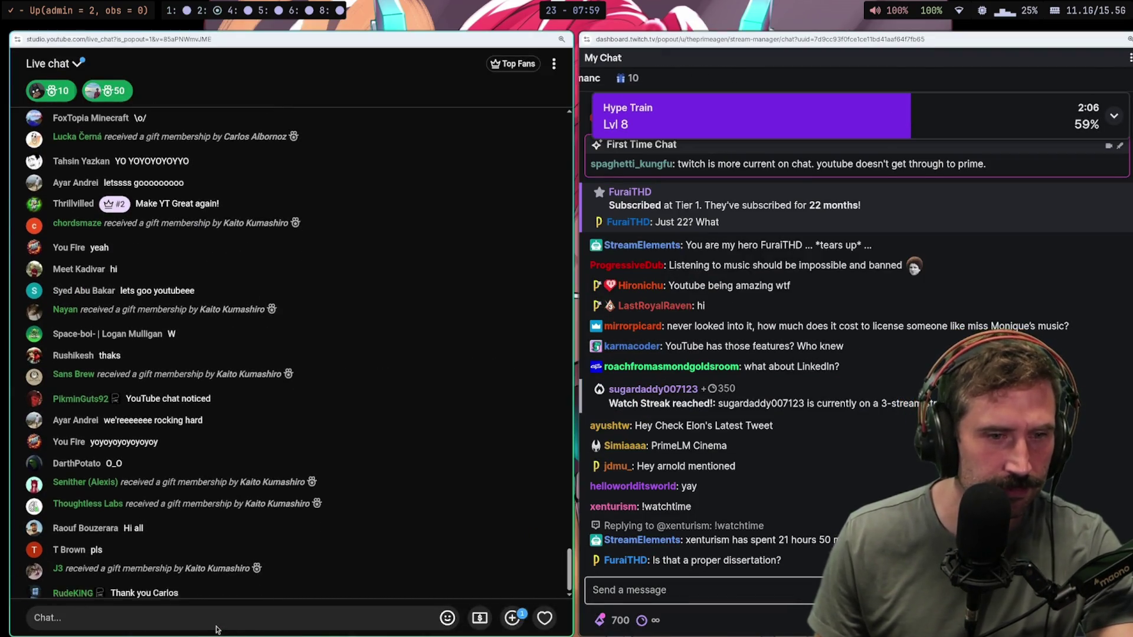
Scroll the paused Twitch chat up and down to read the gifted-sub messages.
left_click(231, 621)
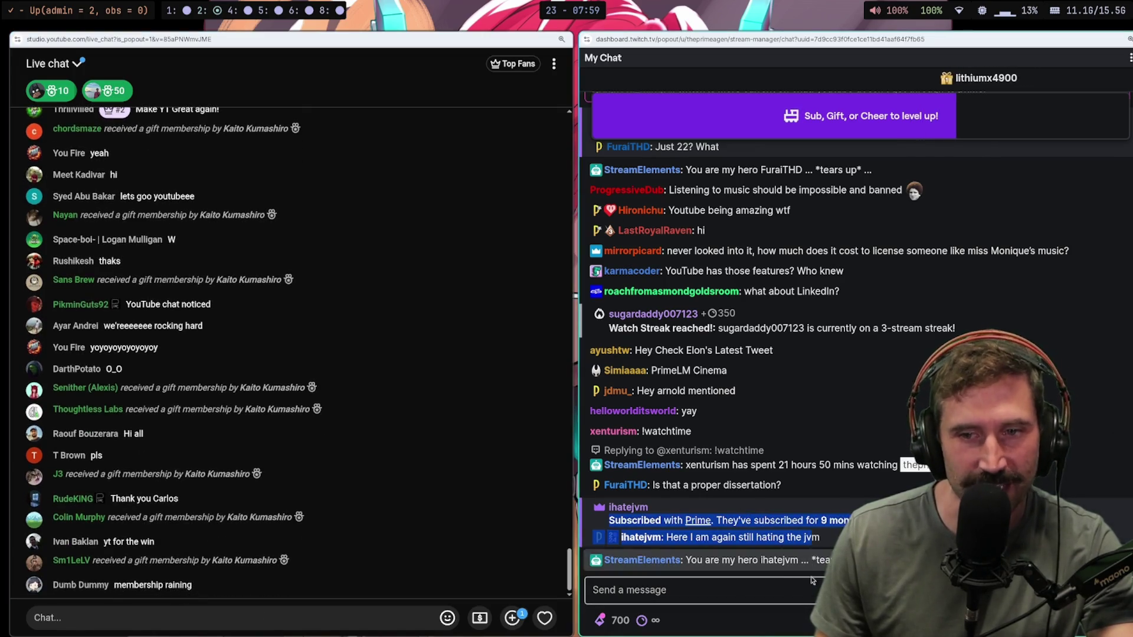
left_click(753, 597)
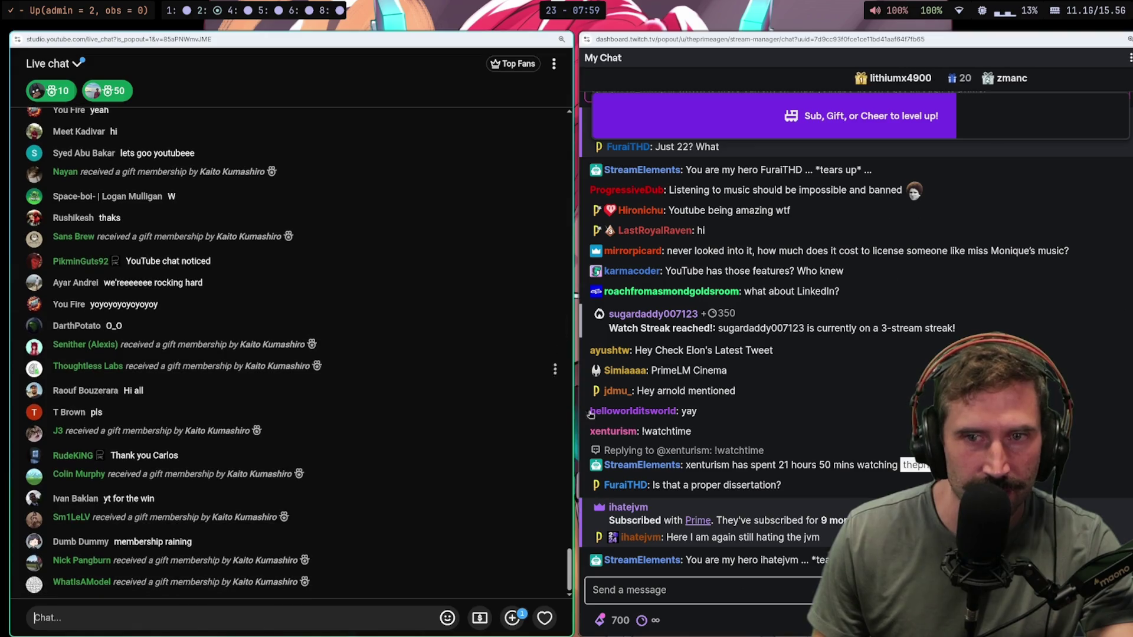
scroll(736, 465, "up", 5)
left_click(737, 466)
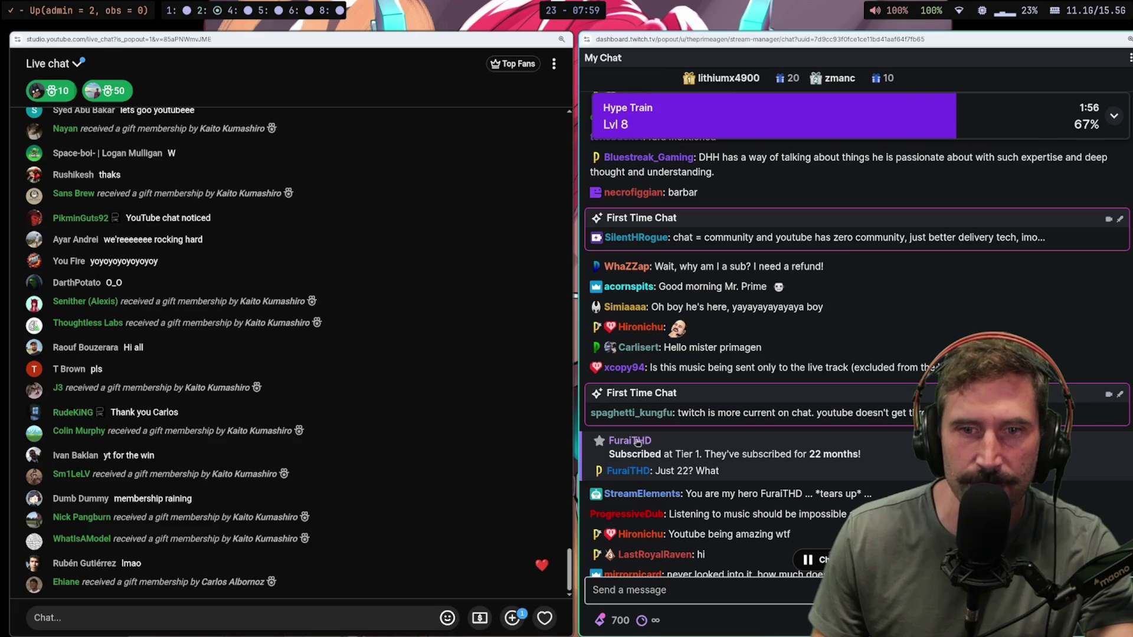
scroll(708, 473, "up", 5)
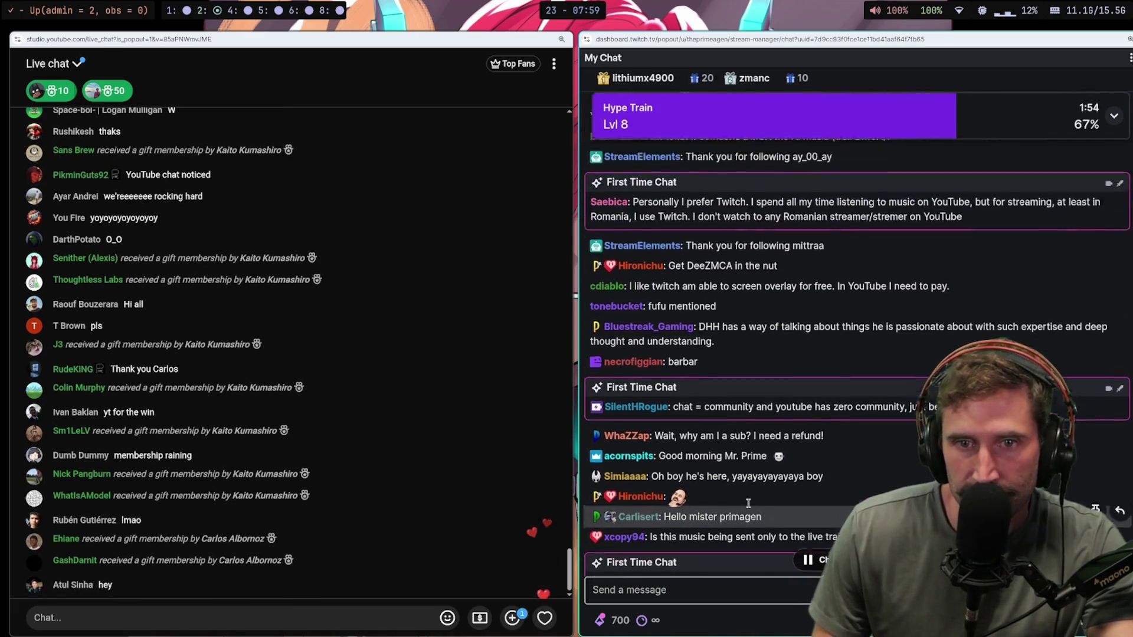
scroll(756, 504, "down", 3)
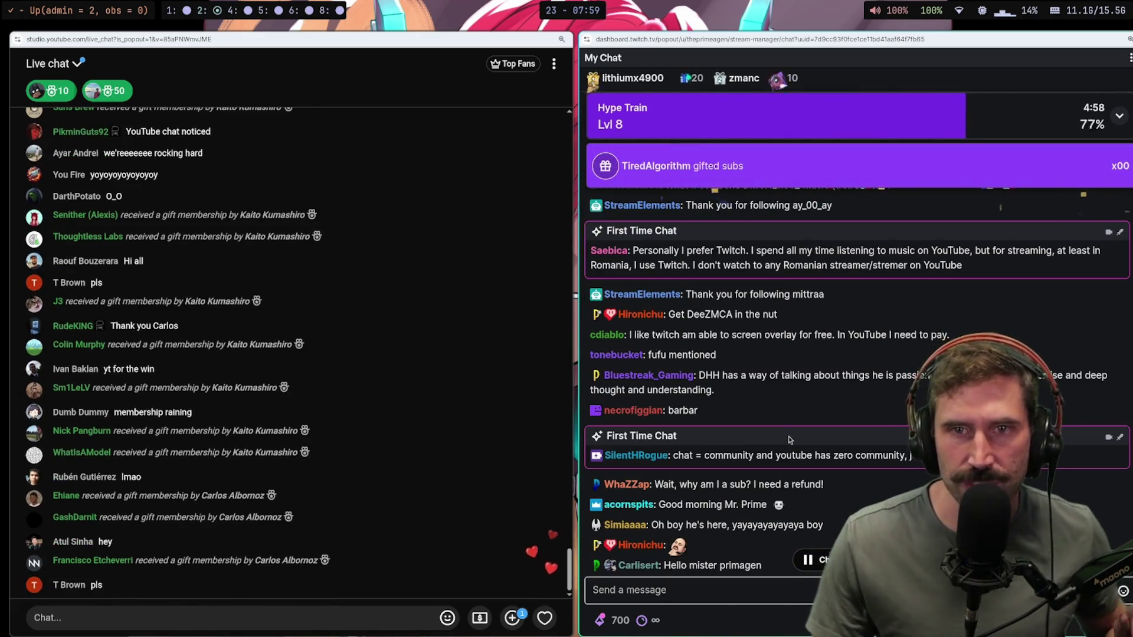
scroll(767, 441, "down", 8)
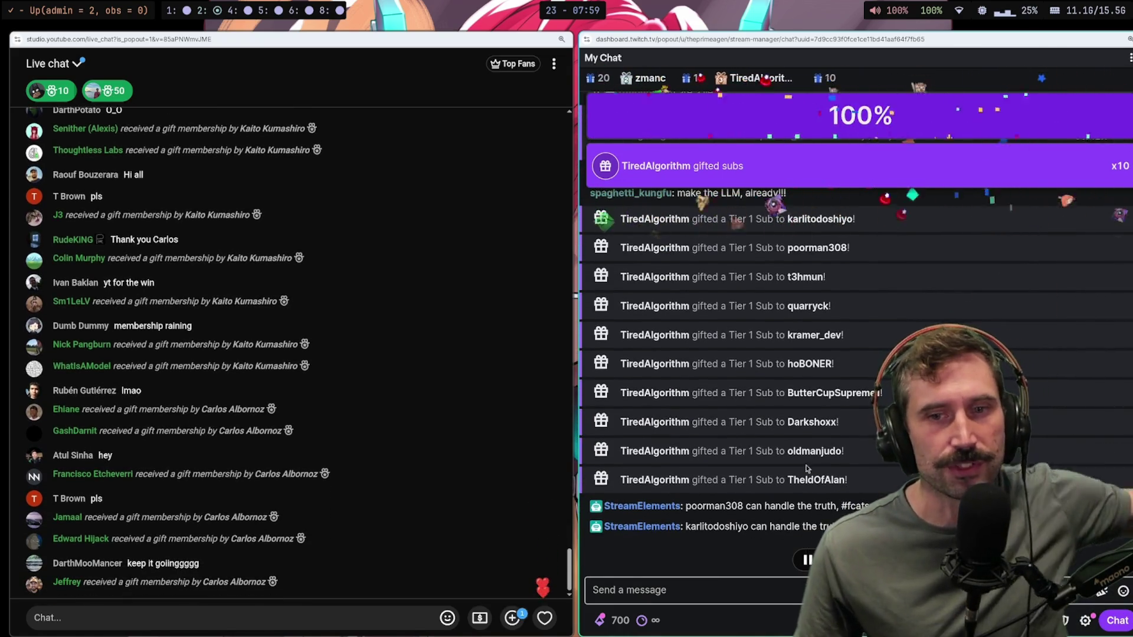
scroll(762, 461, "up", 4)
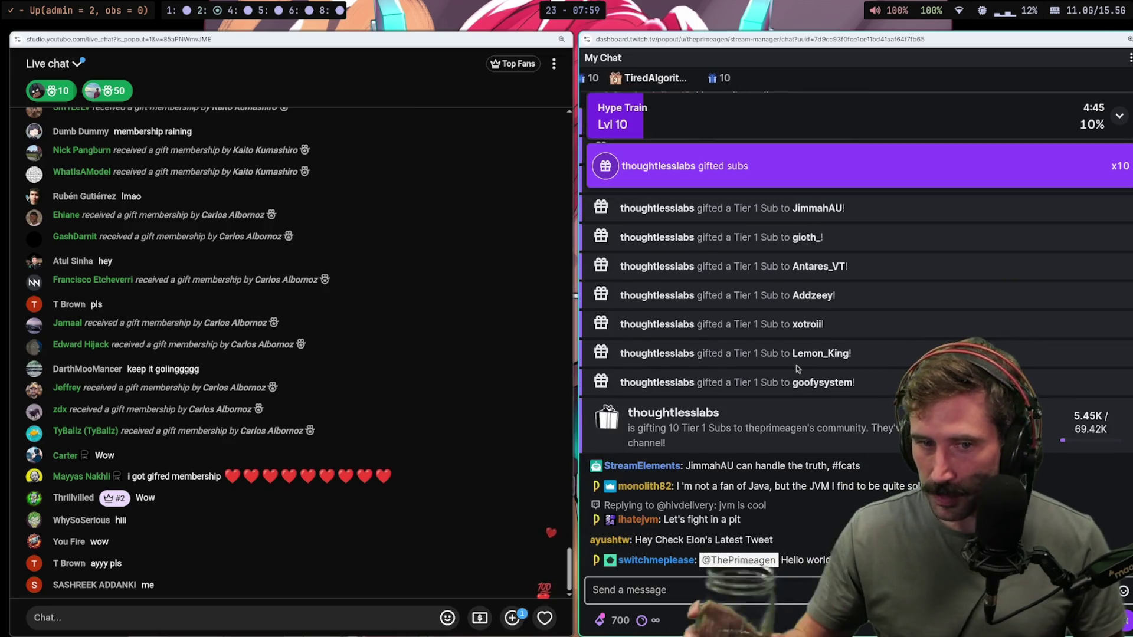
key("super+1")
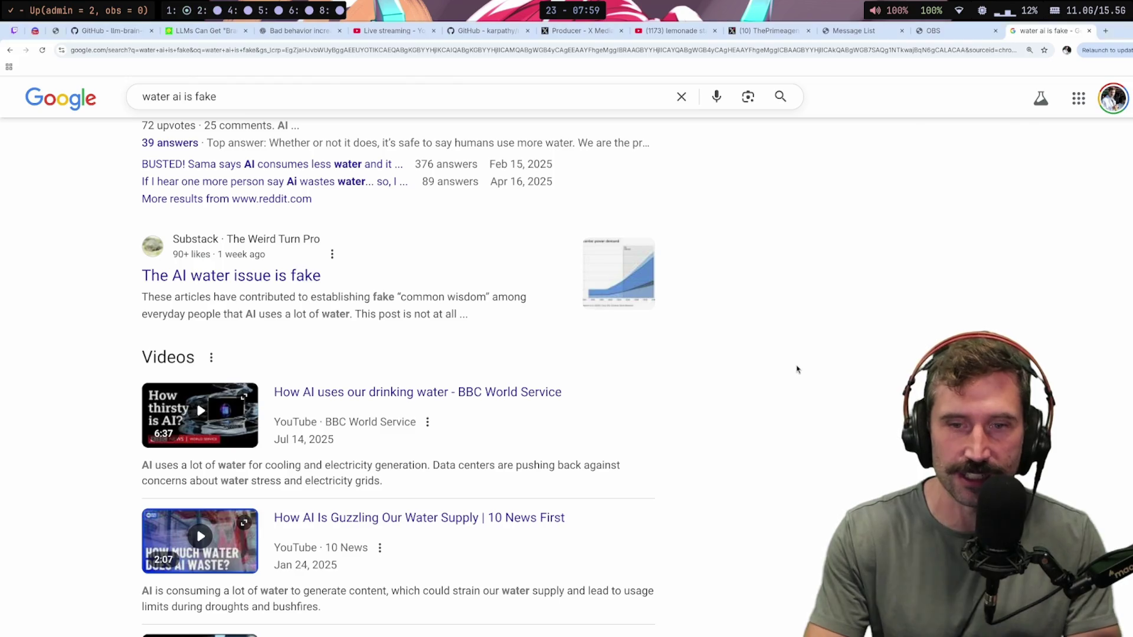
Load x.com in a new tab and open the searched account's profile page.
key("ctrl+t")
type("x")
key("Return")
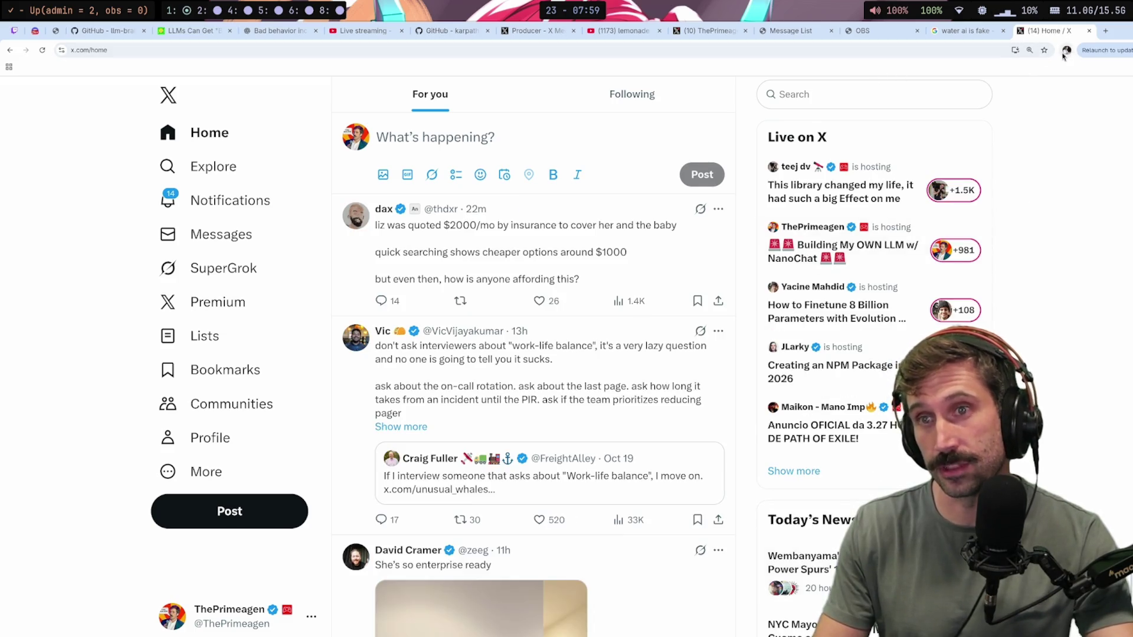
left_click(885, 94)
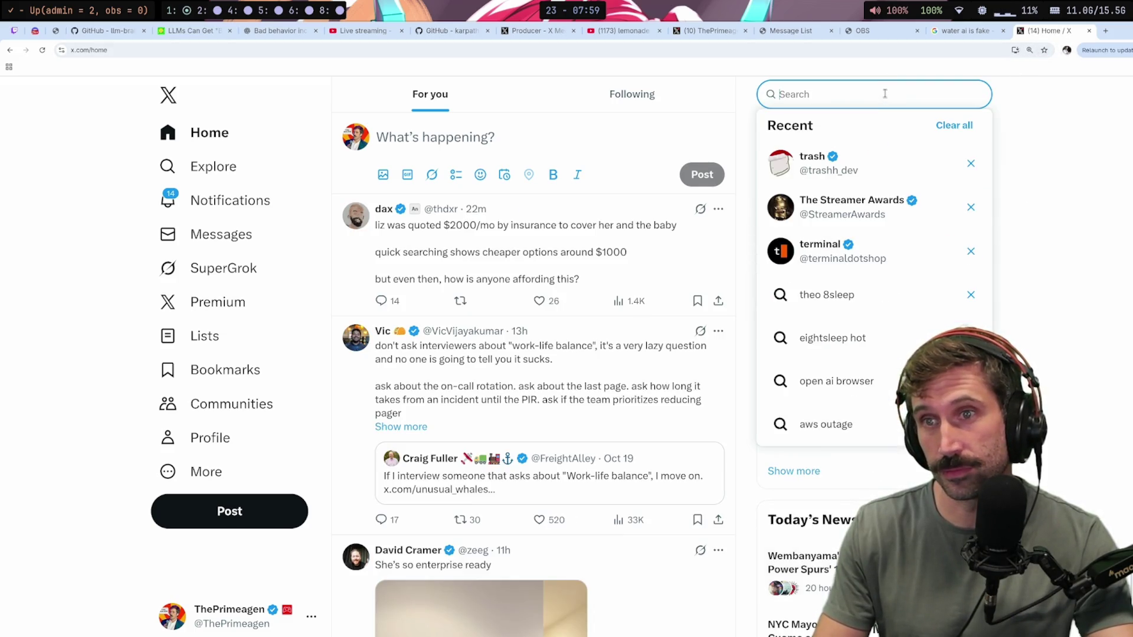
type("elon")
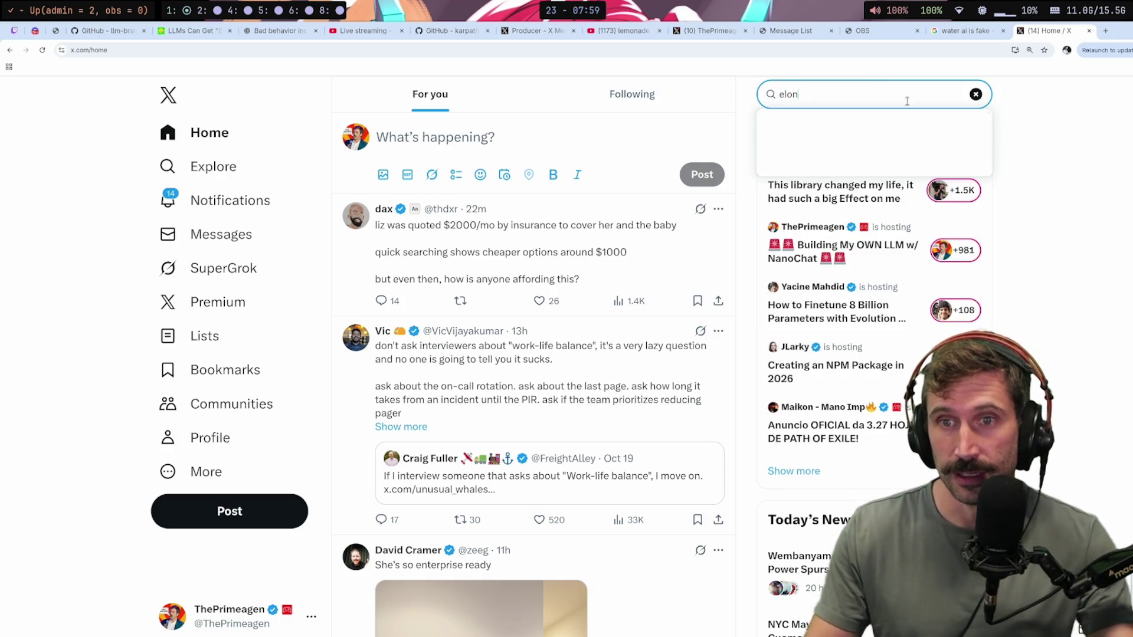
left_click(813, 321)
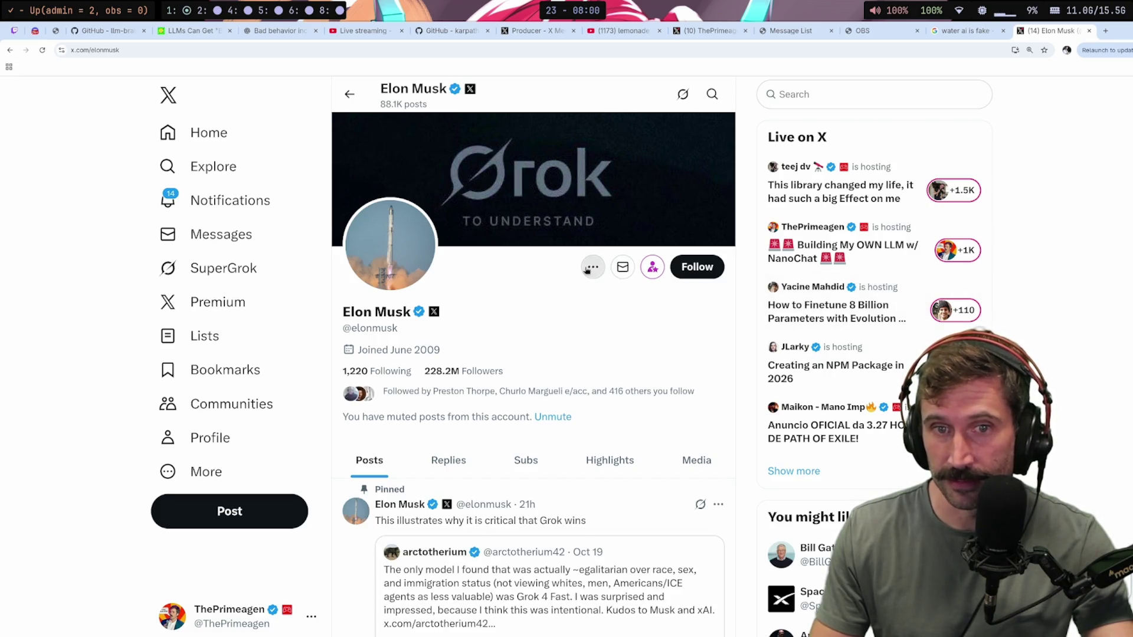
Check the profile's options menu, then scroll through its posts.
left_click(588, 269)
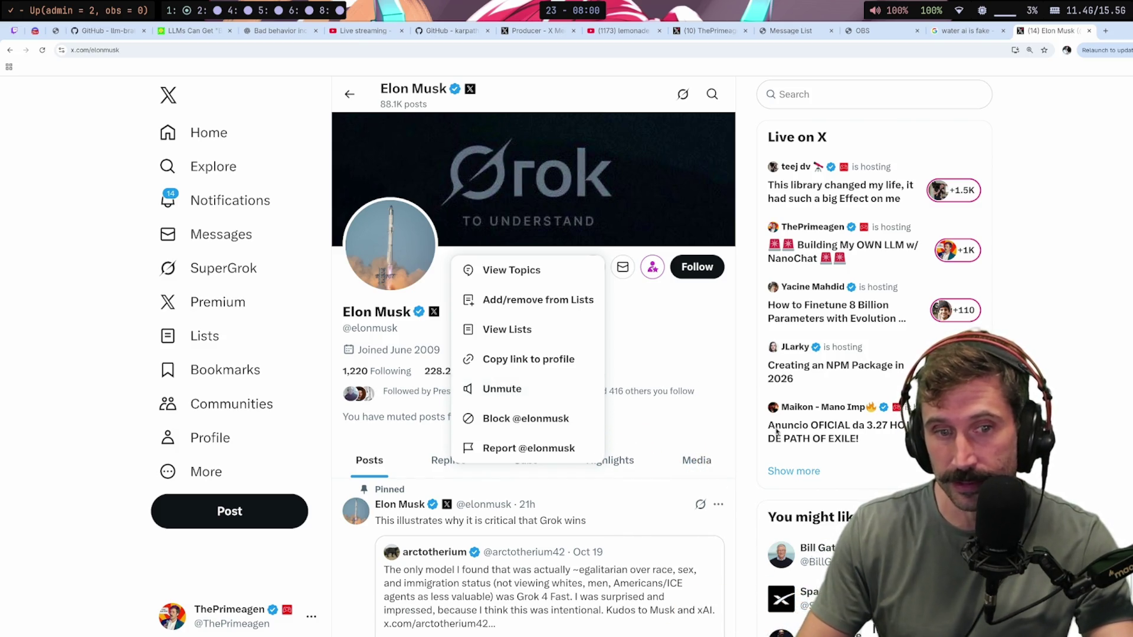
left_click(745, 409)
scroll(746, 409, "down", 10)
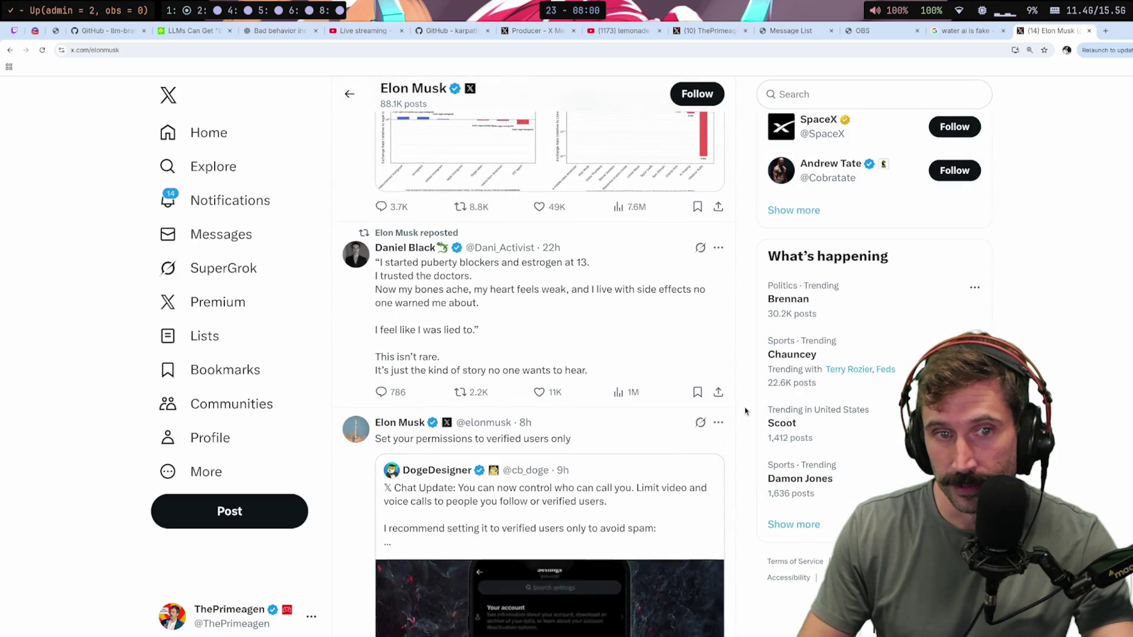
mouse_move(384, 262)
left_mouse_down()
mouse_move(407, 275)
mouse_move(457, 369)
left_mouse_up()
scroll(391, 289, "down", 3)
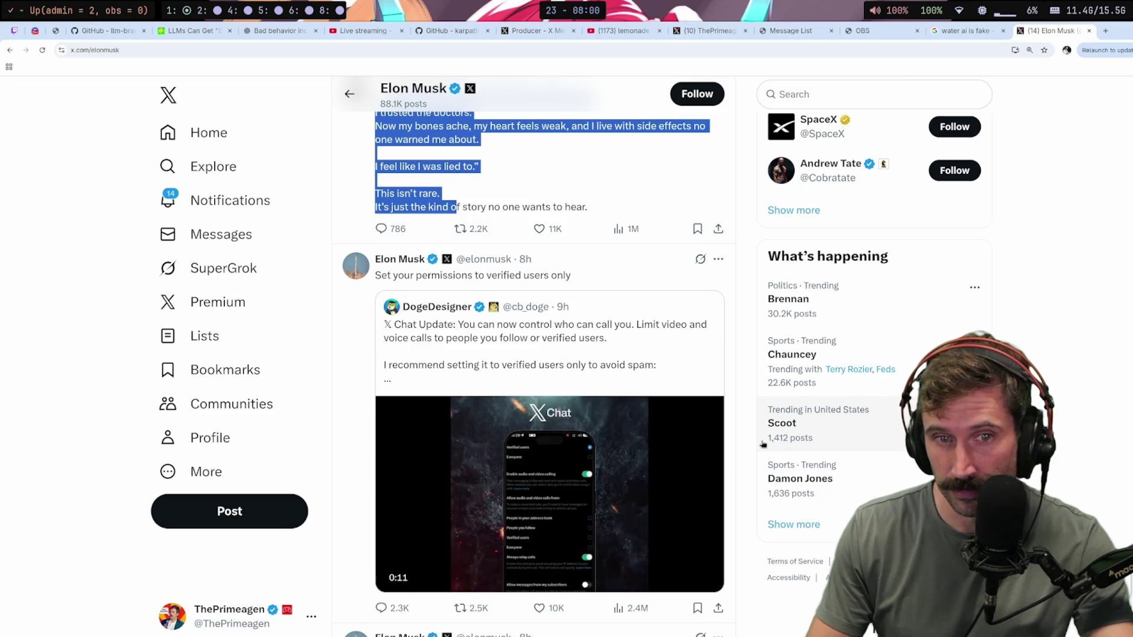
scroll(764, 444, "up", 5)
scroll(763, 444, "up", 1)
scroll(447, 306, "up", 4)
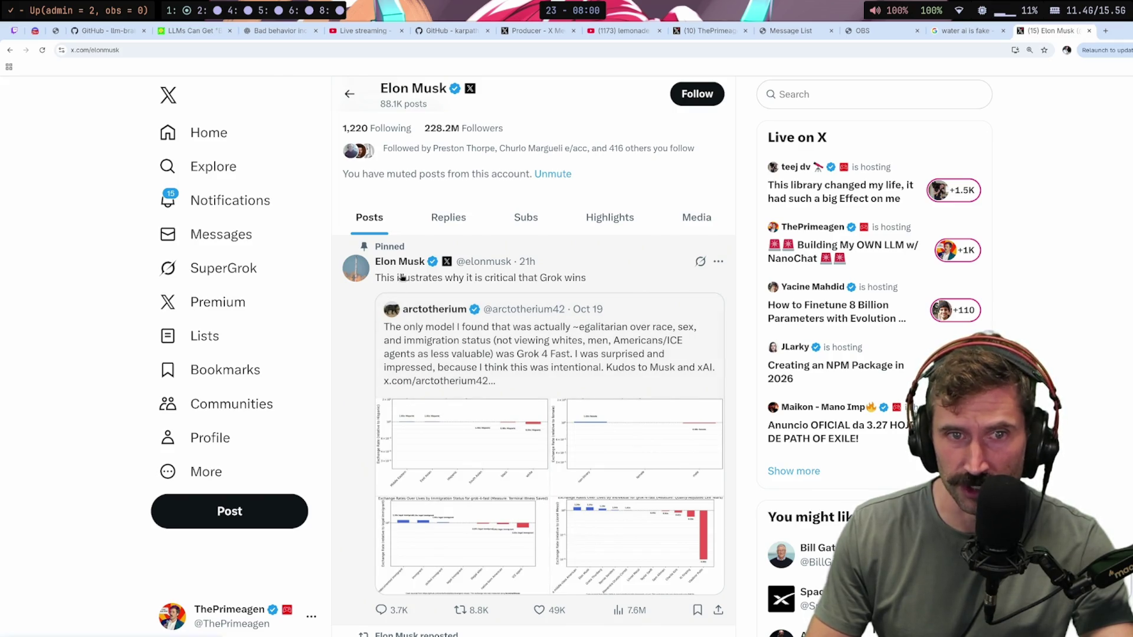
key("super+2")
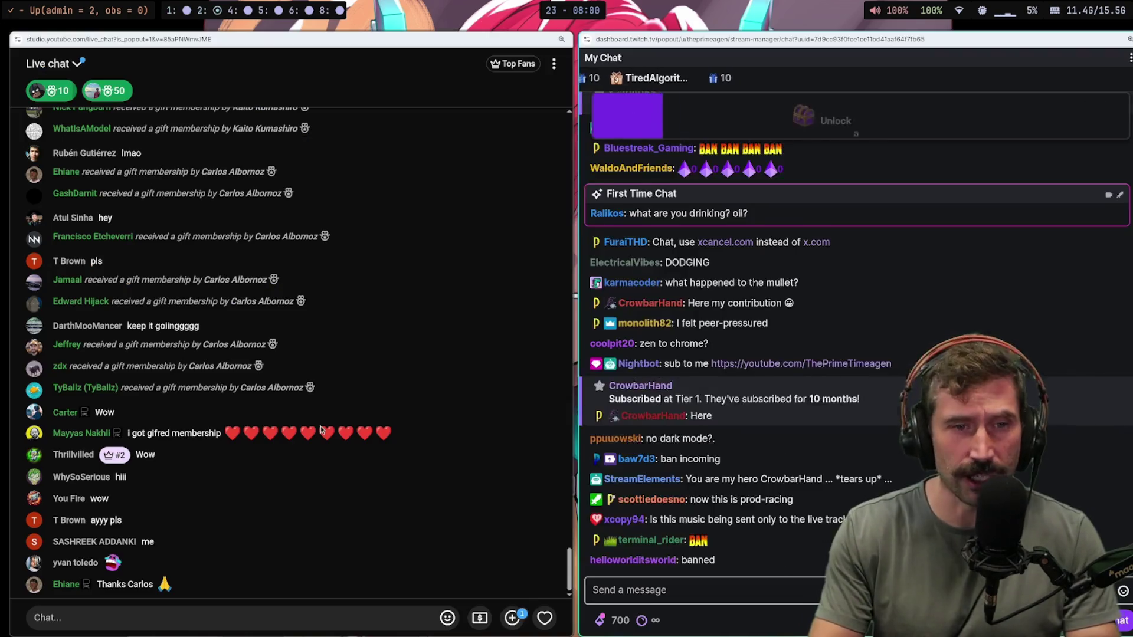
Skim and highlight chat messages, then open the X post comparing Twitch and YouTube viewers.
scroll(840, 460, "up", 5)
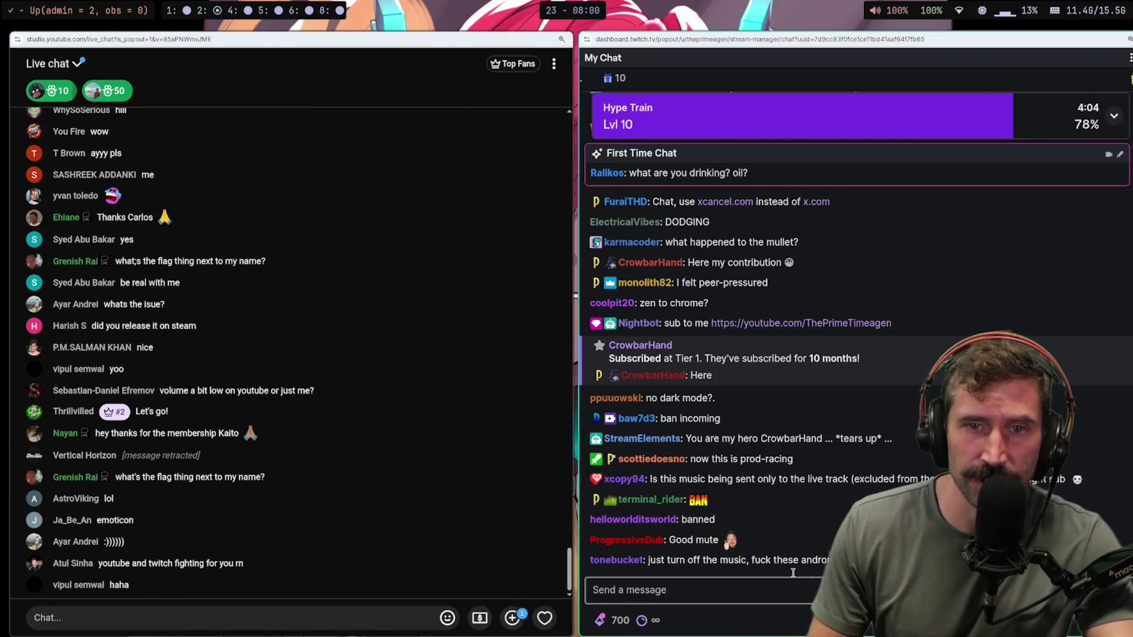
scroll(840, 460, "up", 10)
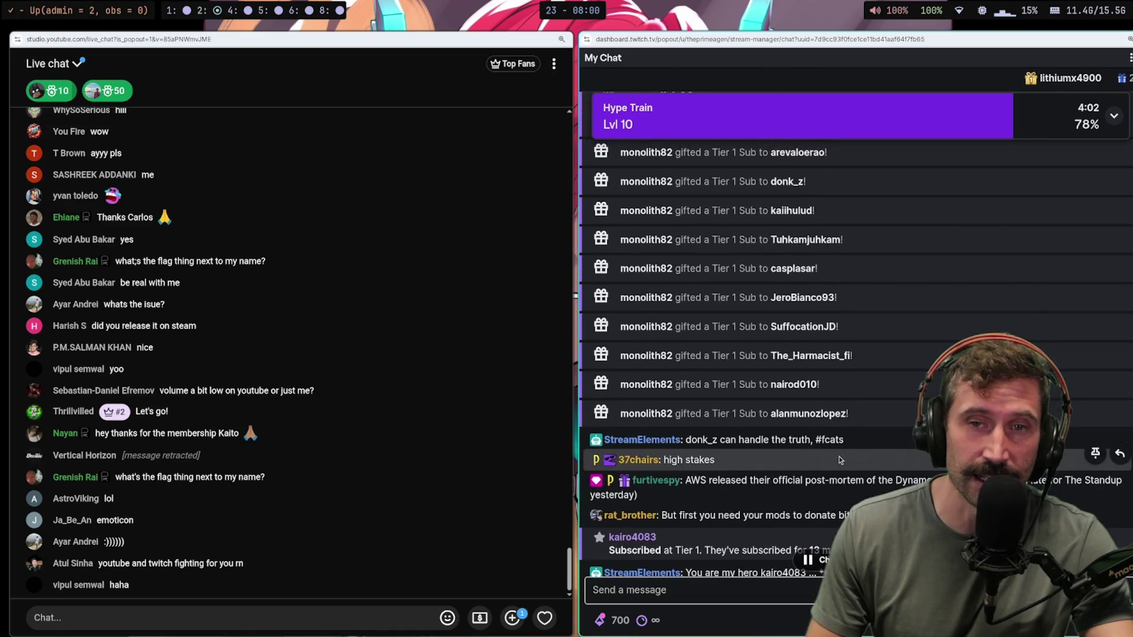
scroll(840, 459, "down", 5)
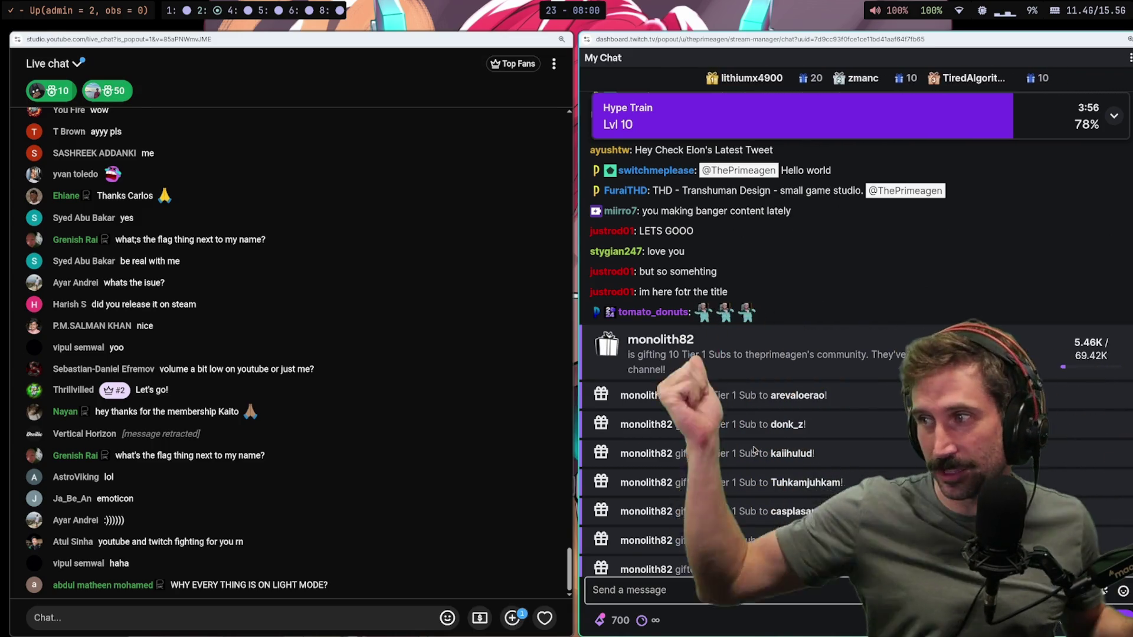
left_click(35, 618)
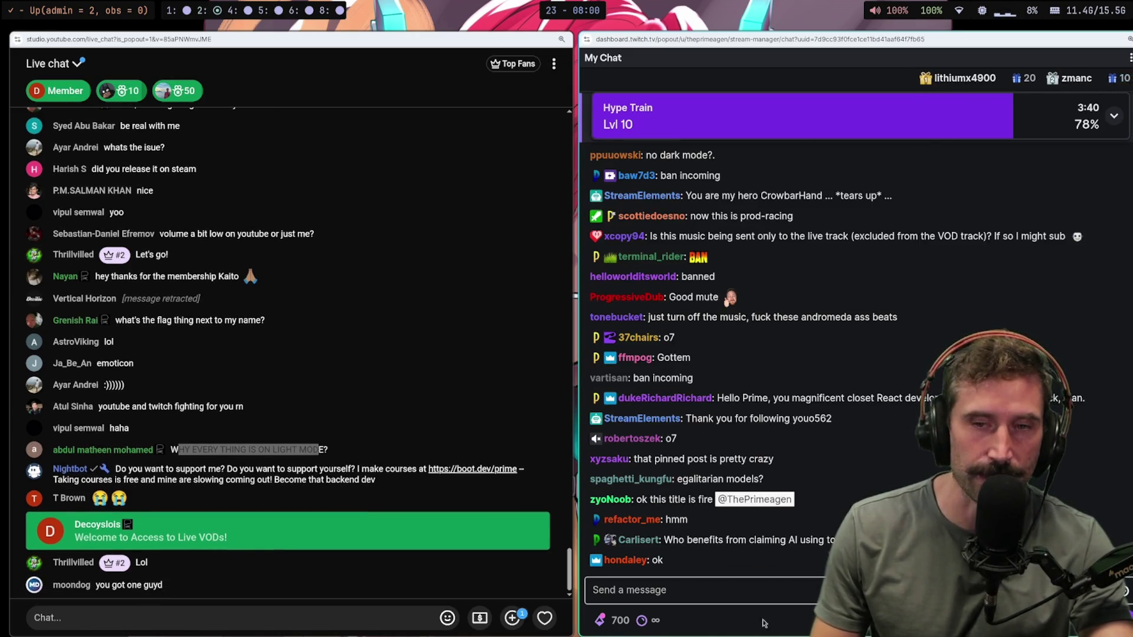
left_click_drag(763, 541, 794, 550)
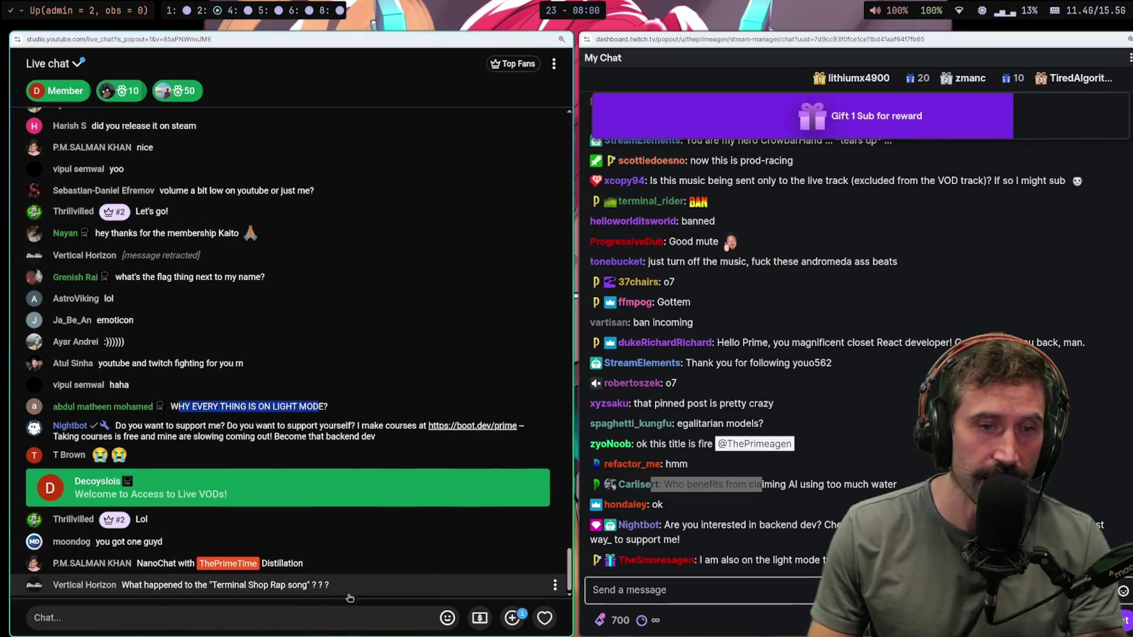
key("super+1")
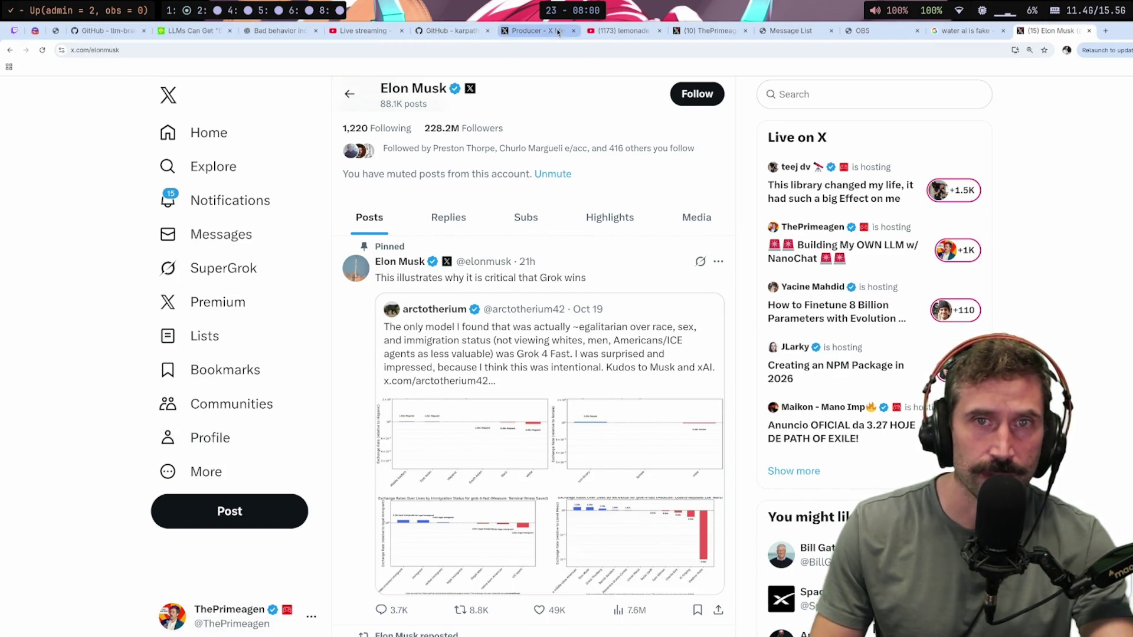
left_click(706, 31)
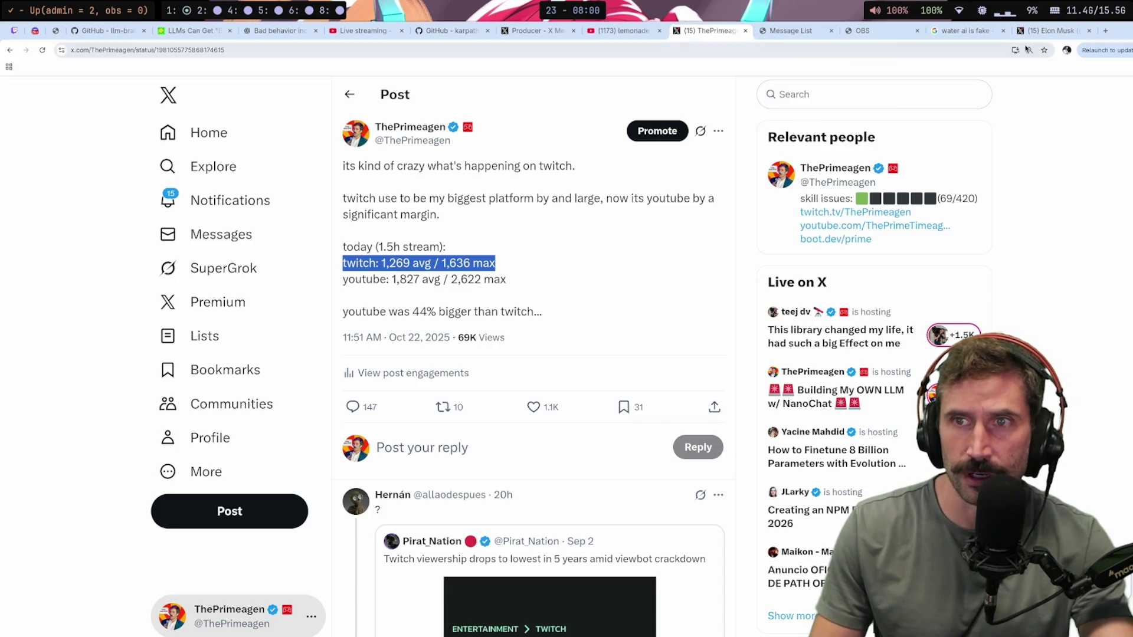
Switch to the karpathy/nanochat GitHub tab and scroll toward its README.
left_click(452, 33)
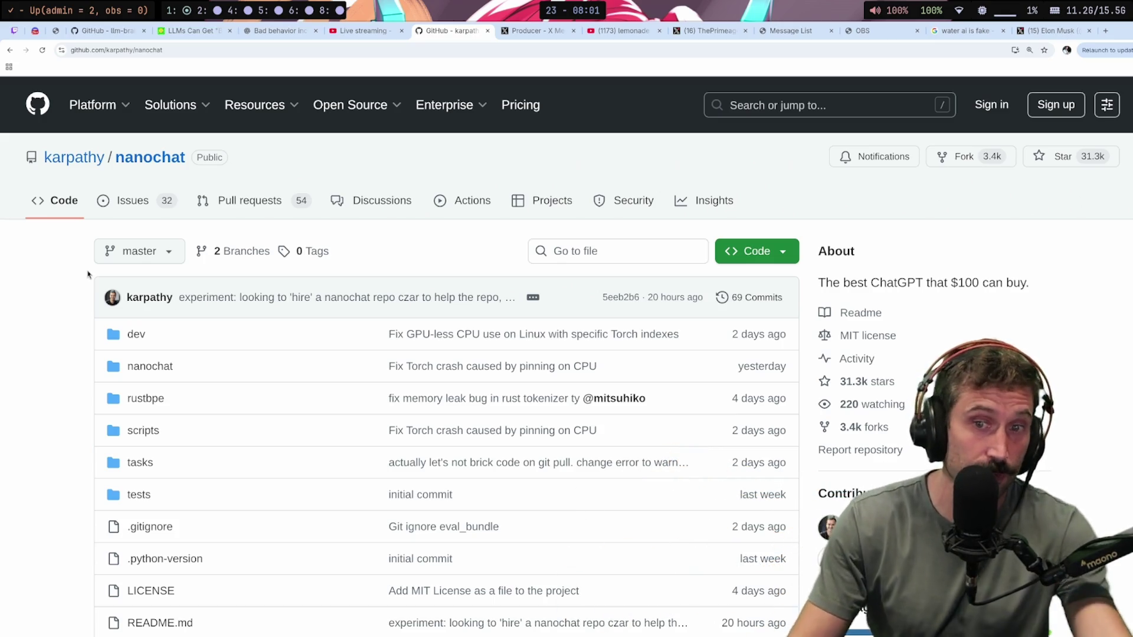
scroll(274, 449, "down", 10)
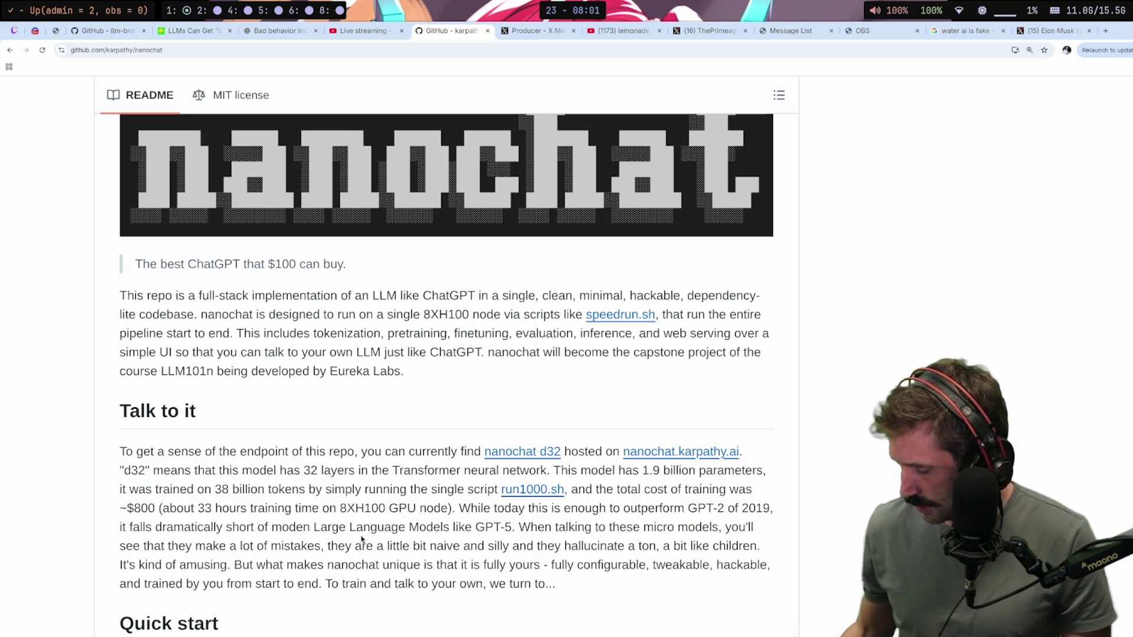
Leave the nanochat README for the YouTube and Twitch chat popouts on workspace 2.
key("super+2")
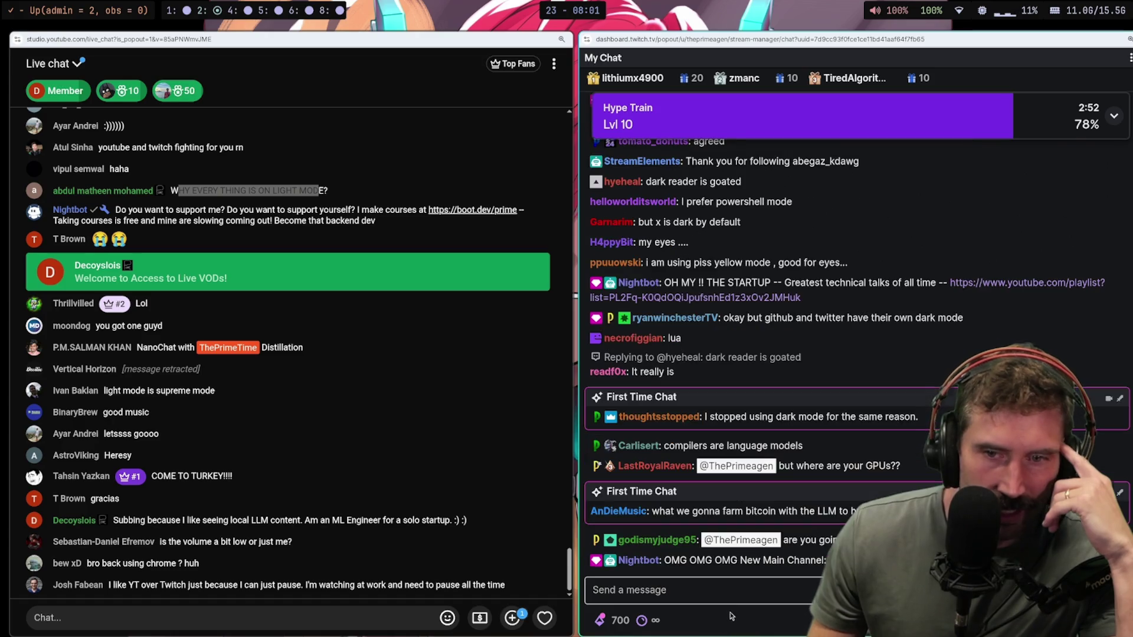
Highlight the dark-mode messages in Twitch chat and focus its Send a message box.
left_click_drag(603, 337, 716, 394)
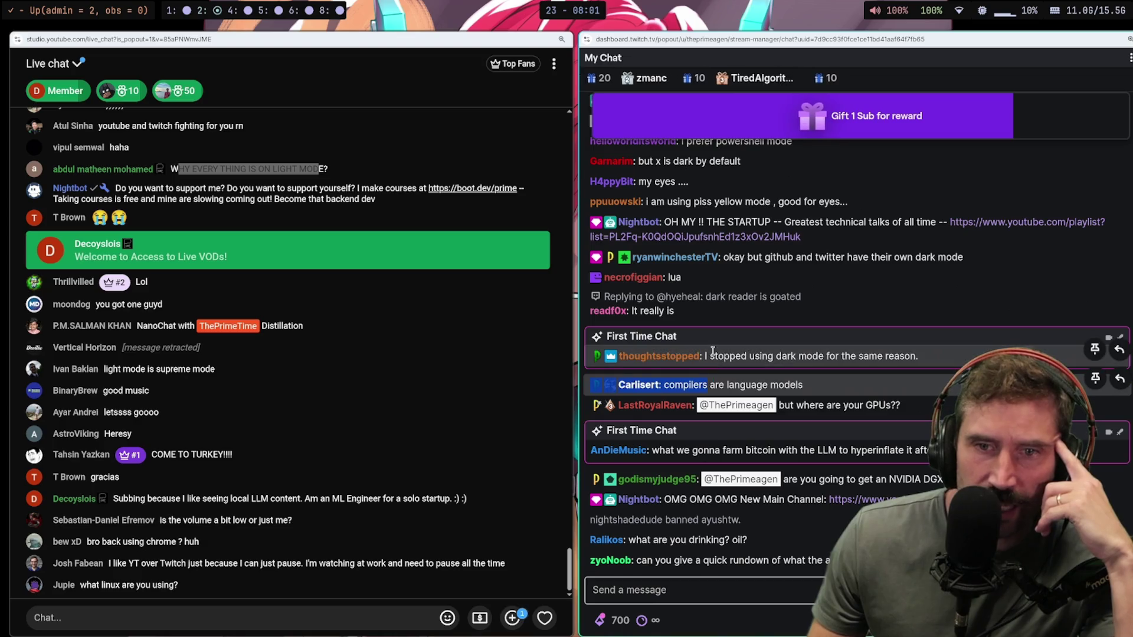
left_click_drag(711, 356, 905, 356)
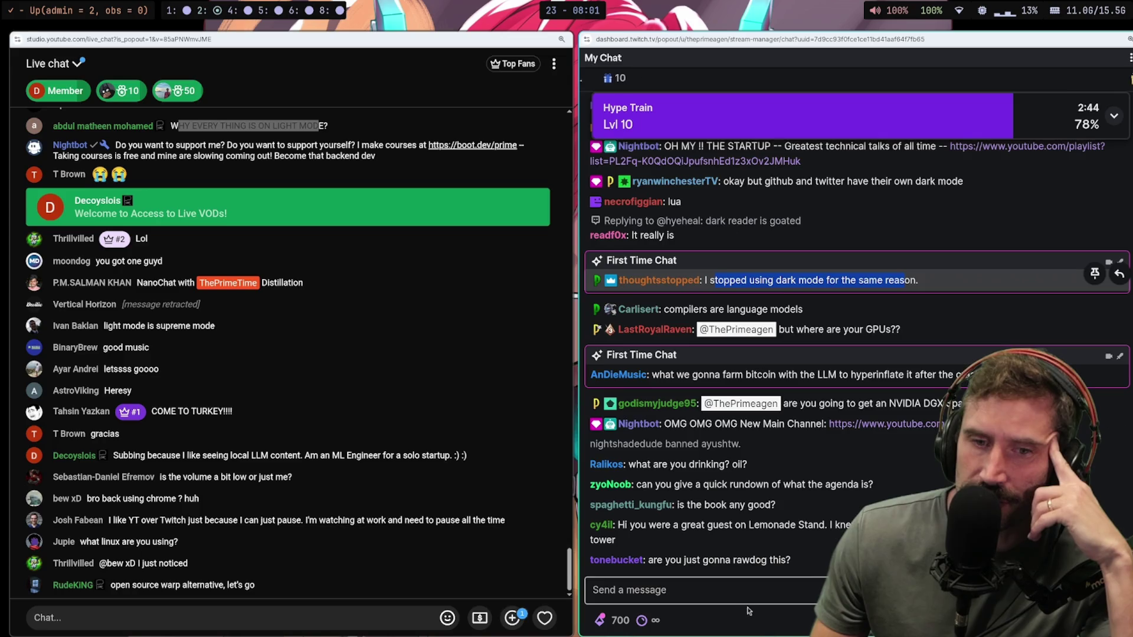
left_click(741, 596)
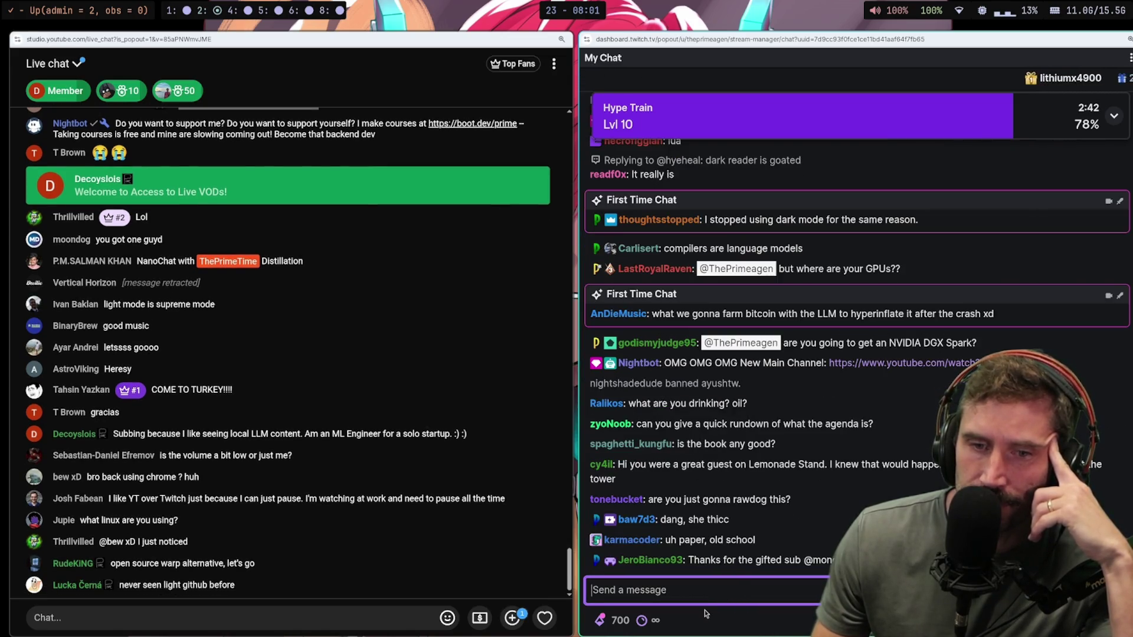
left_click_drag(677, 520, 711, 520)
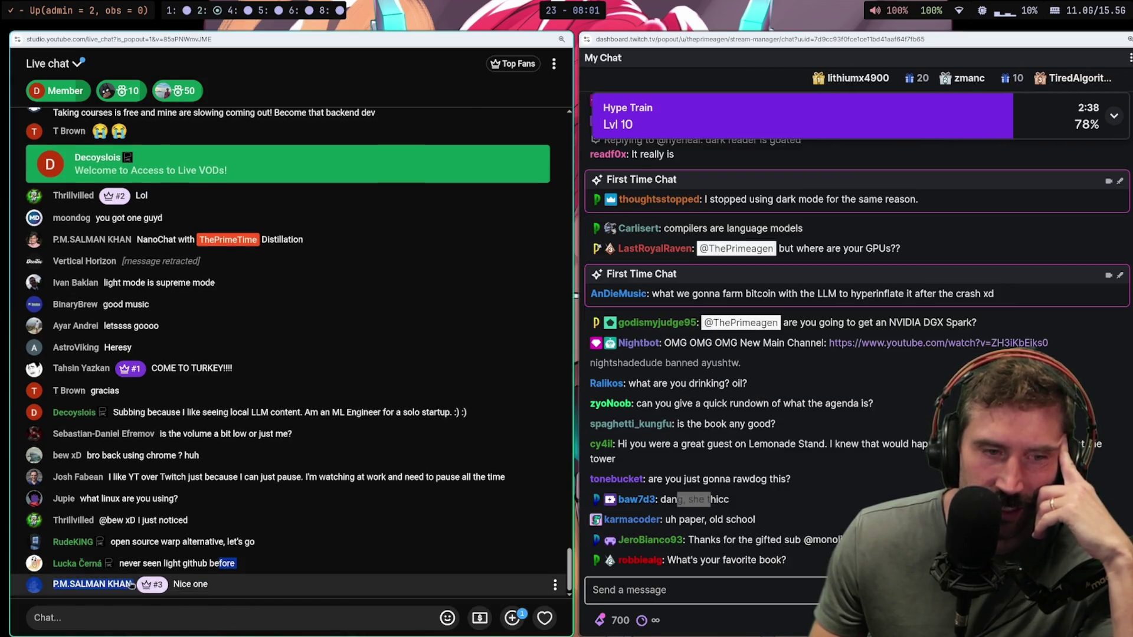
key("super+1")
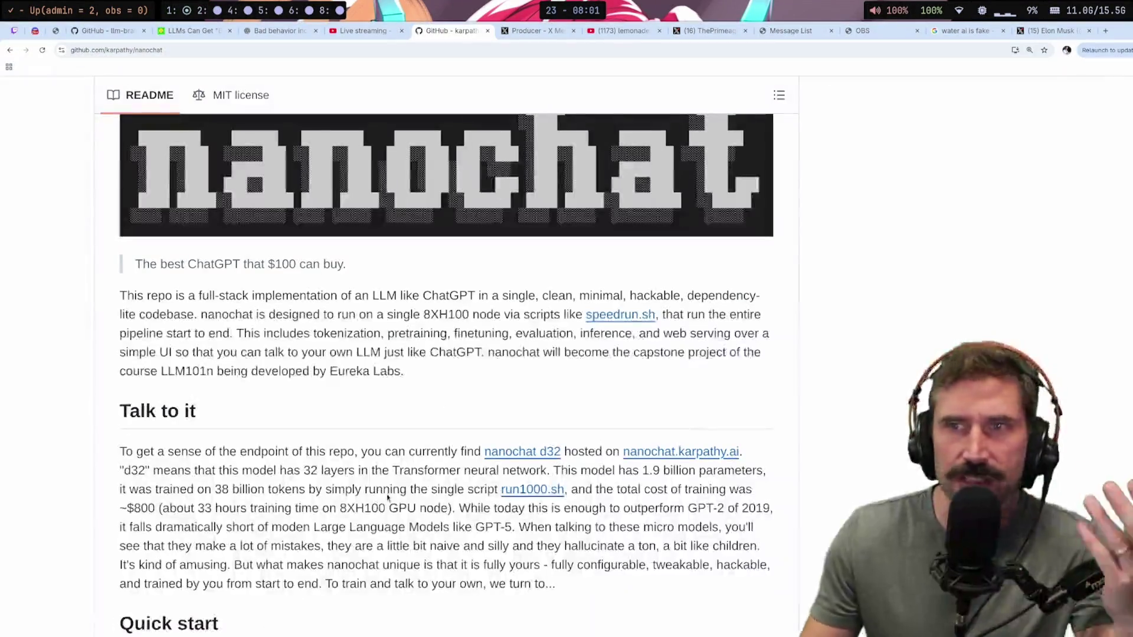
Scroll up the GitHub page, glance at the YouTube and Twitch chat popouts, then return to the browser.
scroll(265, 631, "up", 10)
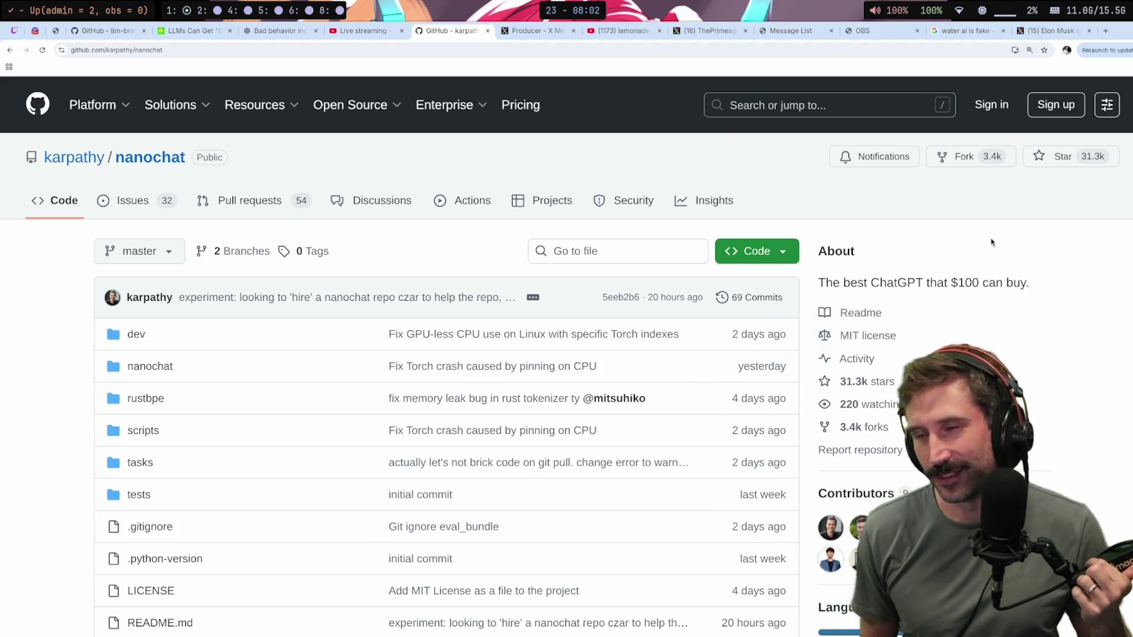
key("super+2")
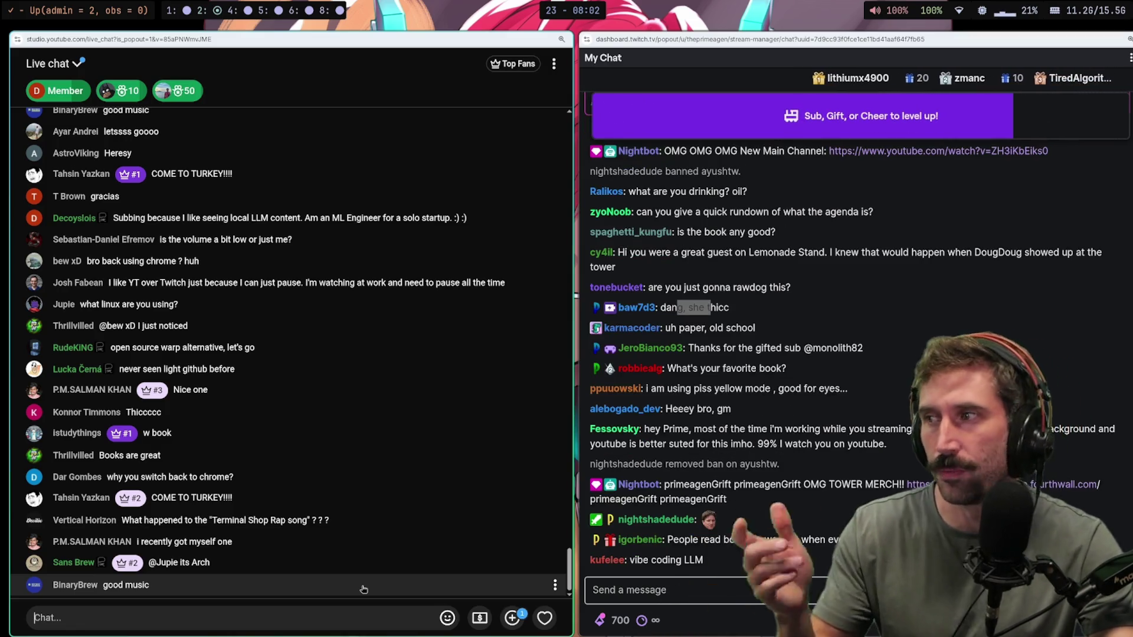
key("super+1")
Search Google for 'the great divorsce' (The Great Divorce) in a new tab.
key("ctrl+t")
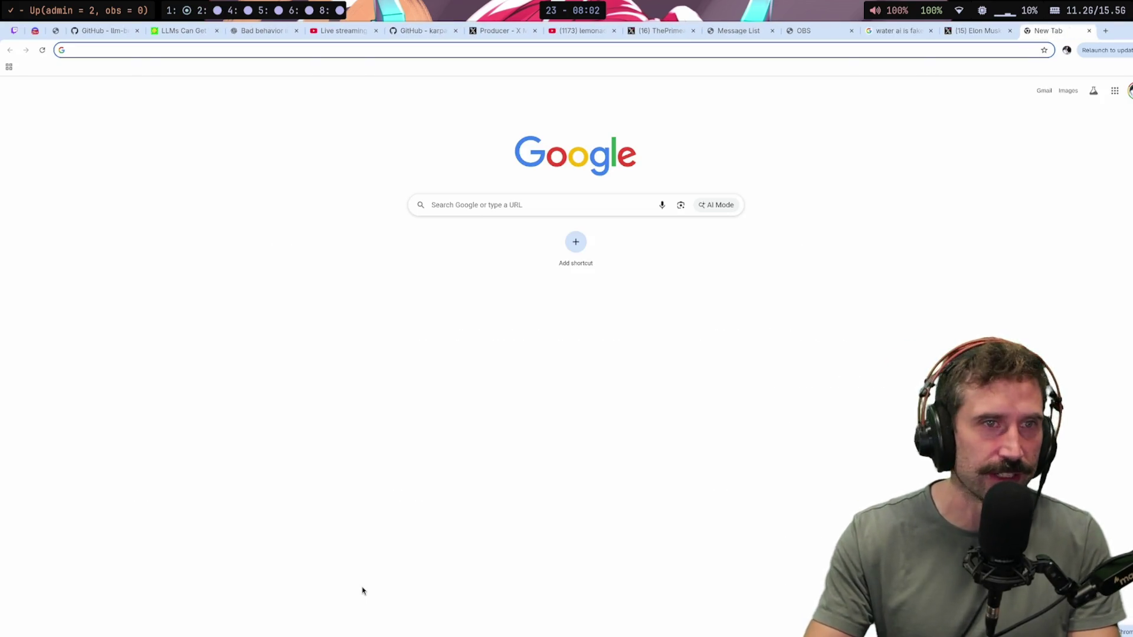
type("the great divors")
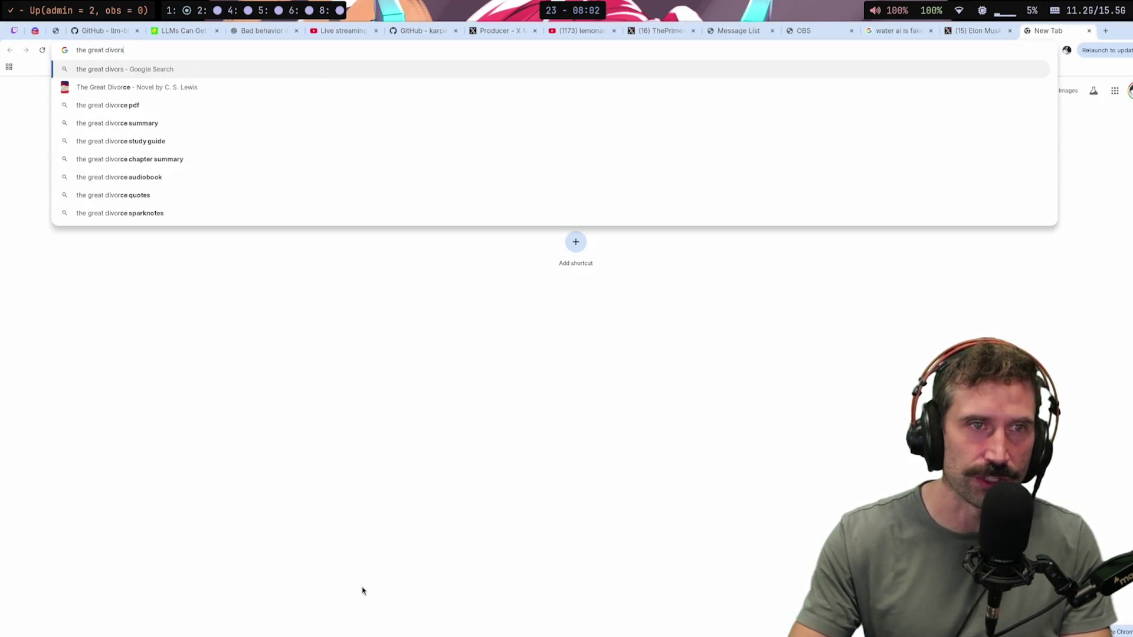
type("ce")
key("Return")
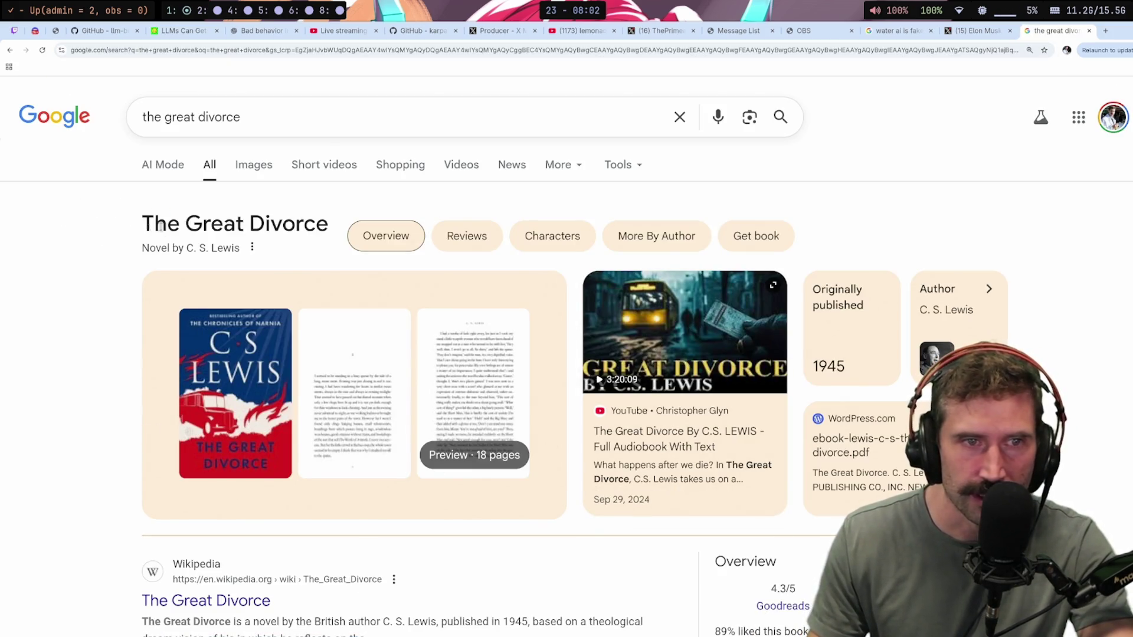
Scan the book's search results, then switch to the live chat windows and scroll up.
left_click_drag(150, 228, 316, 225)
left_click(25, 367)
scroll(61, 394, "down", 3)
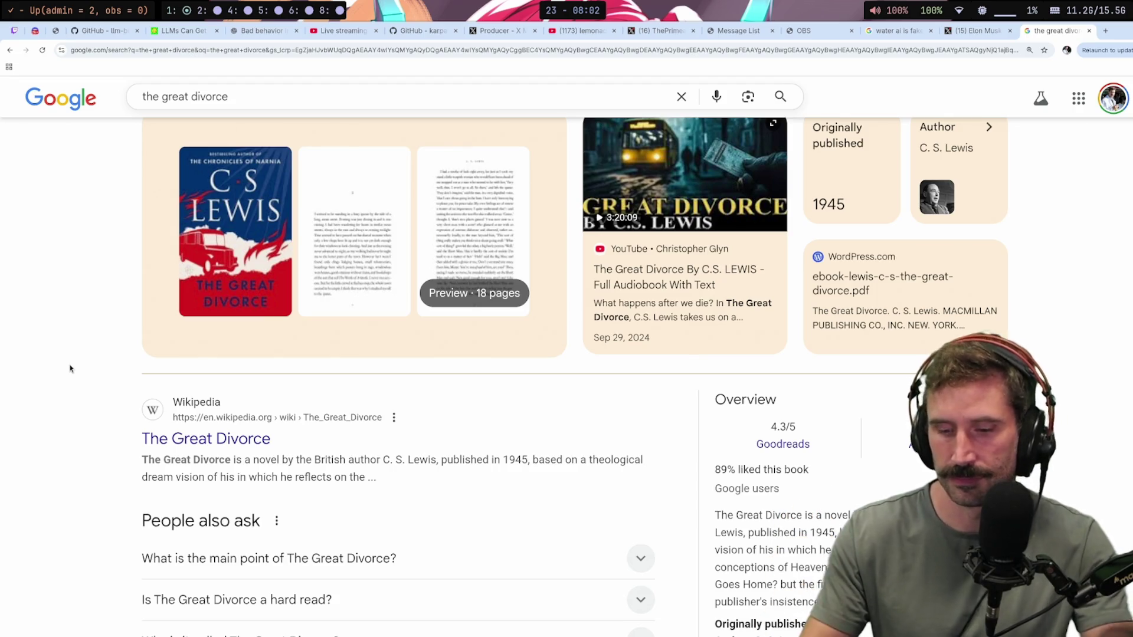
key("super+2")
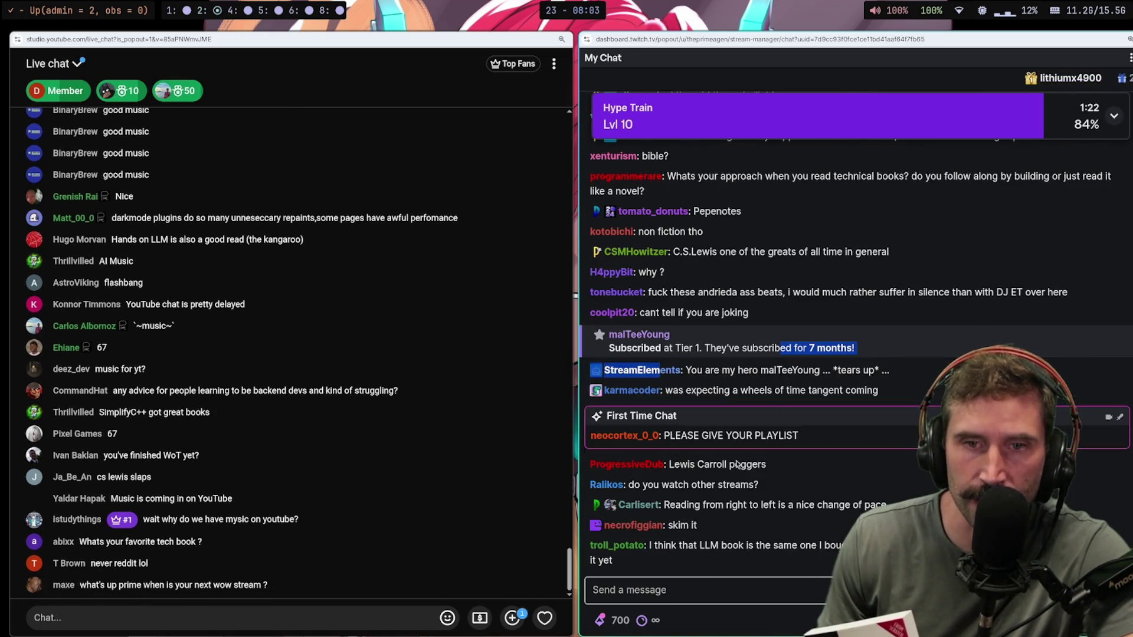
scroll(762, 511, "up", 5)
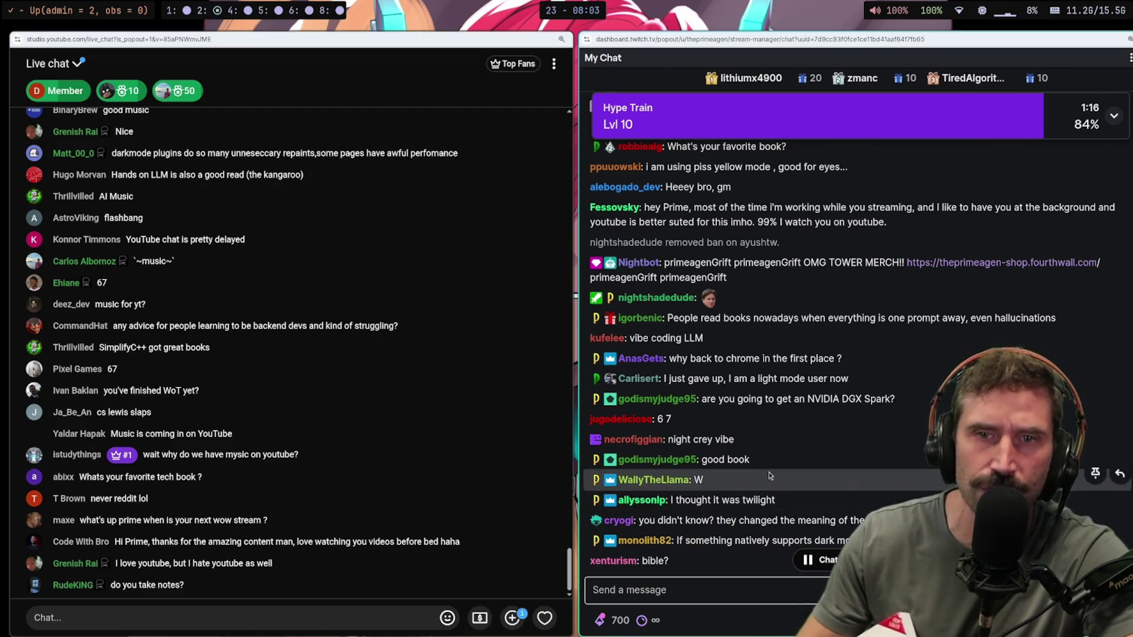
scroll(771, 484, "down", 5)
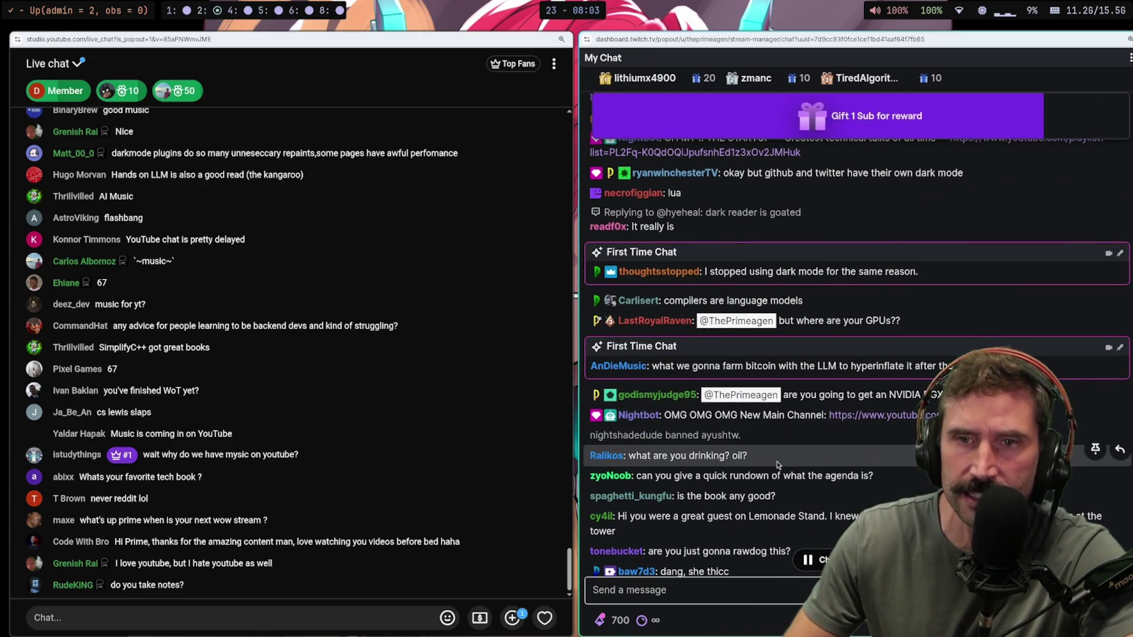
scroll(777, 465, "down", 5)
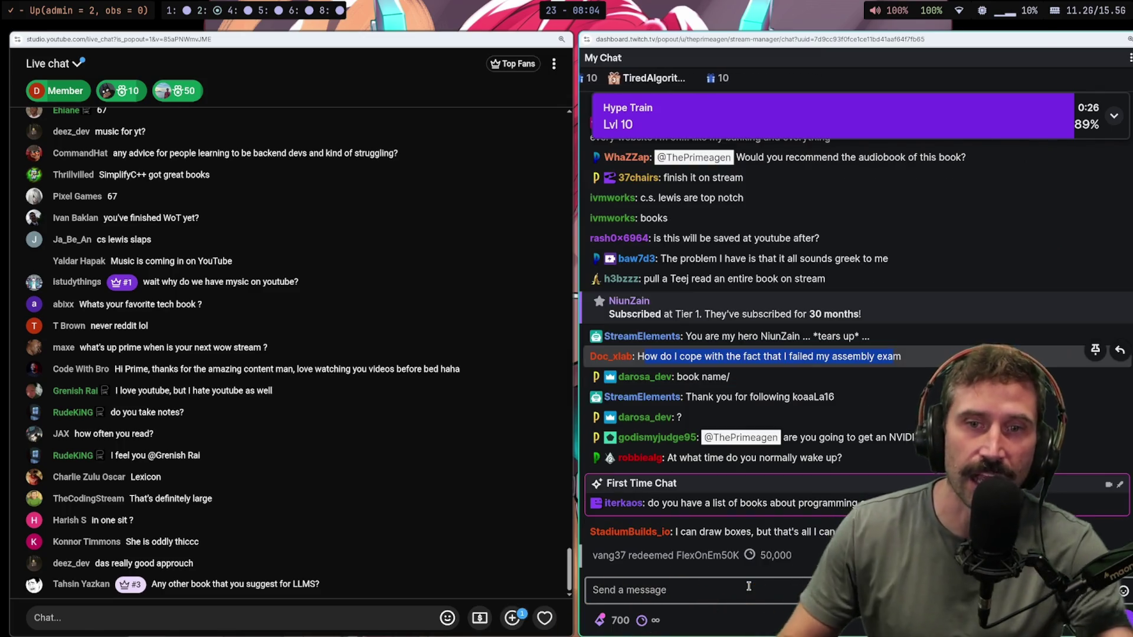
left_click(851, 425)
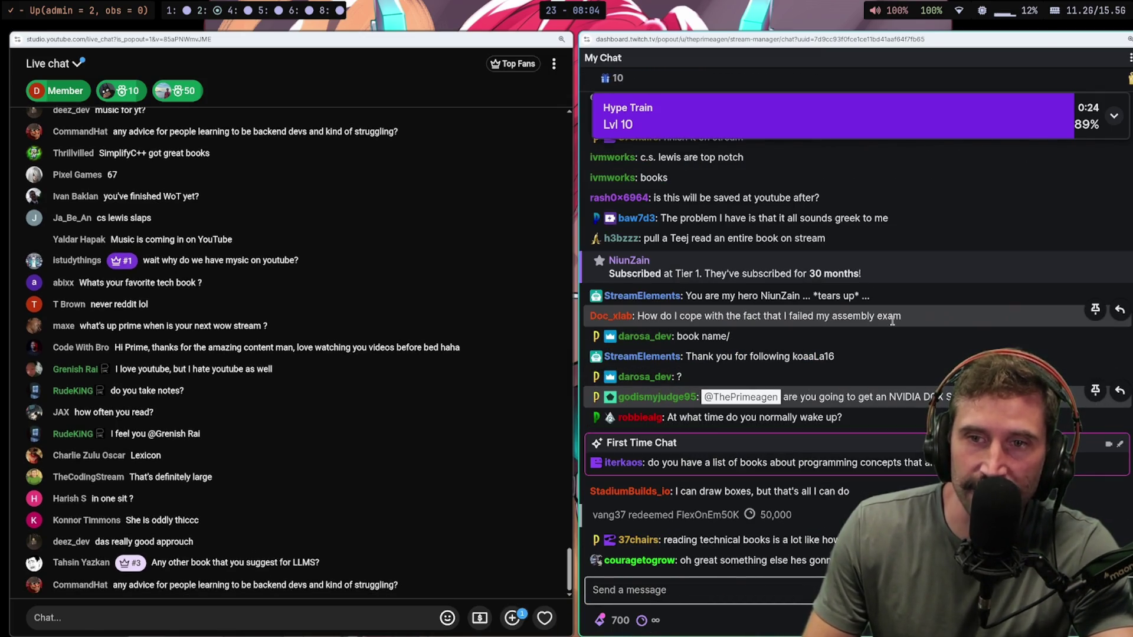
double_click(894, 315)
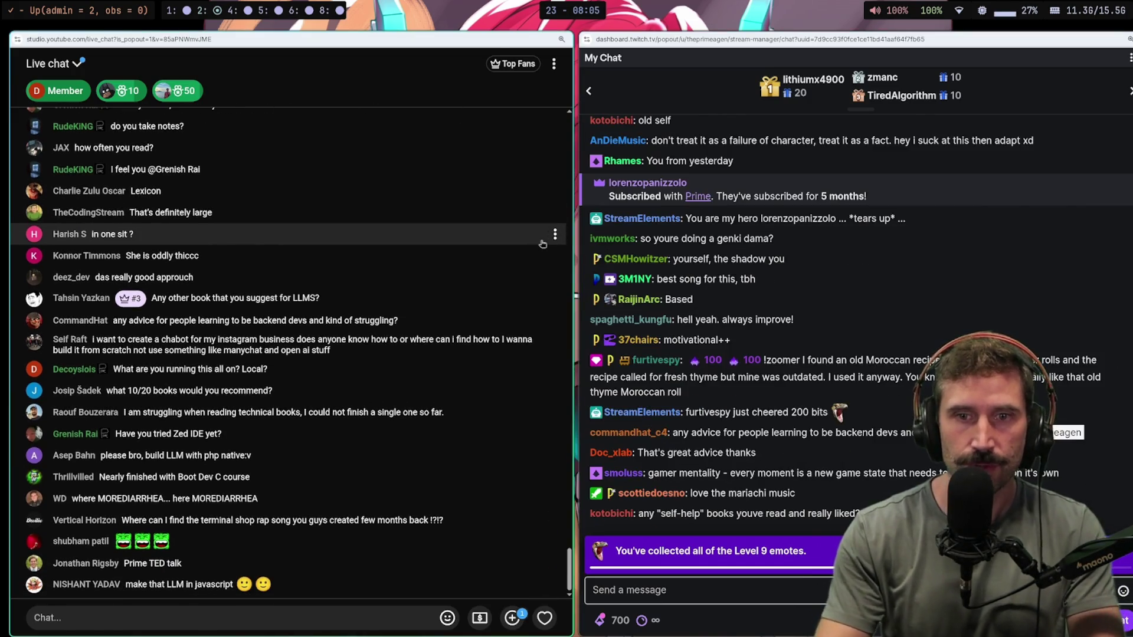
key("super+1")
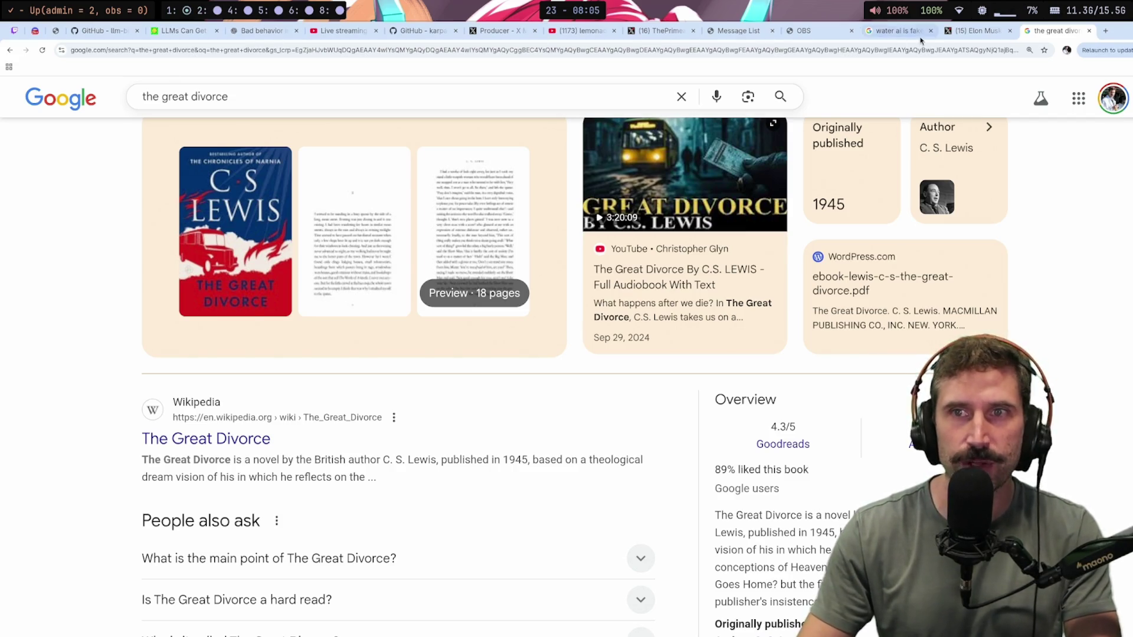
Open DevTools on the blank OBS overlay page and shrink its text.
left_click(738, 31)
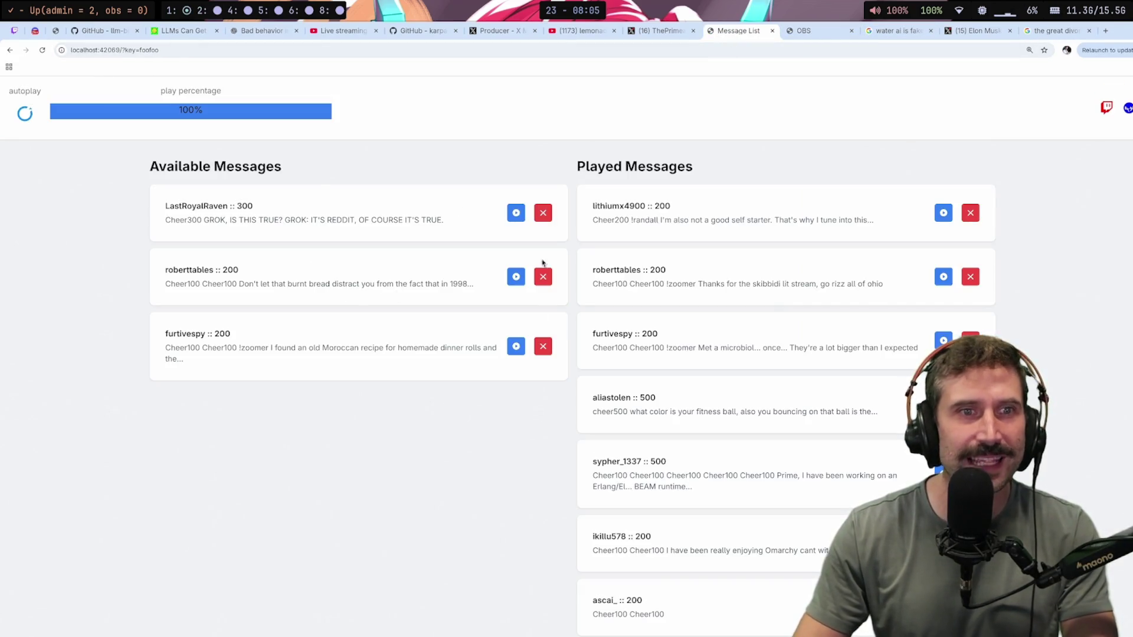
left_click(839, 32)
right_click(630, 268)
left_click(682, 481)
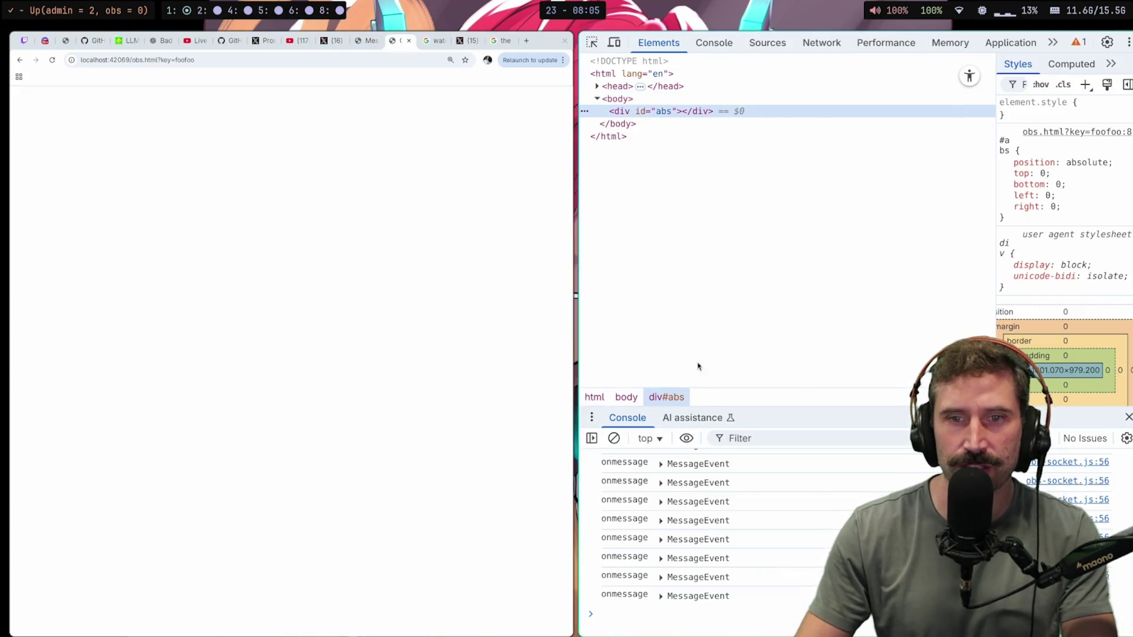
key("ctrl+minus")
key("ctrl+minus")
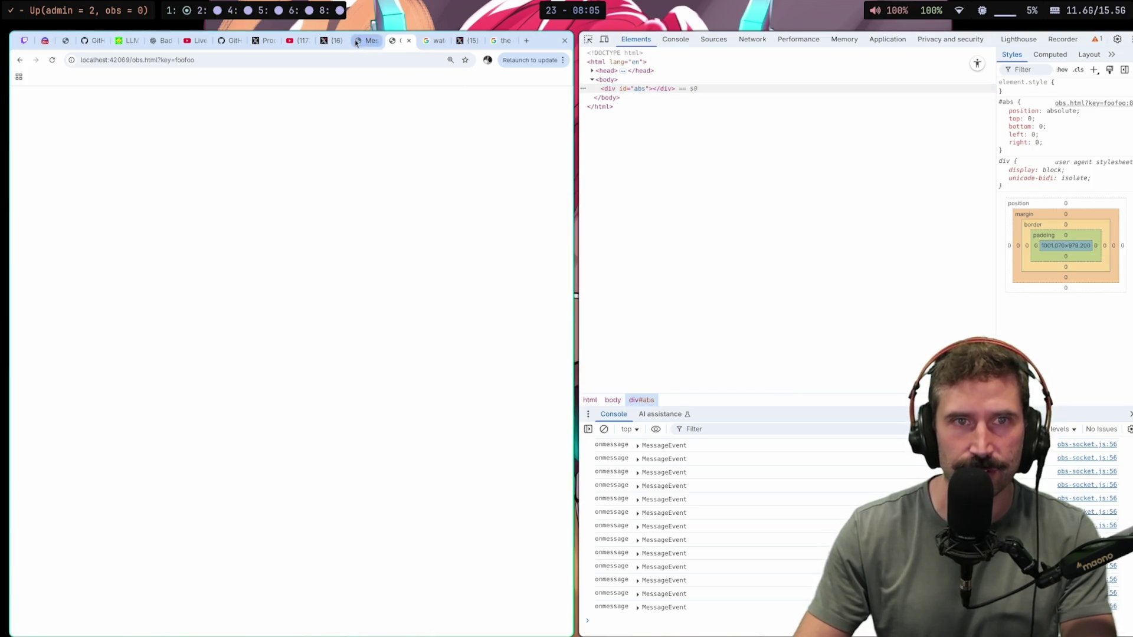
Replay a message, reload, expand the AudioContext warning's stack trace and enlarge the console pane.
left_click(356, 41)
left_click(230, 413)
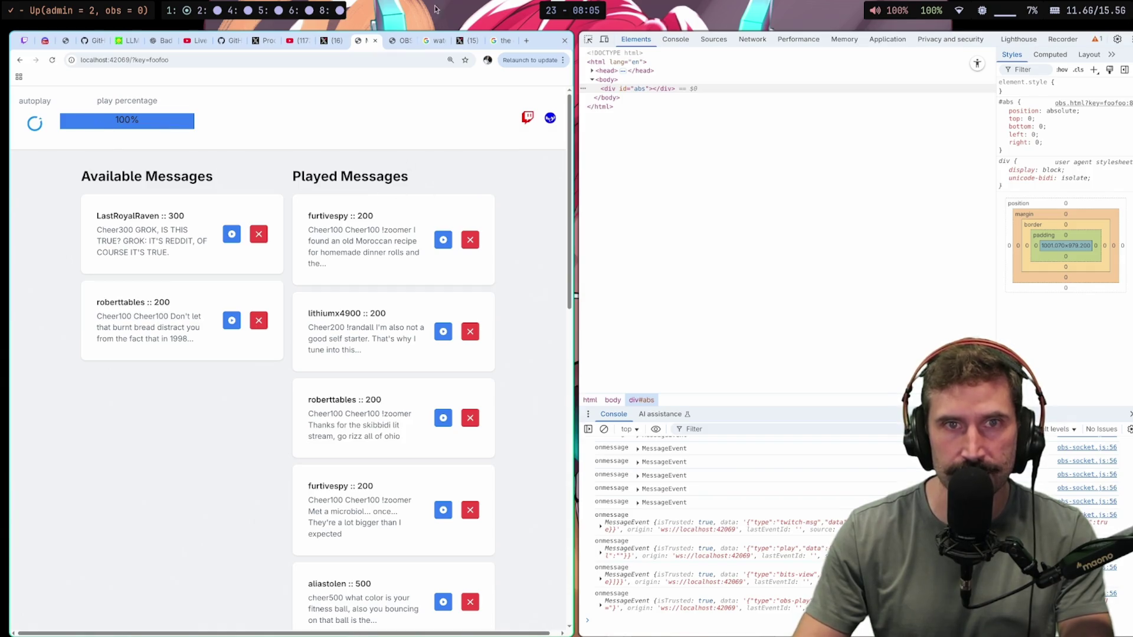
left_click(392, 40)
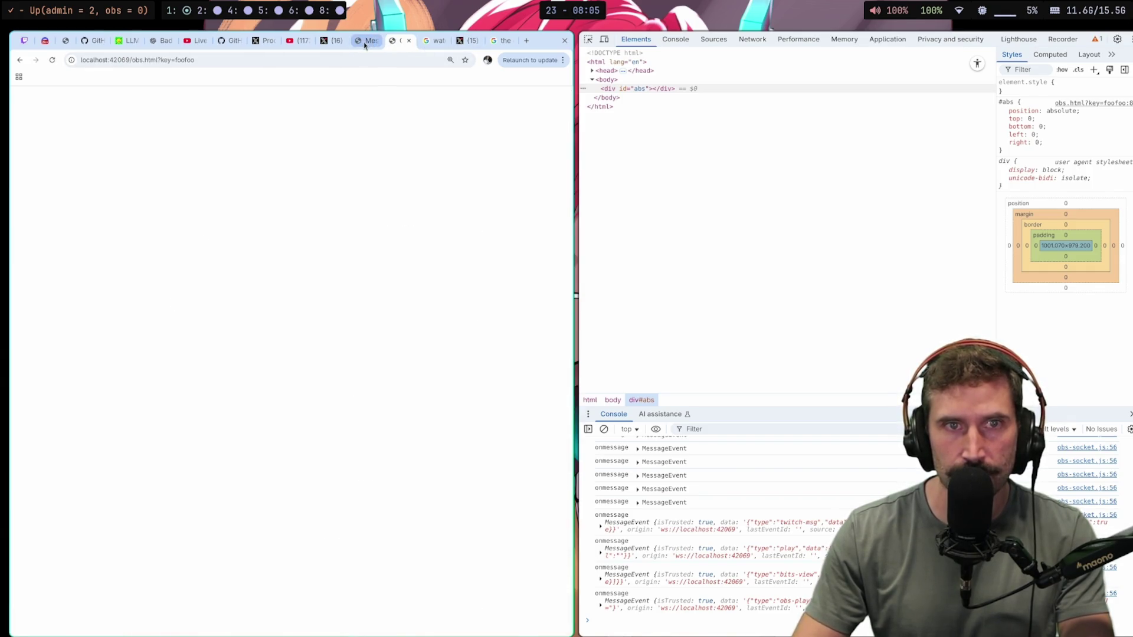
left_click(365, 42)
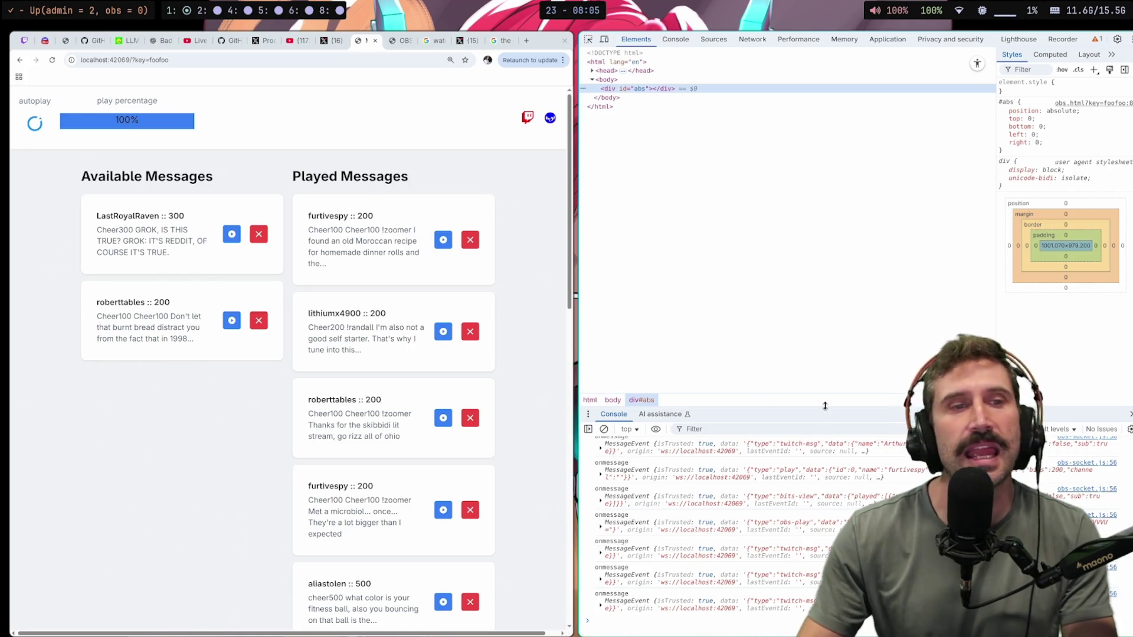
key("ctrl+r")
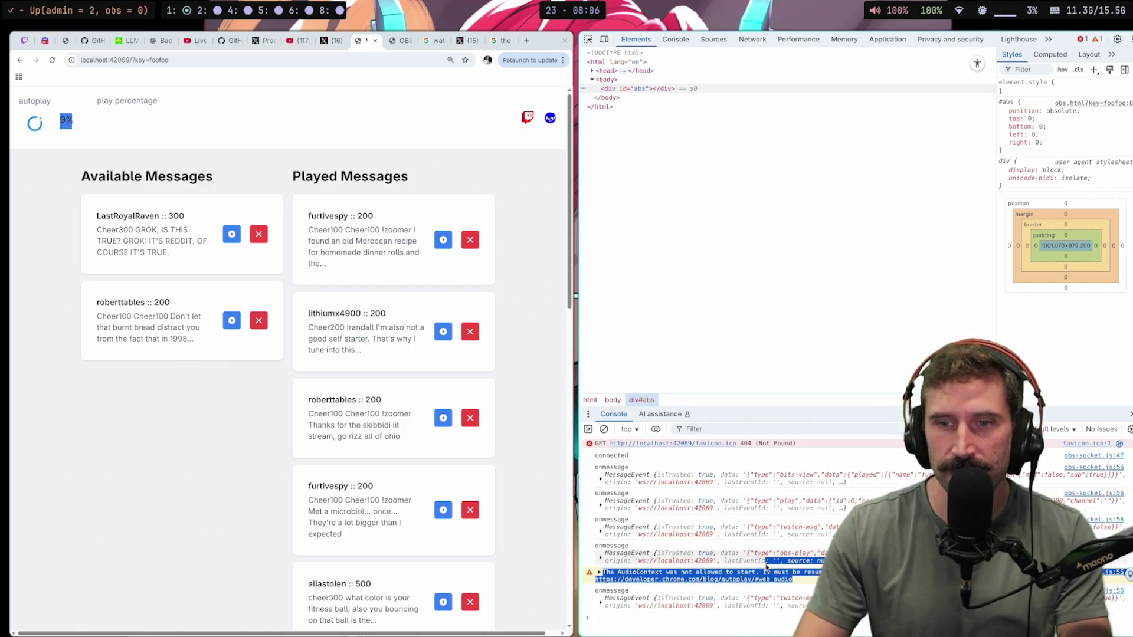
left_click(767, 582)
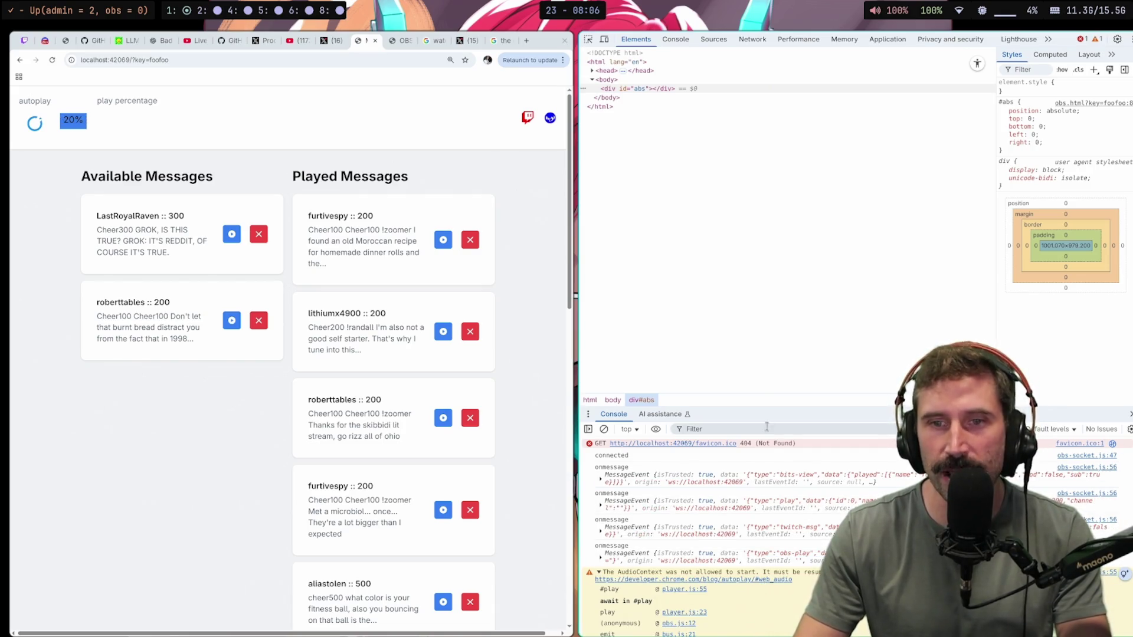
left_click_drag(766, 404, 768, 200)
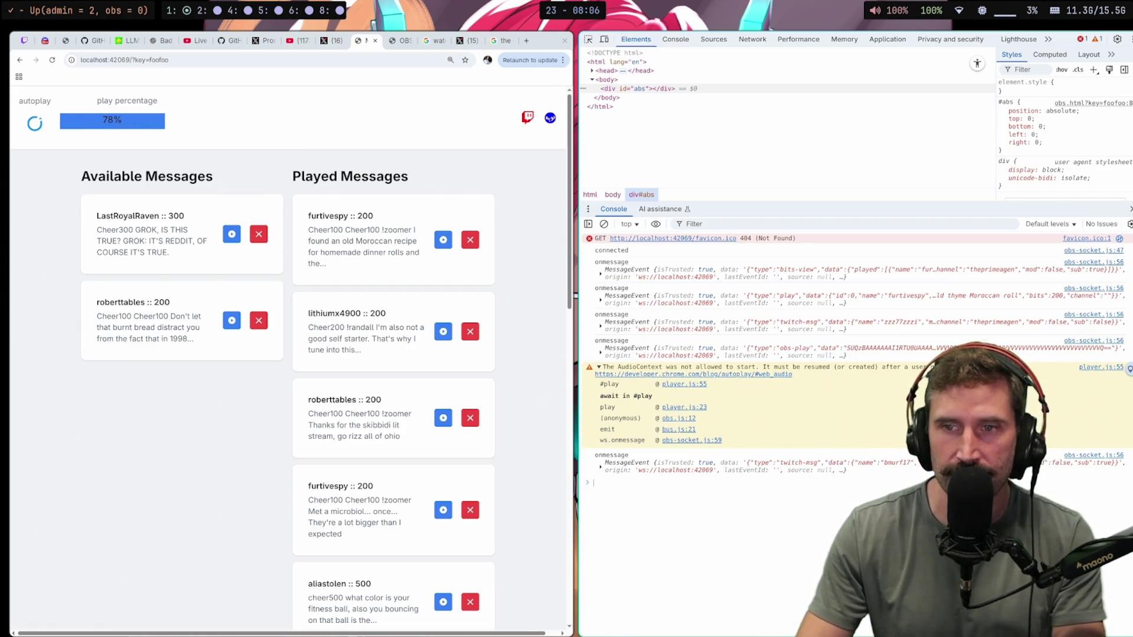
Reload the OBS overlay page, then return to the Message List page.
left_click(390, 44)
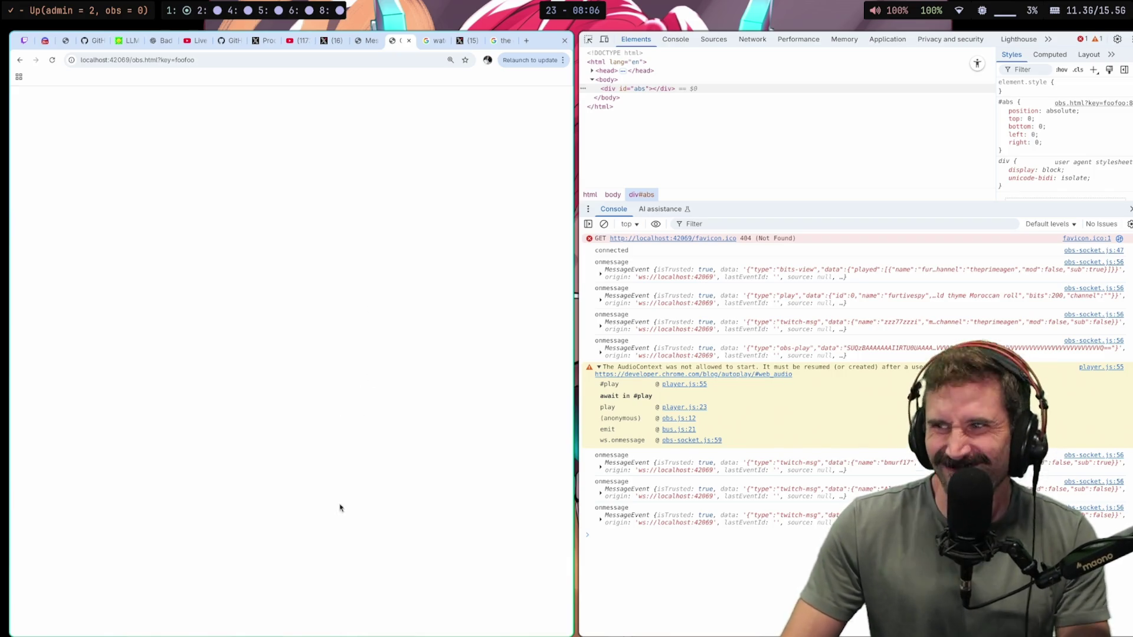
key("ctrl+r")
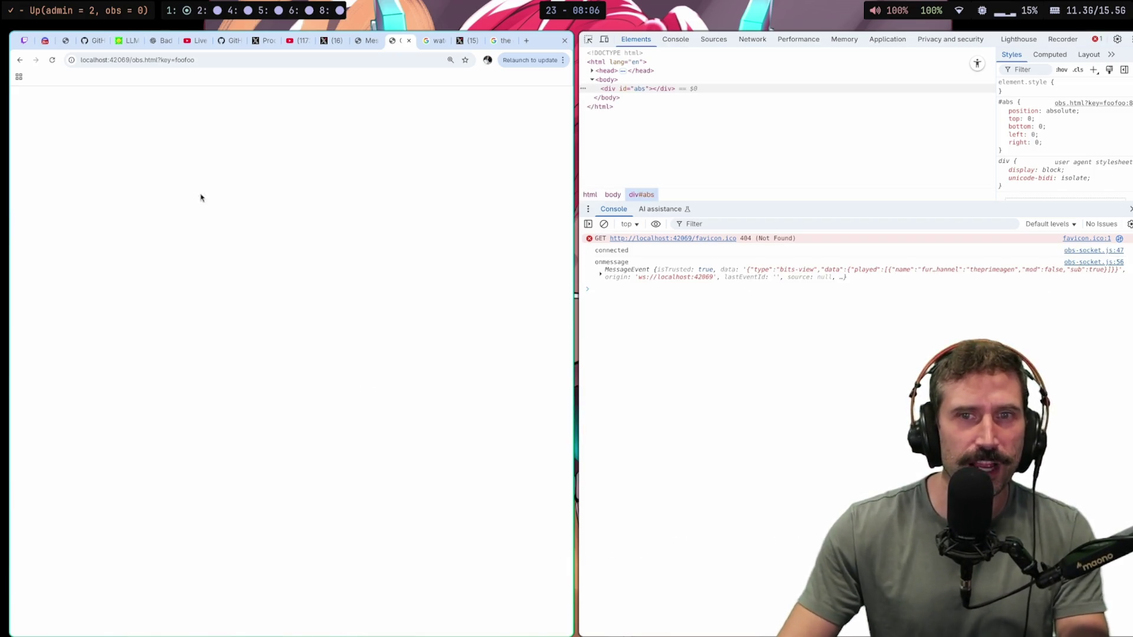
left_click(359, 39)
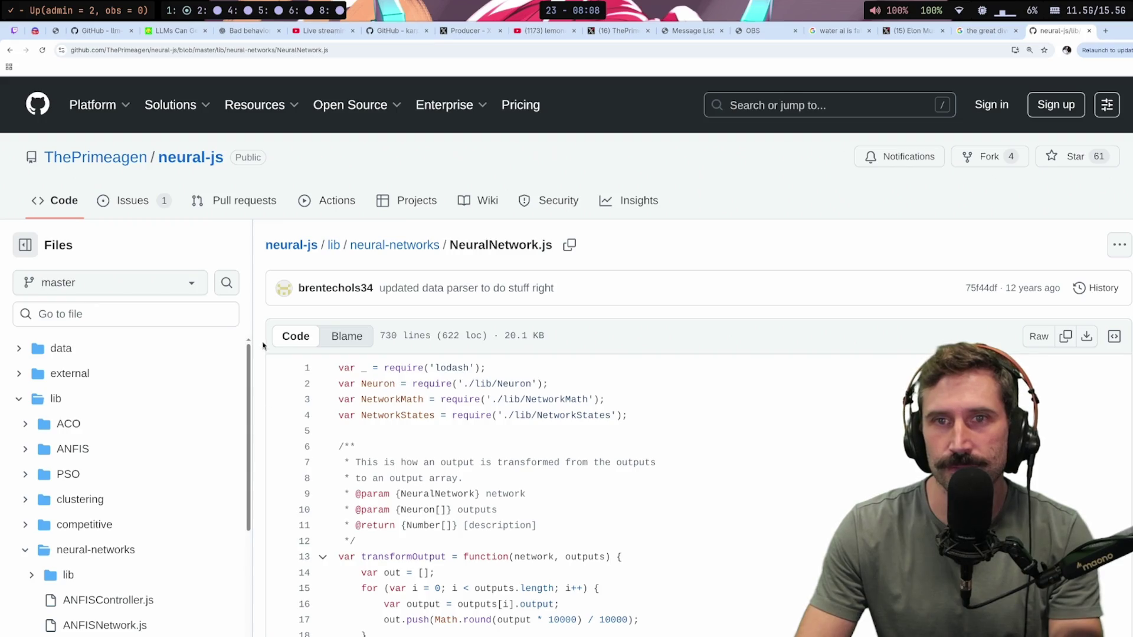
Search the neural-js repository for 'math', then edit the query to search for learning.
left_click(787, 114)
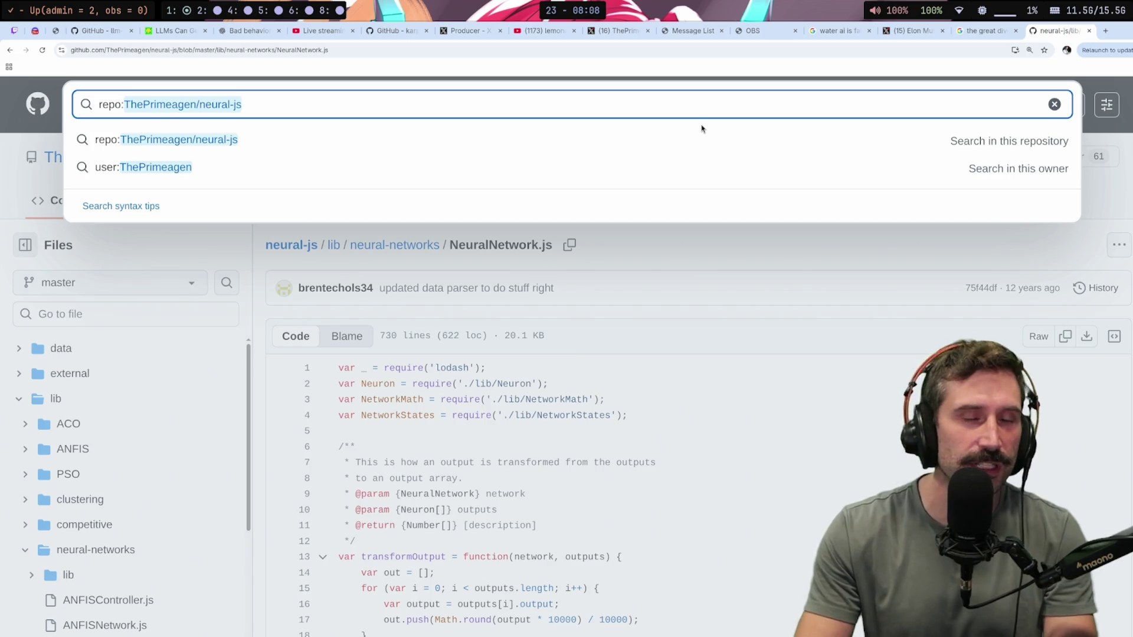
type("math")
key("Return")
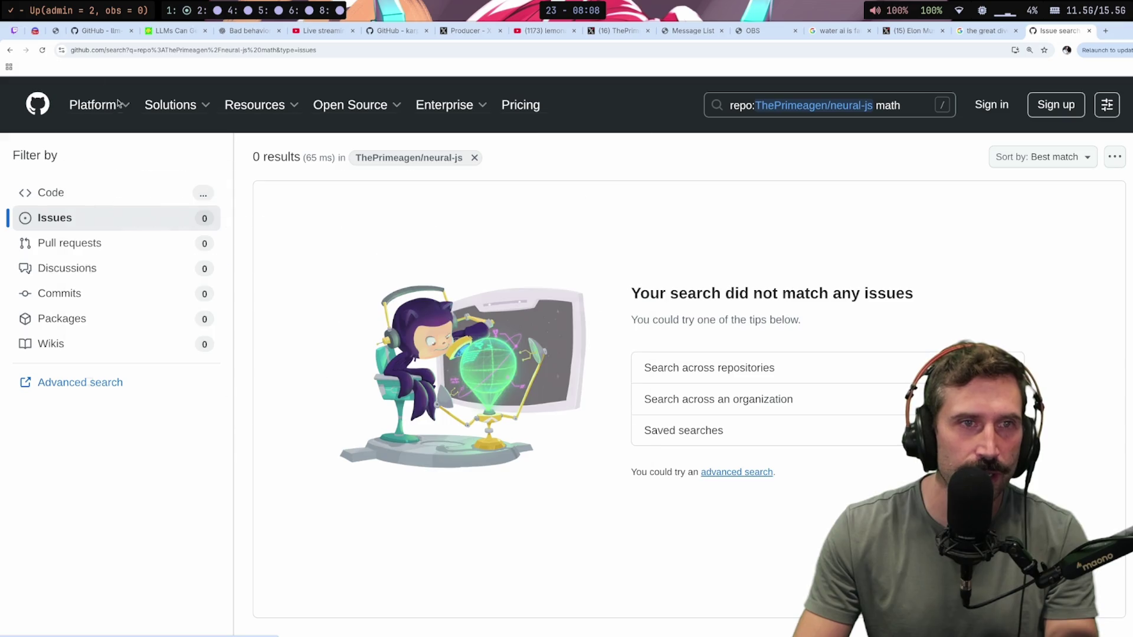
left_click(914, 106)
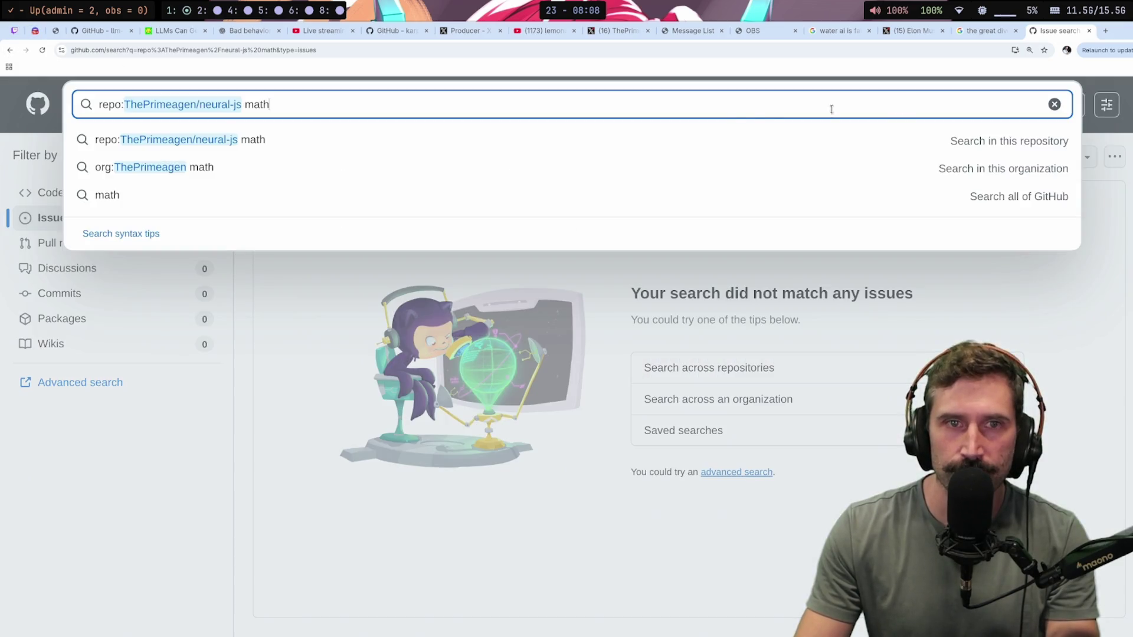
key("BackSpace")
type("learning")
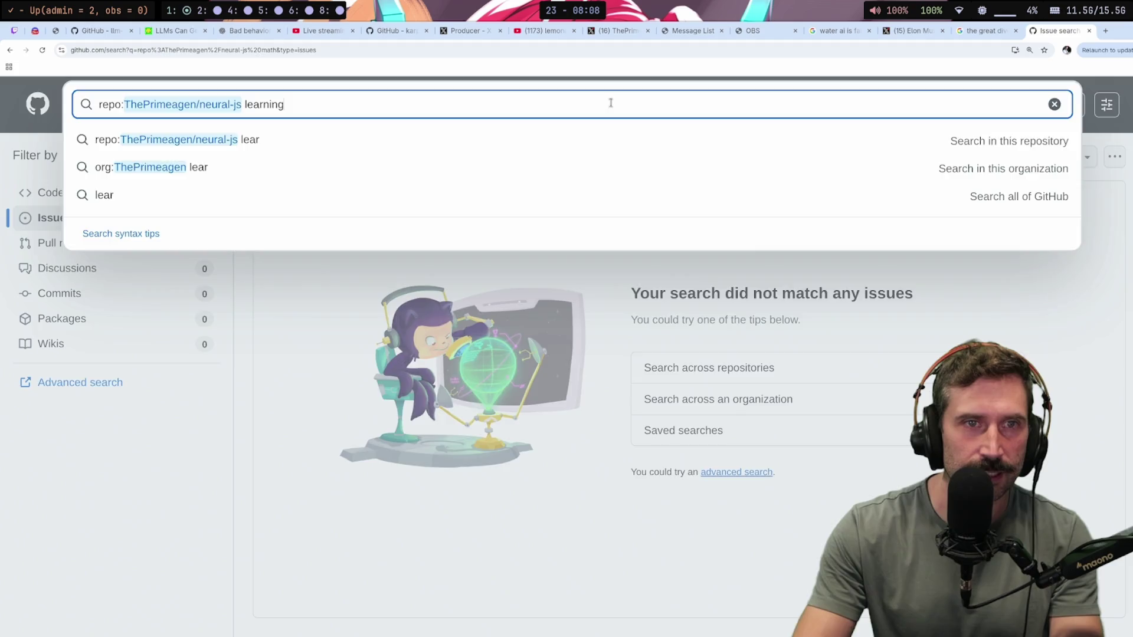
key("Return")
Replace the search term with 'rate' and scan the results.
scroll(655, 254, "down", 1)
scroll(795, 144, "up", 1)
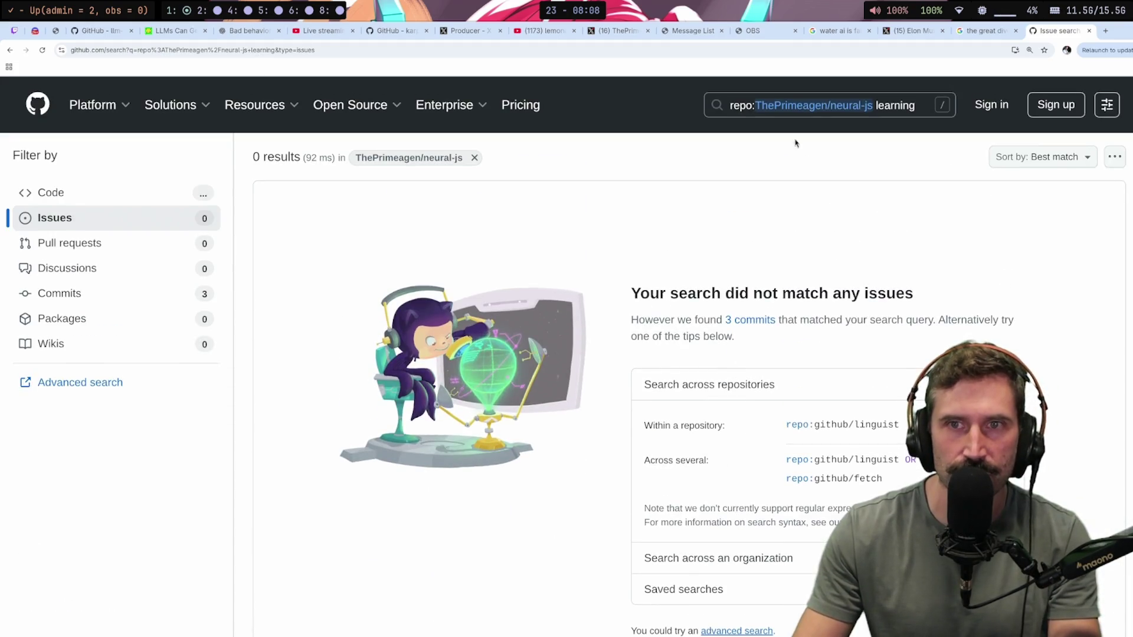
double_click(906, 105)
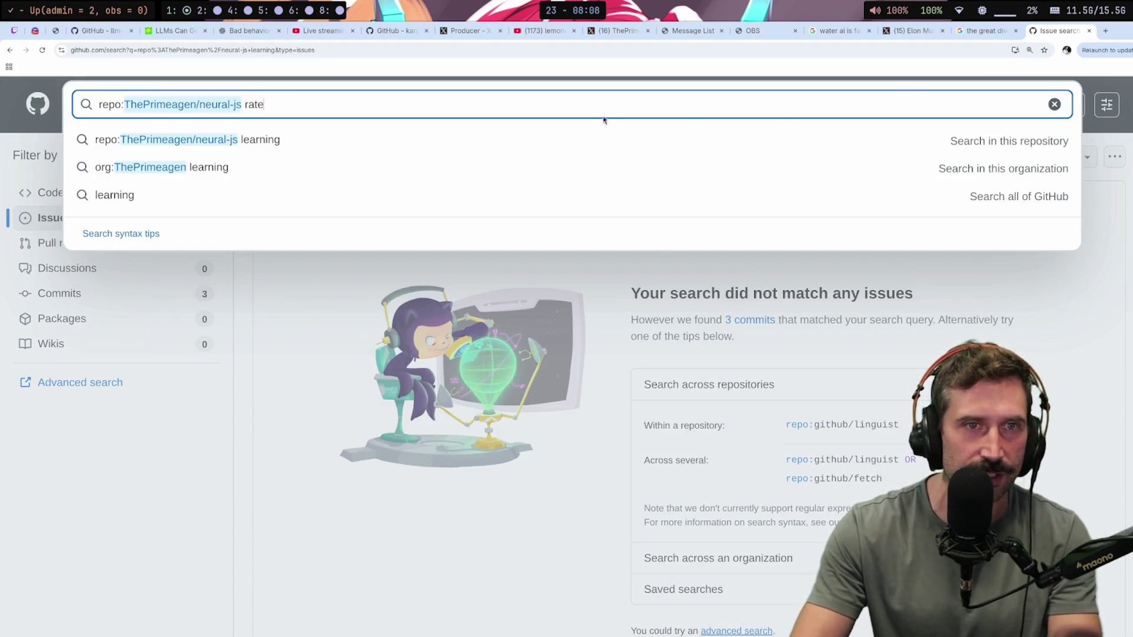
key("Return")
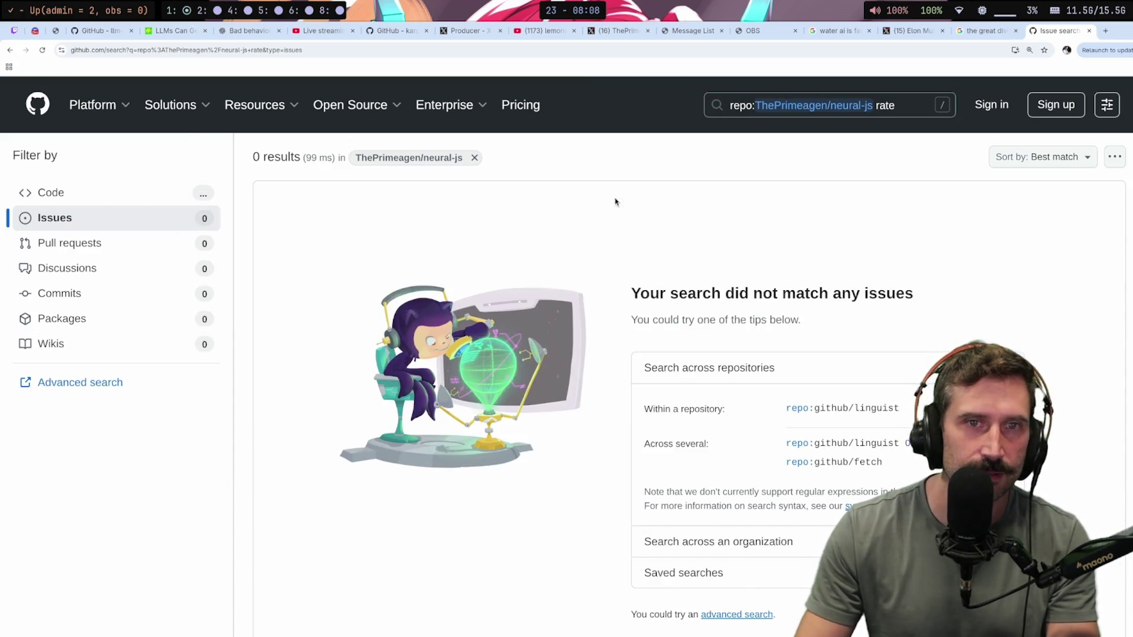
scroll(577, 331, "down", 1)
scroll(190, 182, "up", 1)
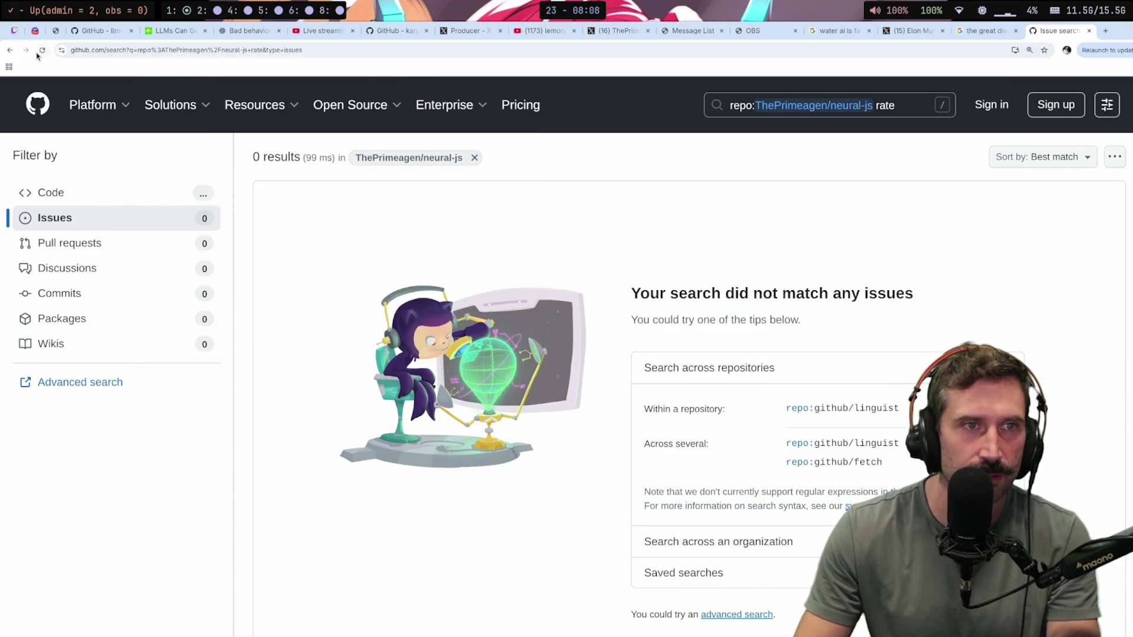
Go back to the lib/neural-networks folder, then switch to the stream chats.
left_click(10, 51)
left_click(10, 51)
left_click(10, 52)
left_click(10, 52)
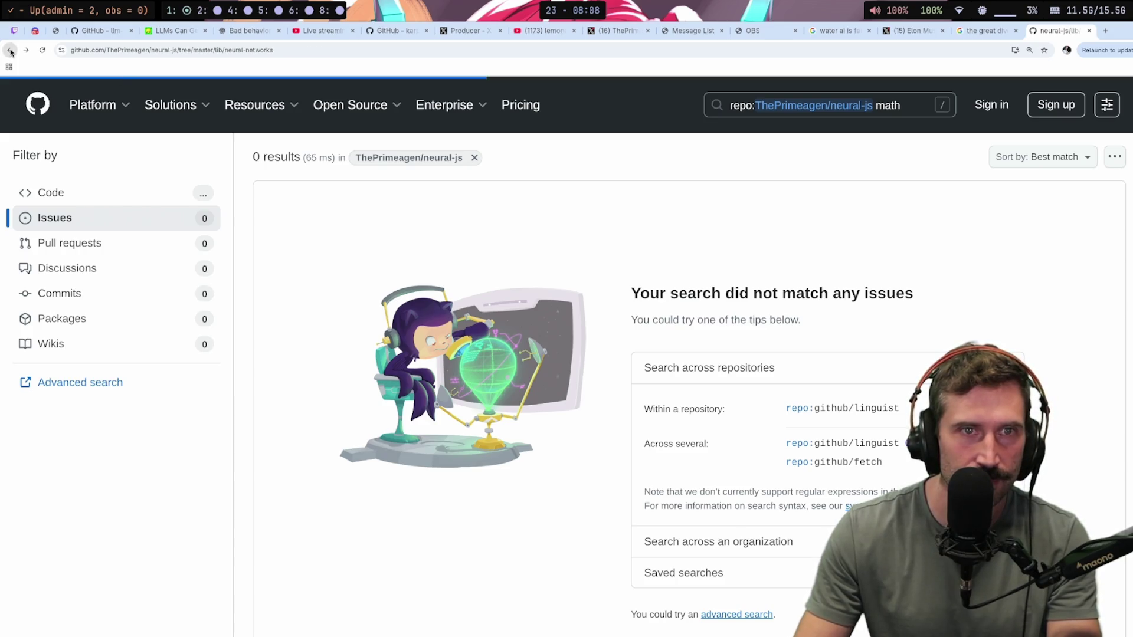
key("super+2")
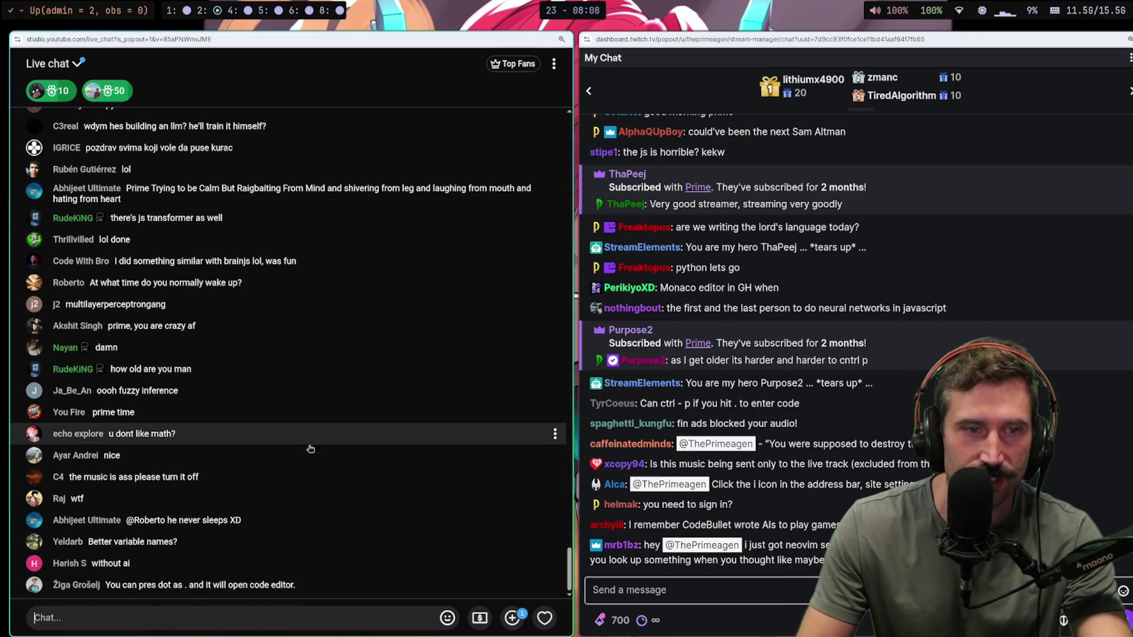
Highlight the YouTube chat tip about opening the code editor, then return to GitHub's neural-networks folder.
left_click(243, 618)
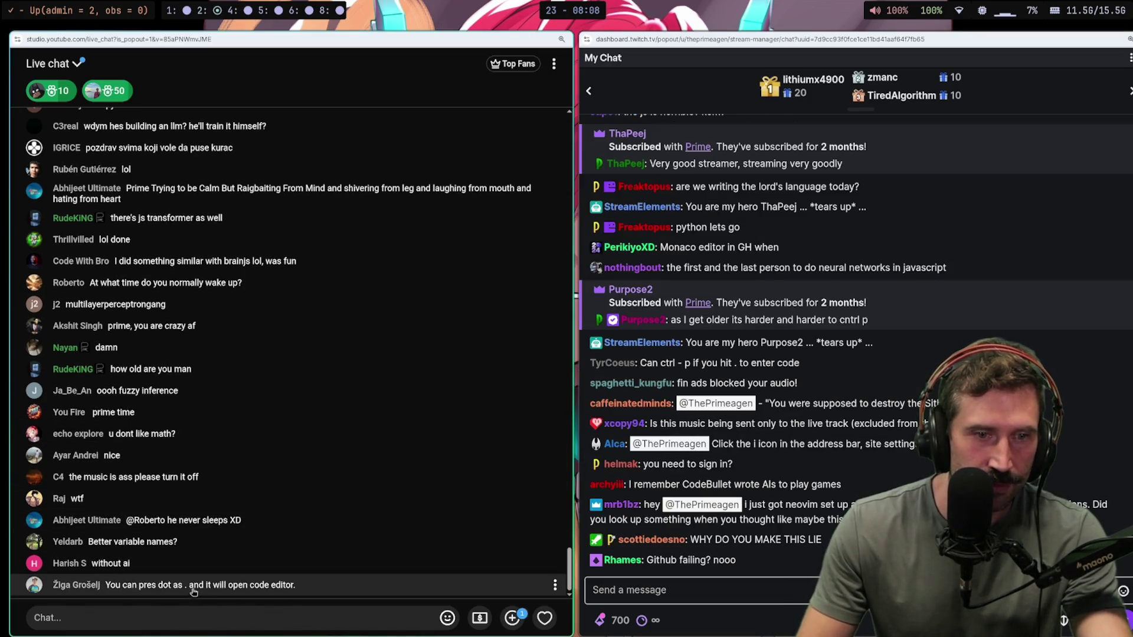
left_click_drag(198, 585, 271, 632)
left_click(252, 615)
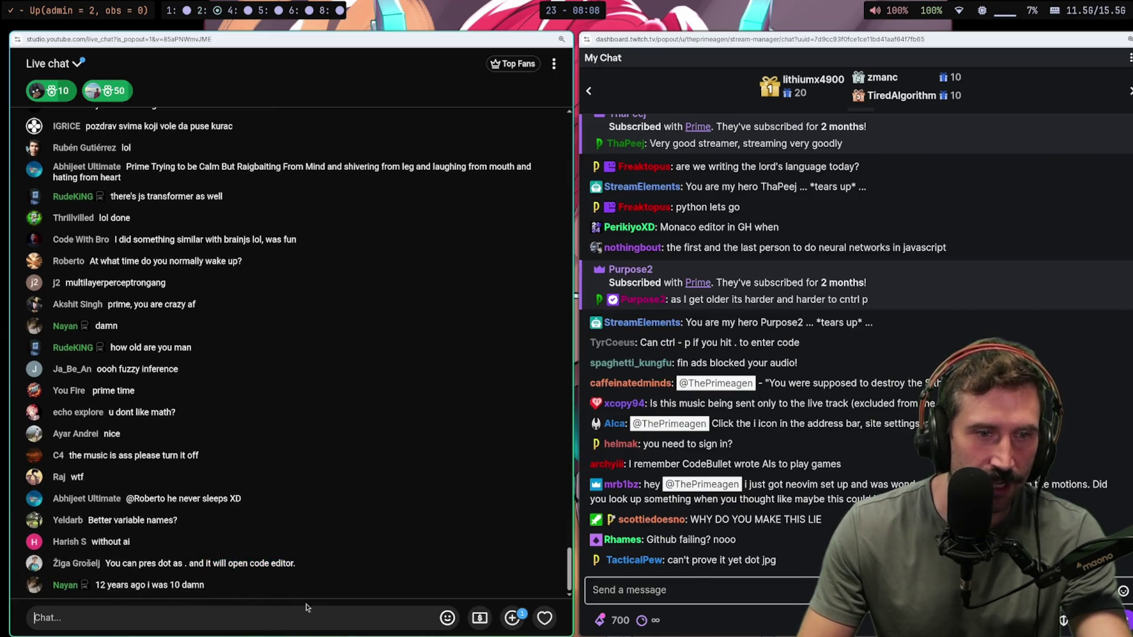
key("super+1")
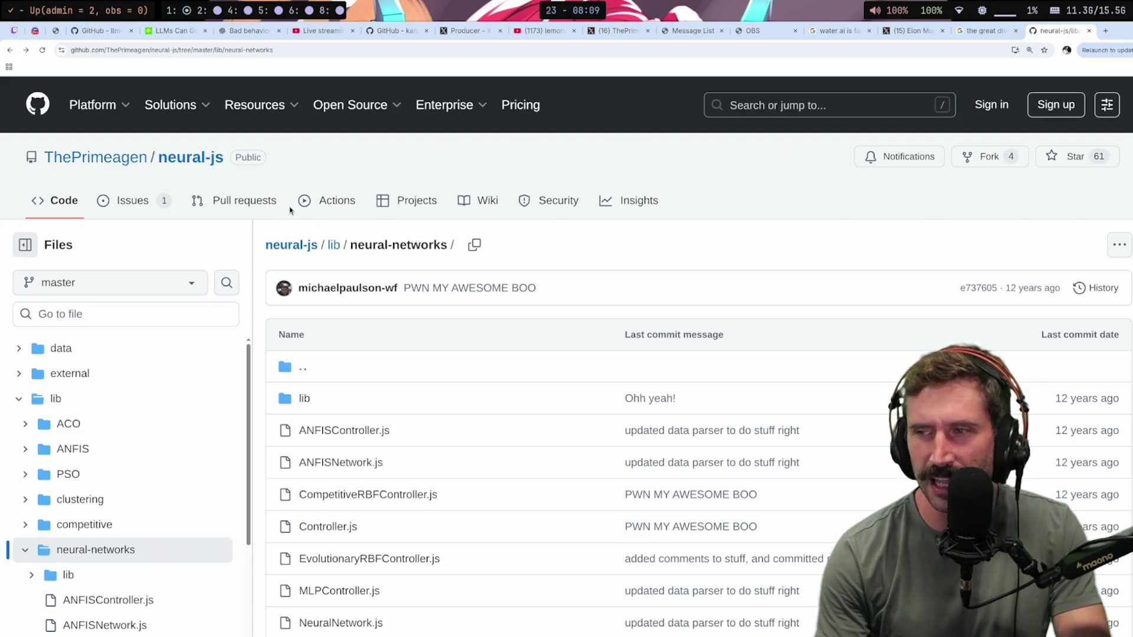
Switch to workspace 2 showing the YouTube and Twitch chat popouts.
key("super+2")
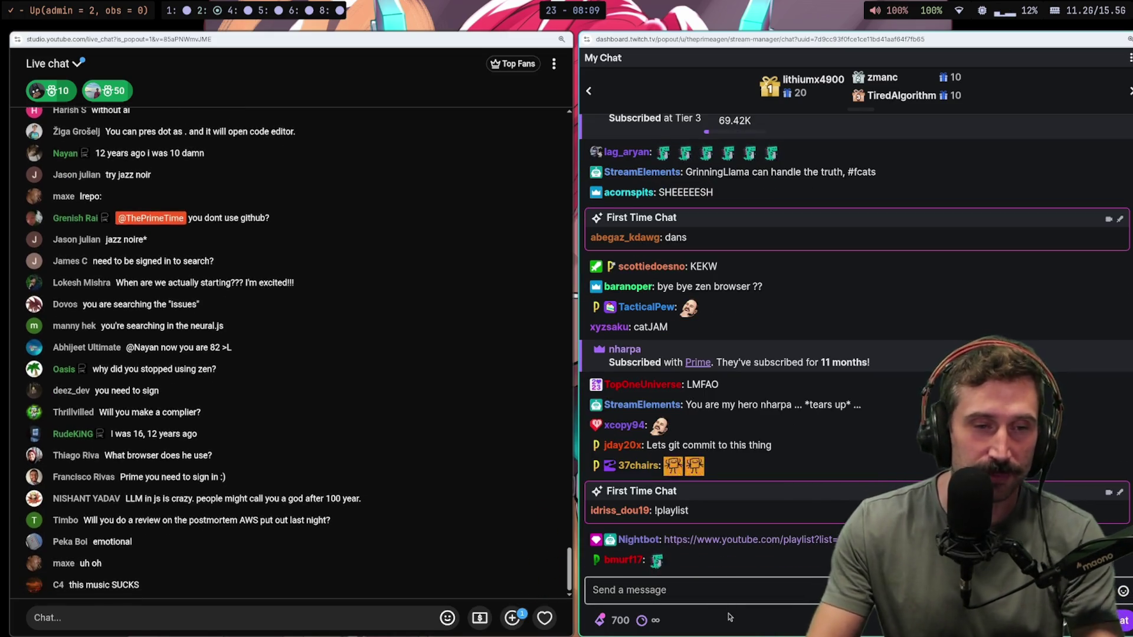
Load x.com in a new browser tab.
key("super+1")
key("ctrl+t")
type("x")
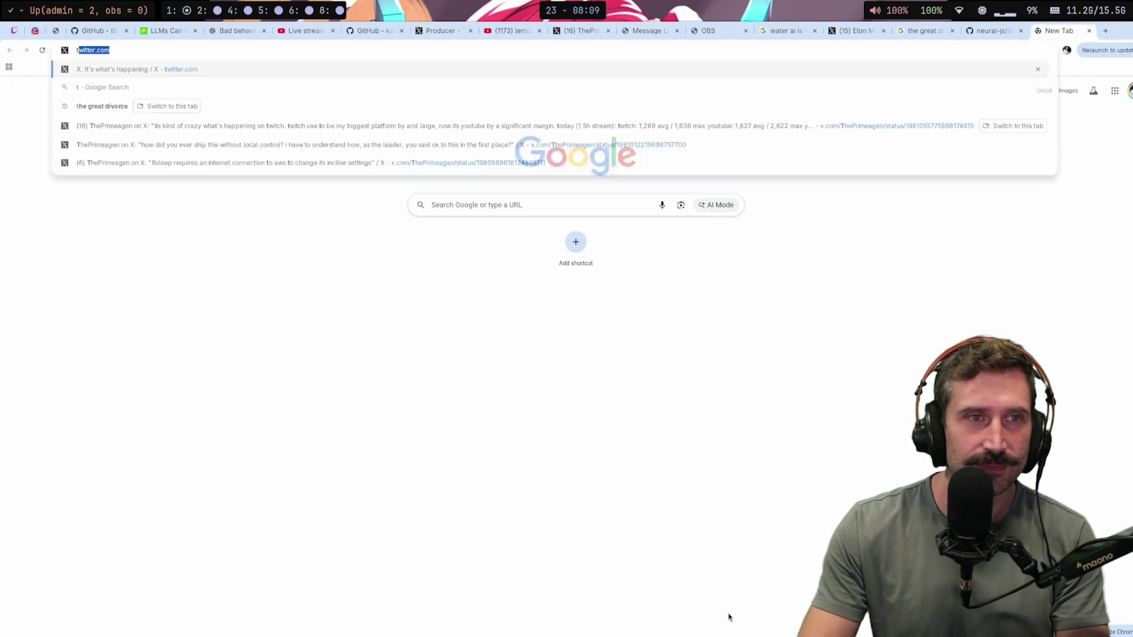
key("Return")
Check the stream chats, highlighting the complaint that the music sucks.
key("super+4")
key("super+2")
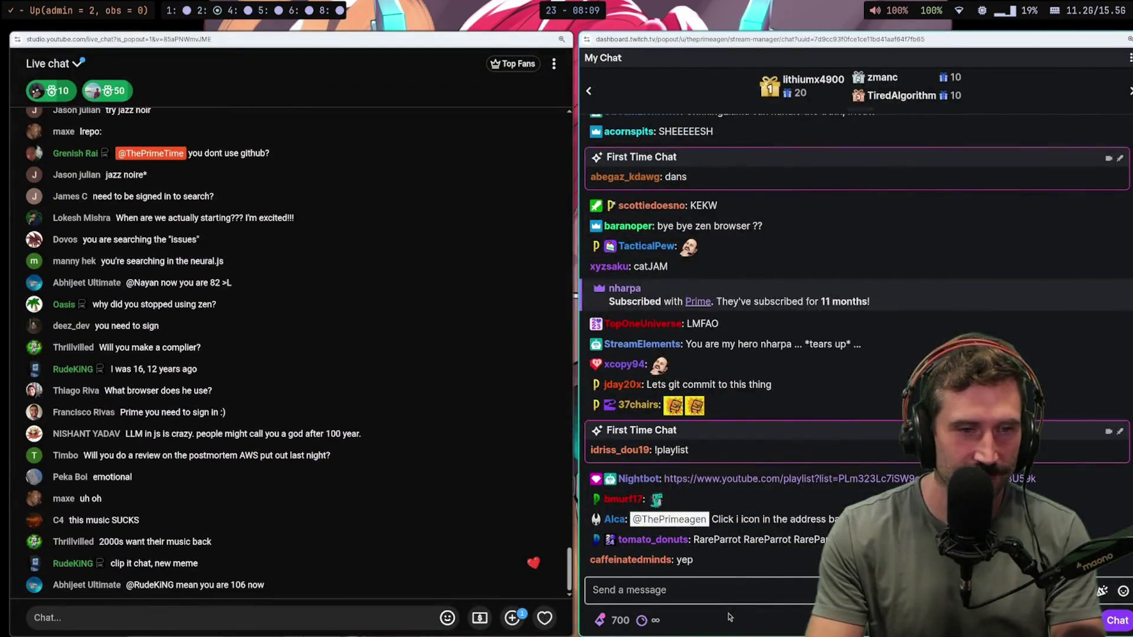
left_click_drag(69, 520, 137, 520)
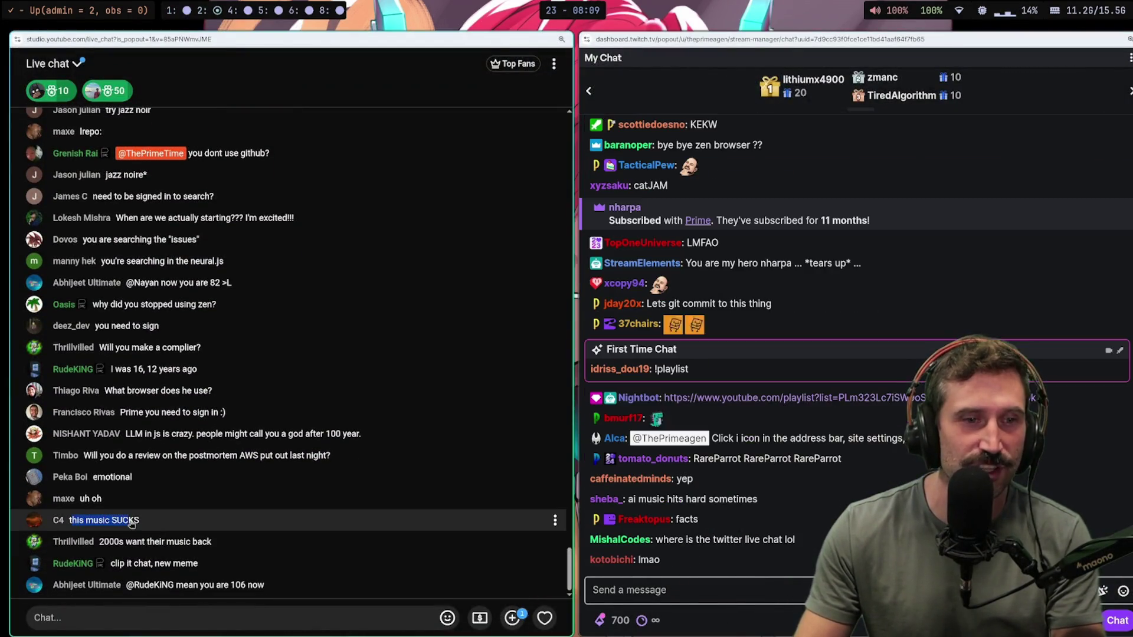
Publish the post 'firefox is hot garbage' on X, then return to the stream chats.
key("super+1")
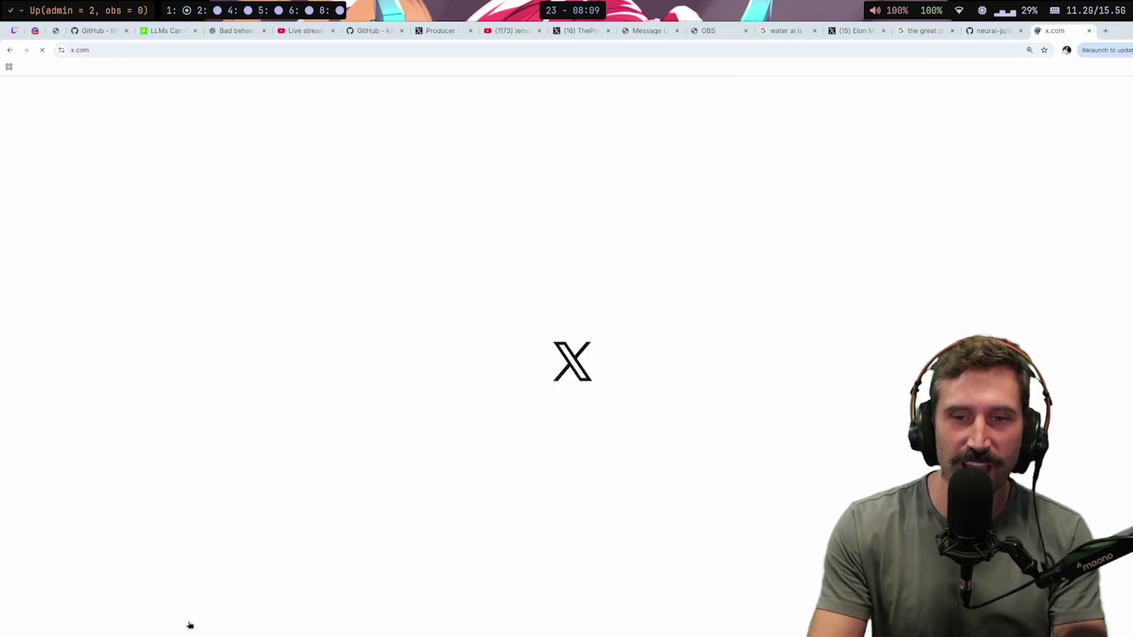
left_click(490, 146)
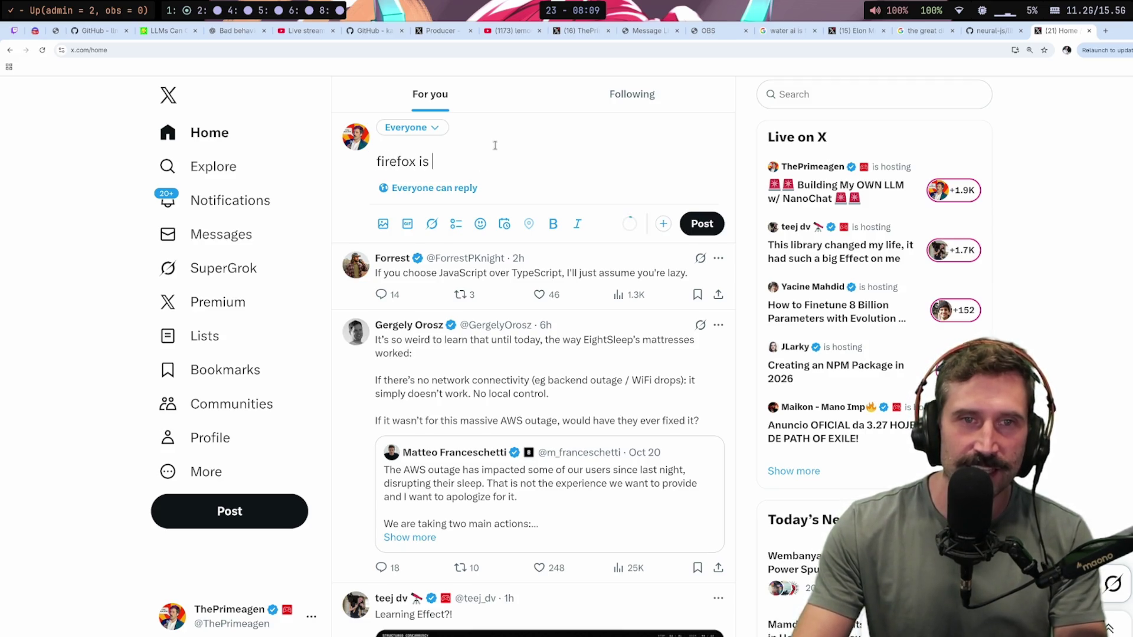
left_click(705, 226)
key("super+2")
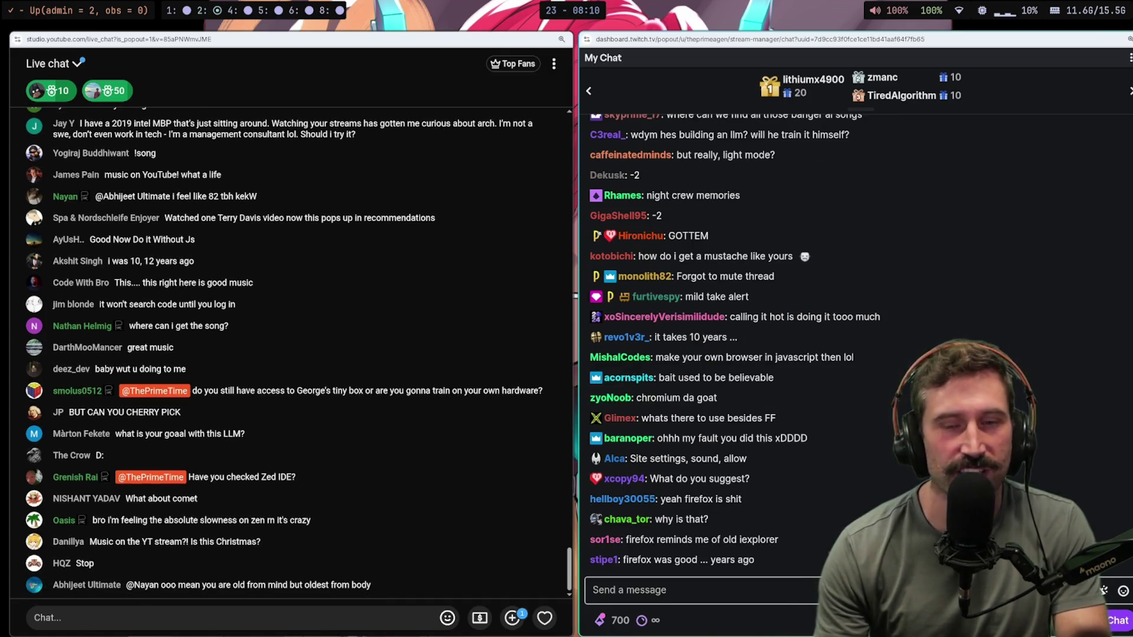
key("super+1")
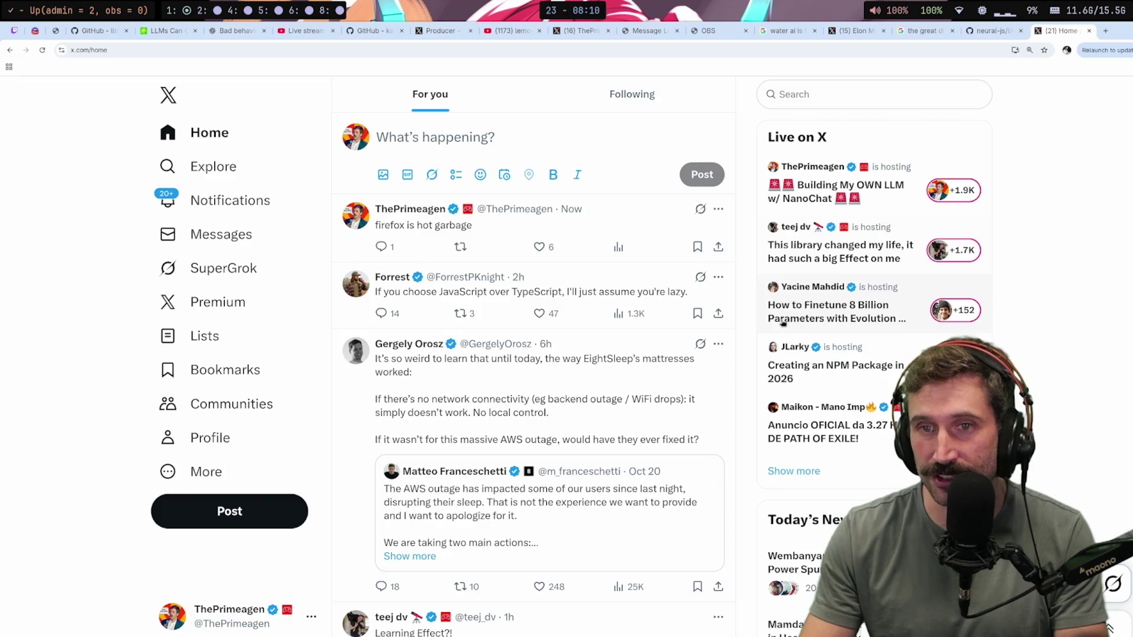
key("super+2")
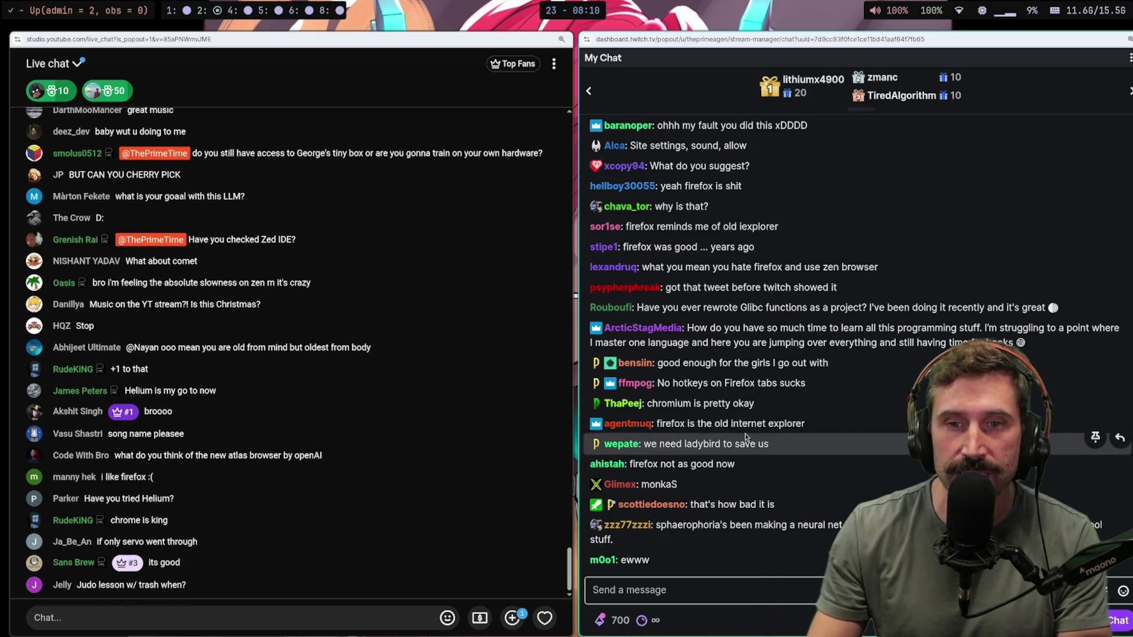
left_click_drag(651, 423, 768, 425)
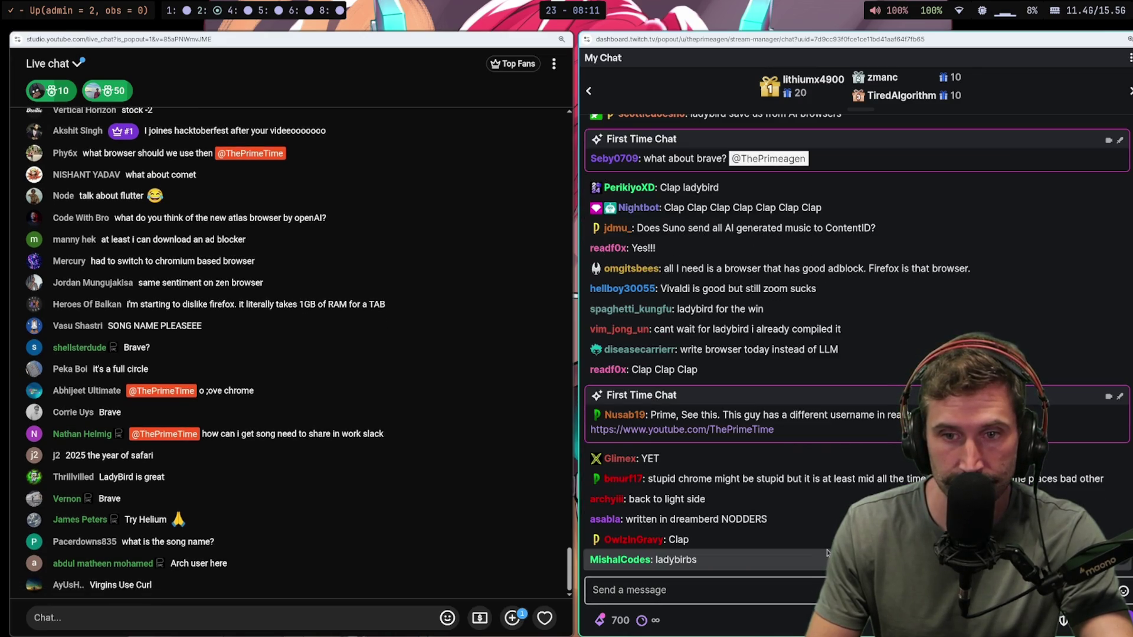
mouse_move(869, 421)
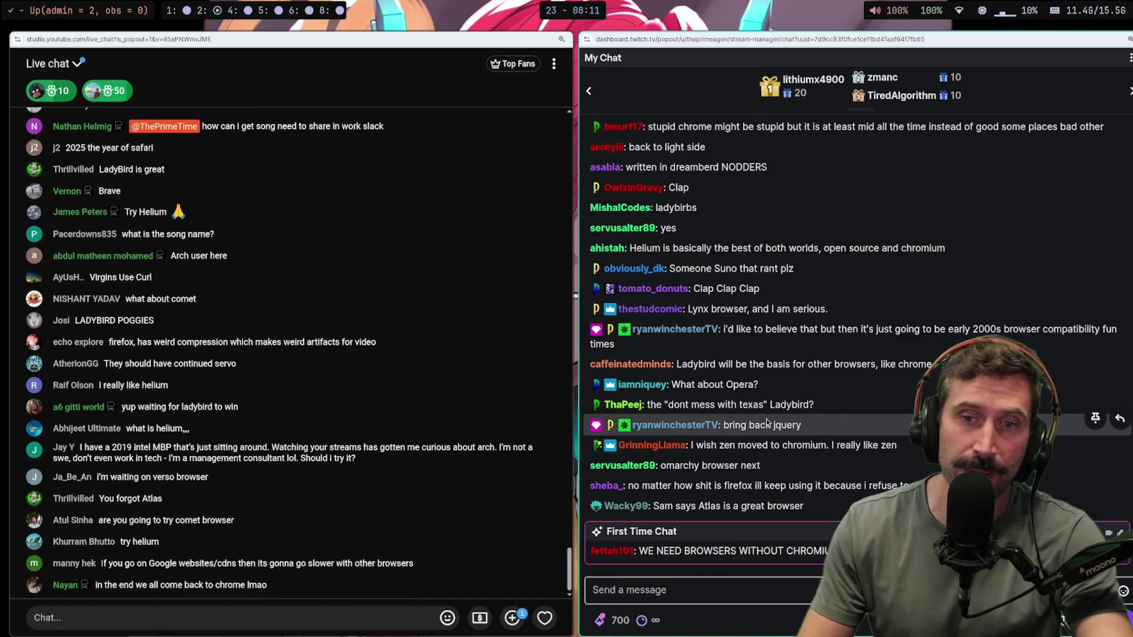
left_click_drag(731, 425, 801, 425)
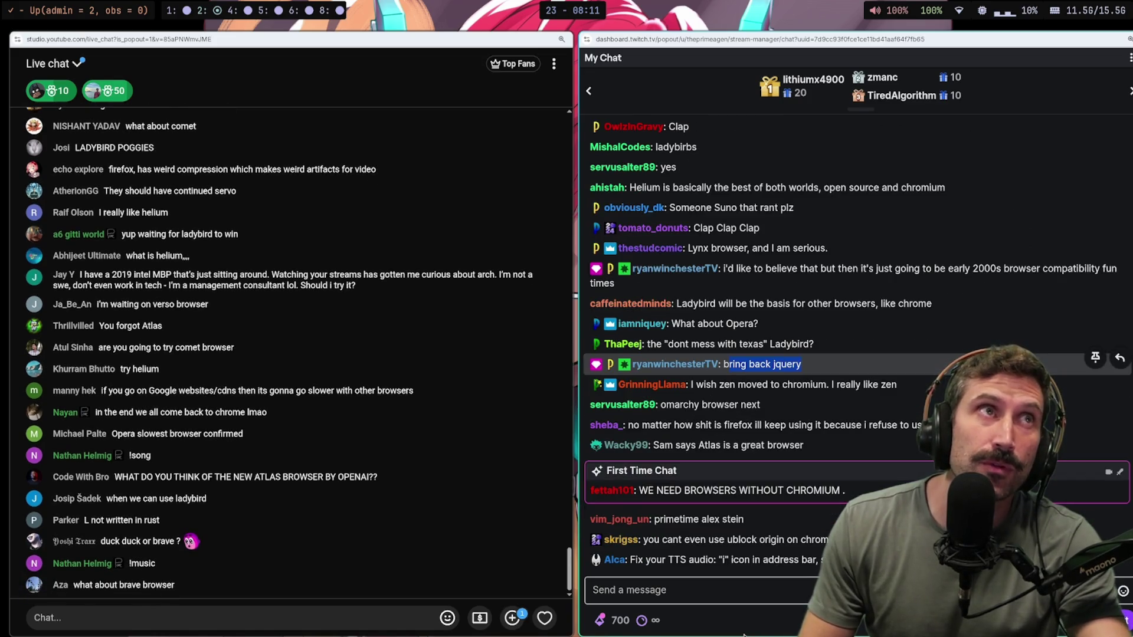
Read through the recent Twitch messages in the browser debate, then switch to X.
left_click(732, 592)
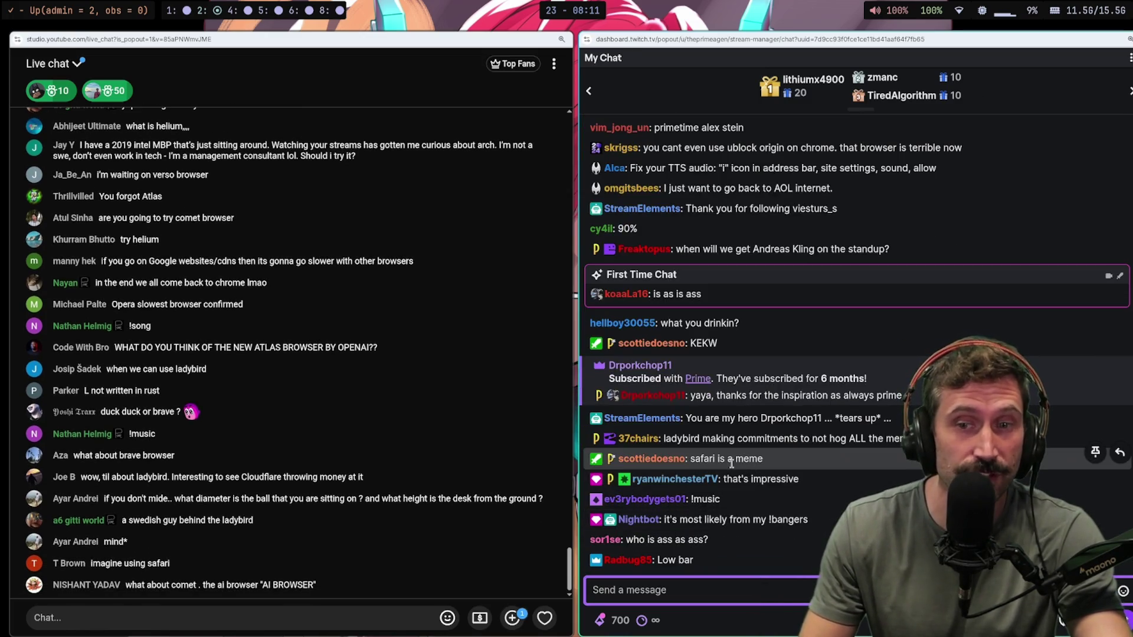
mouse_move(695, 560)
left_mouse_down()
mouse_move(712, 423)
mouse_move(692, 419)
left_mouse_up()
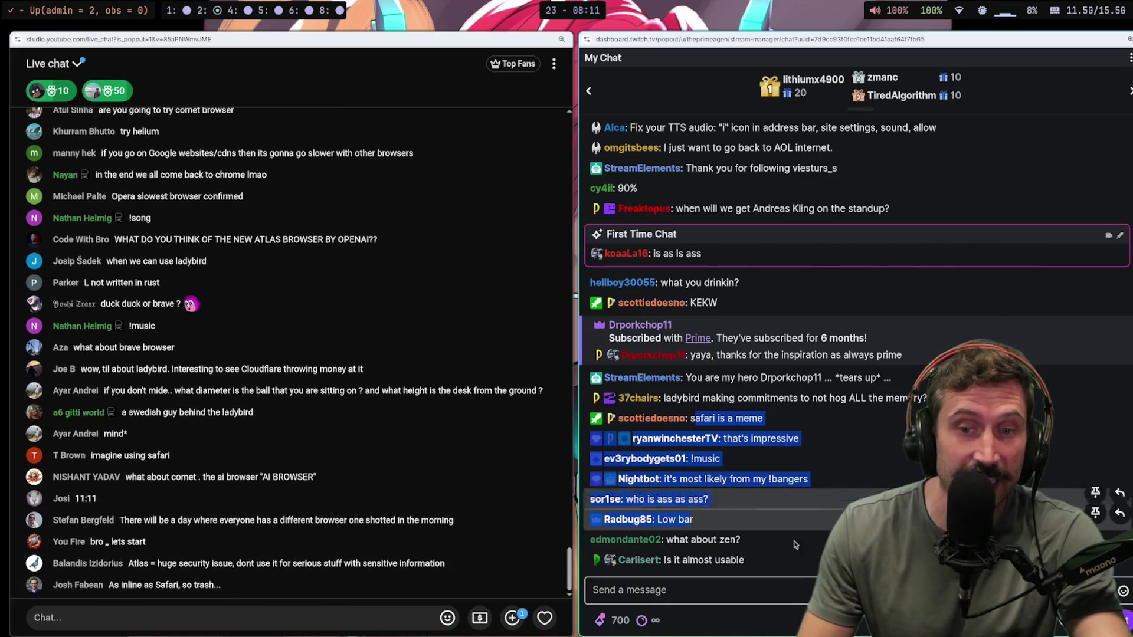
left_click(706, 591)
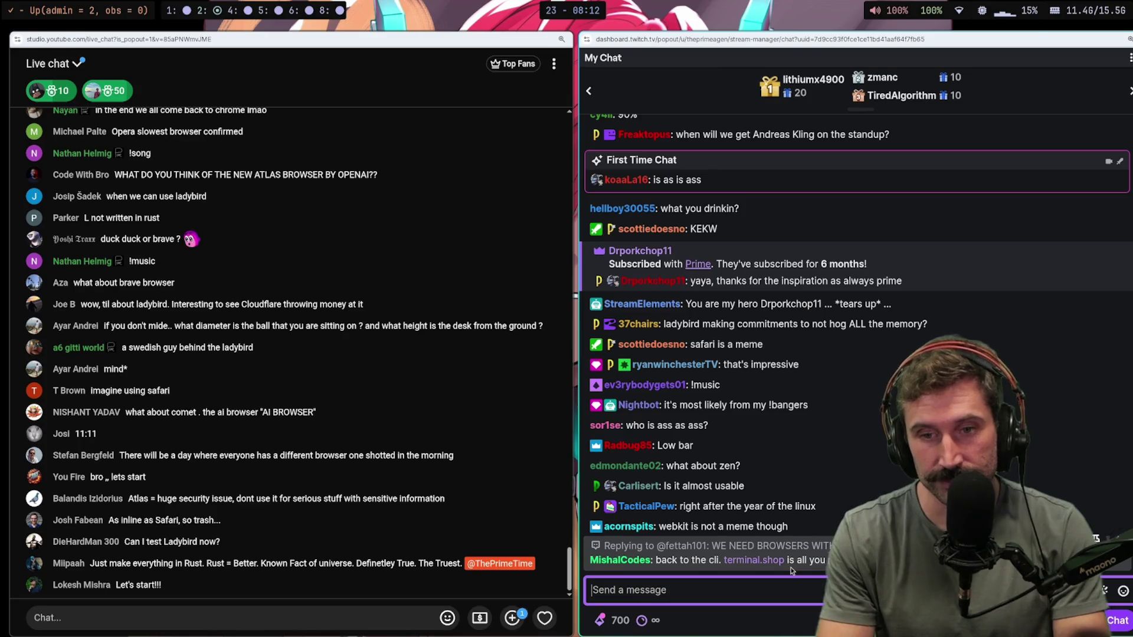
key("super+1")
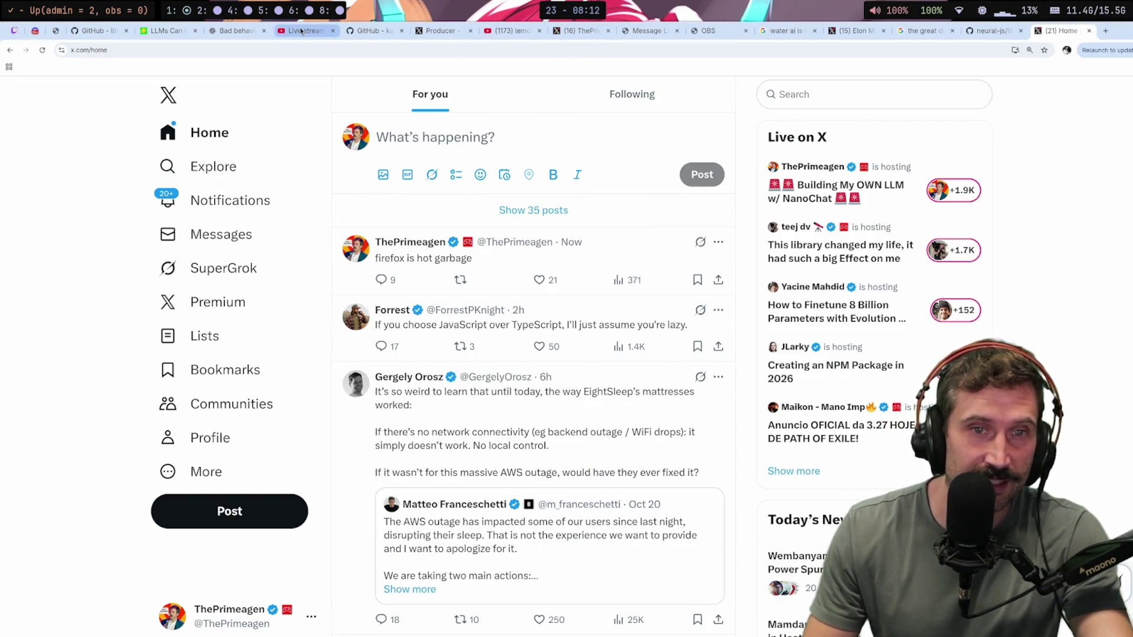
Check viewer analytics on the YouTube Studio live stream page, then go back to the chats.
left_click(301, 31)
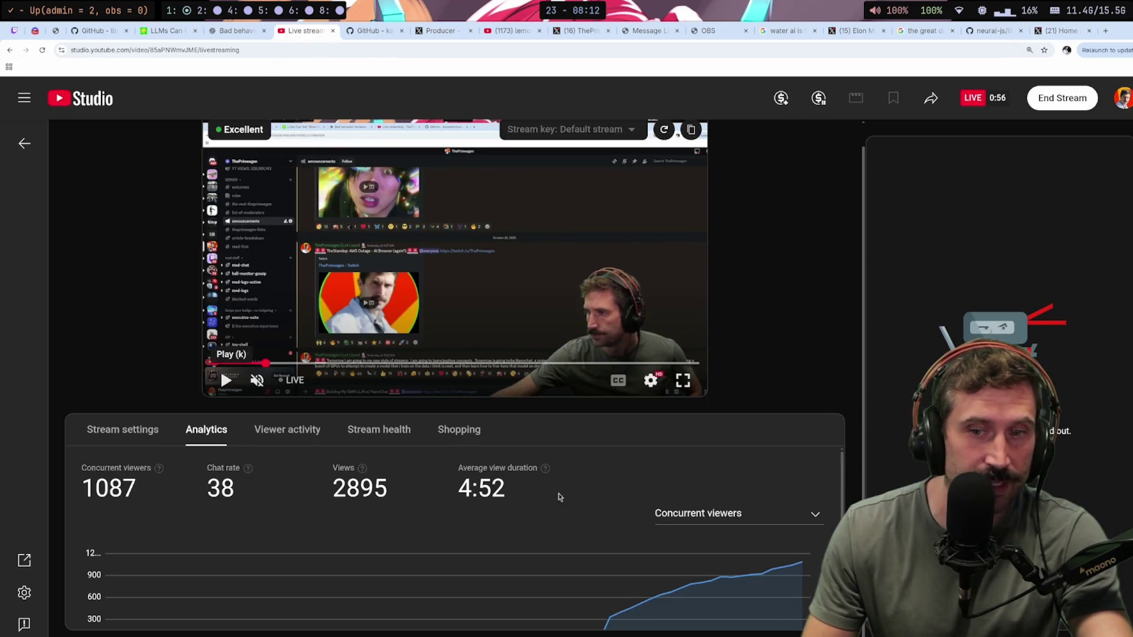
key("super+2")
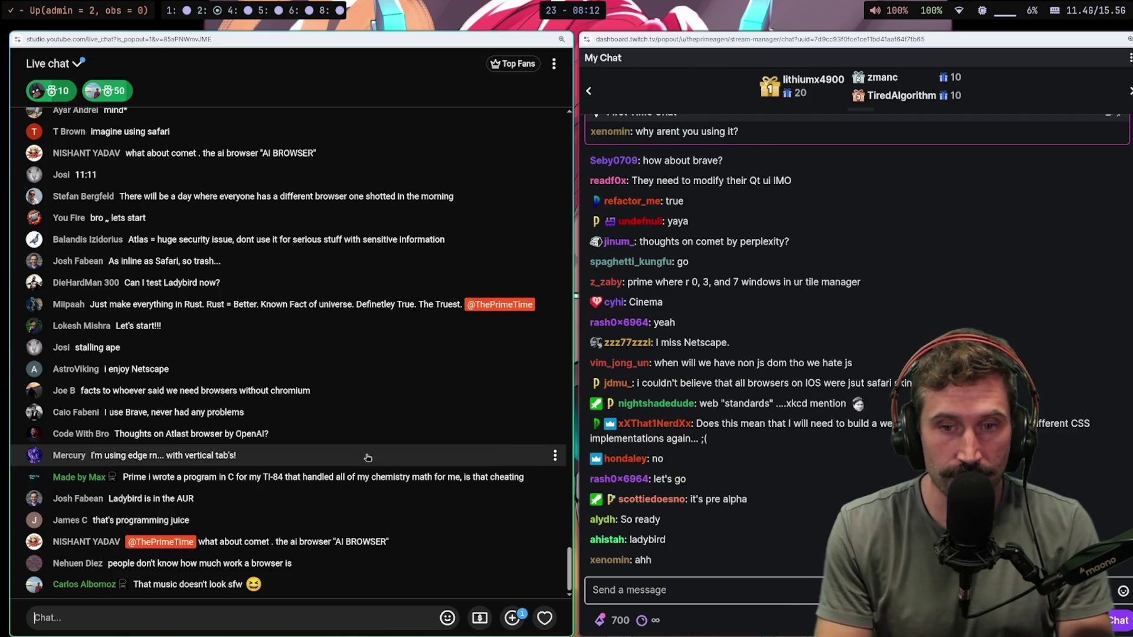
key("super+4")
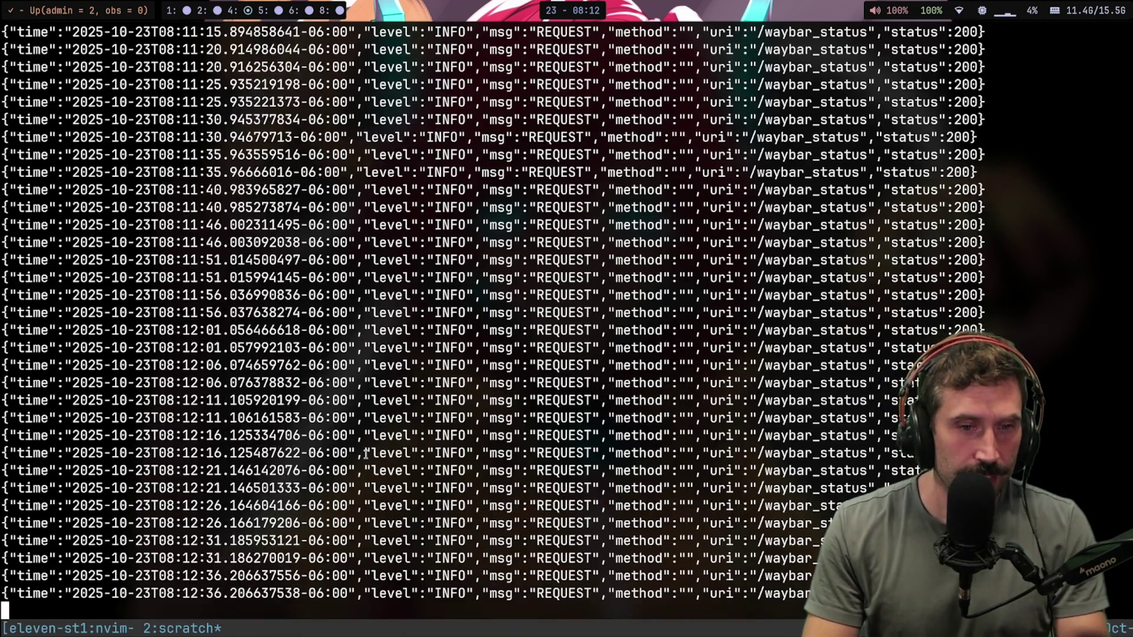
key("super+5")
key("super+1")
key("super+2")
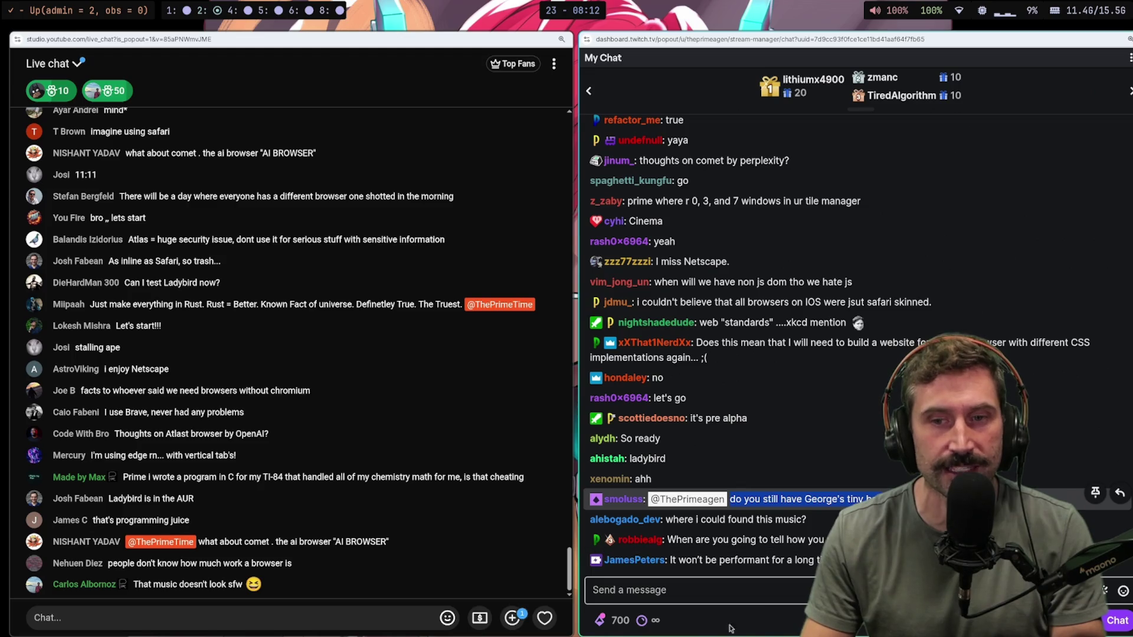
left_click(728, 601)
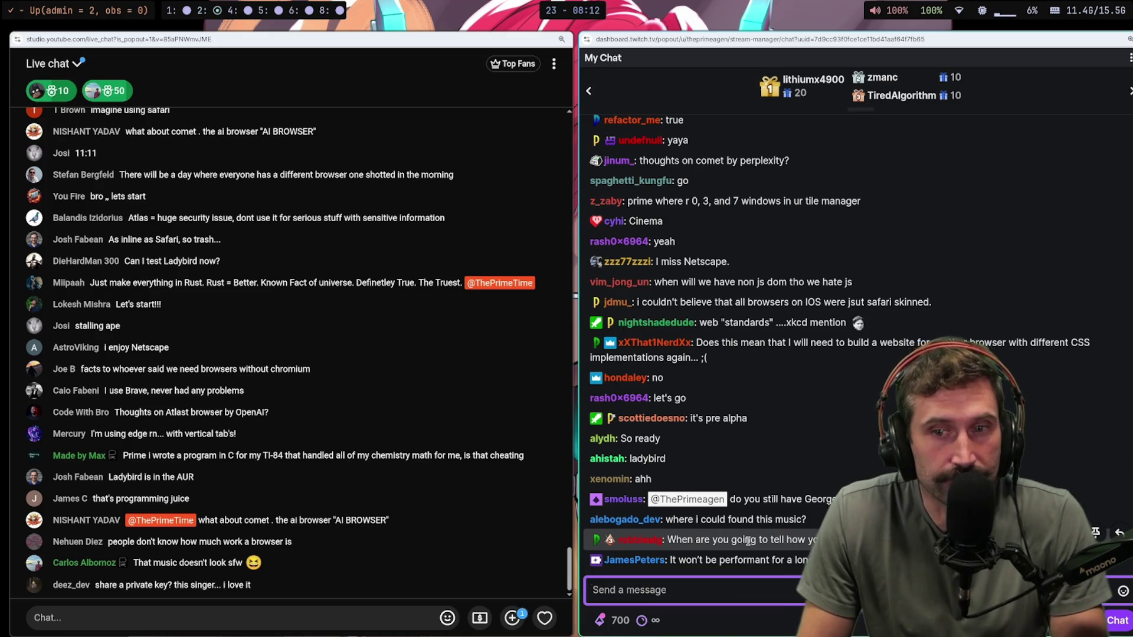
triple_click(745, 472)
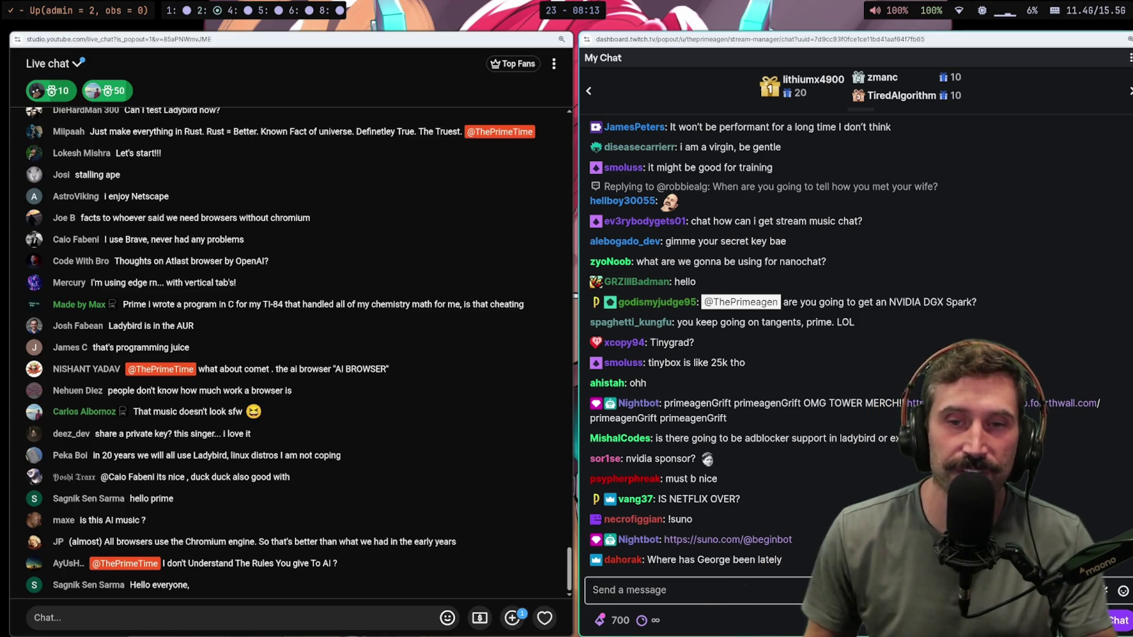
key("super+1")
Search Google for 'netflix stock' in a new tab.
key("ctrl+t")
type("netflix stock")
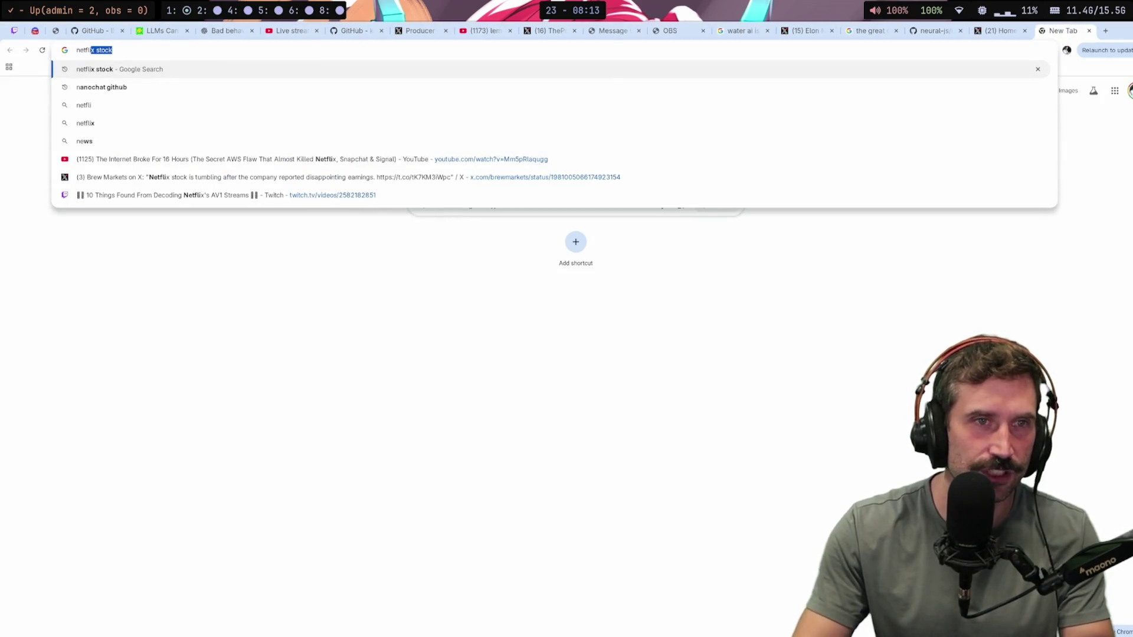
key("Return")
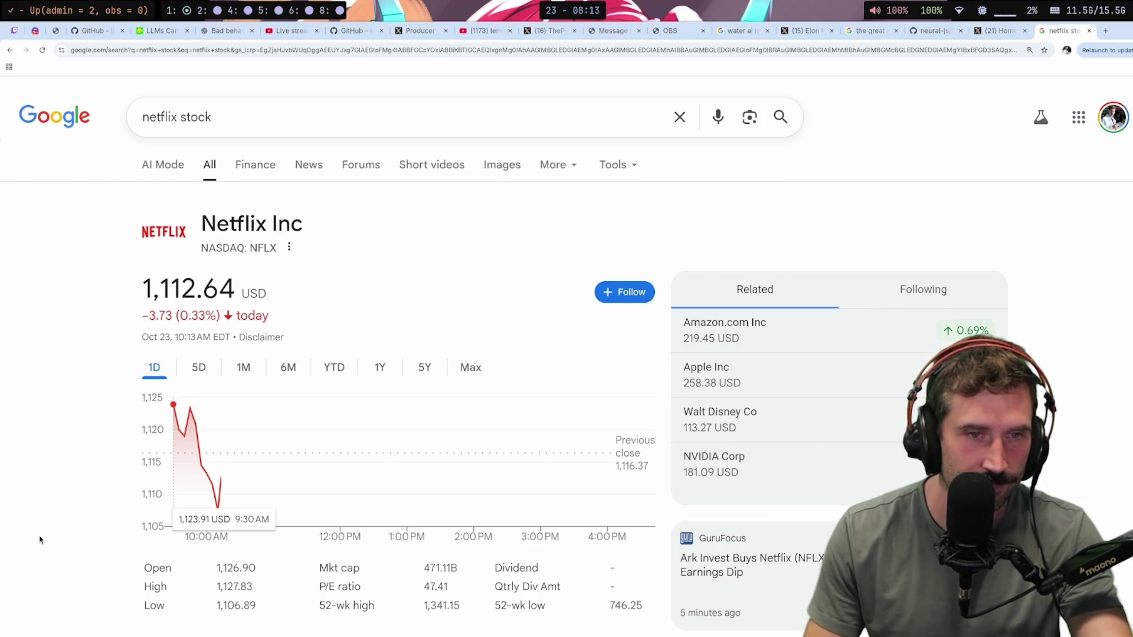
Replace the query with 'the witcher meme fuck' and run it.
left_click(263, 117)
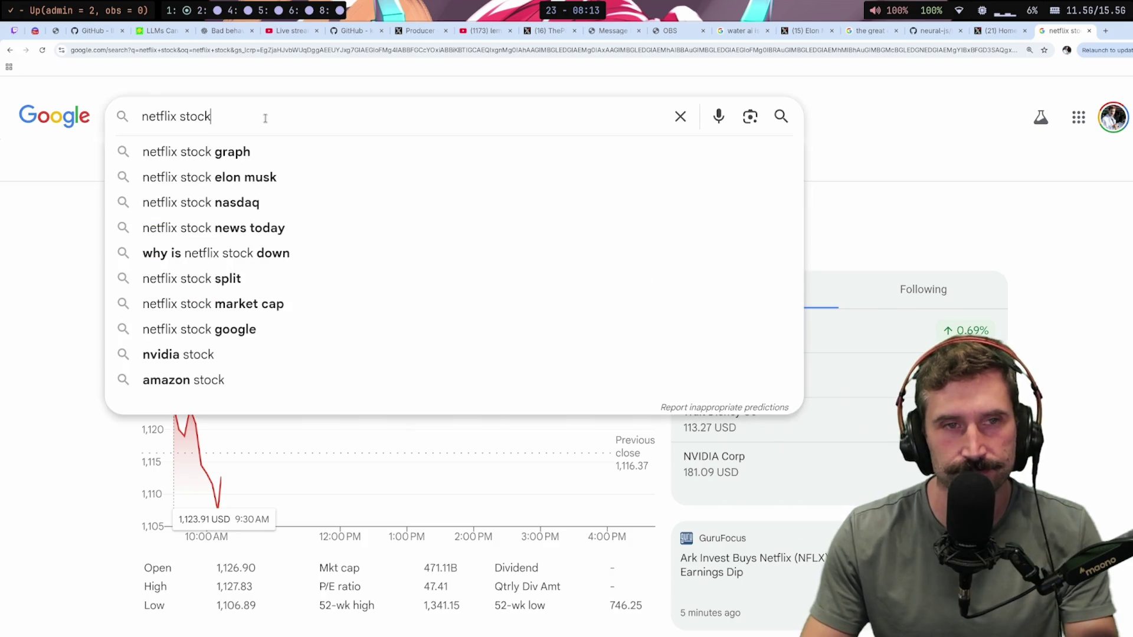
key("ctrl+a")
type("the witcher mem")
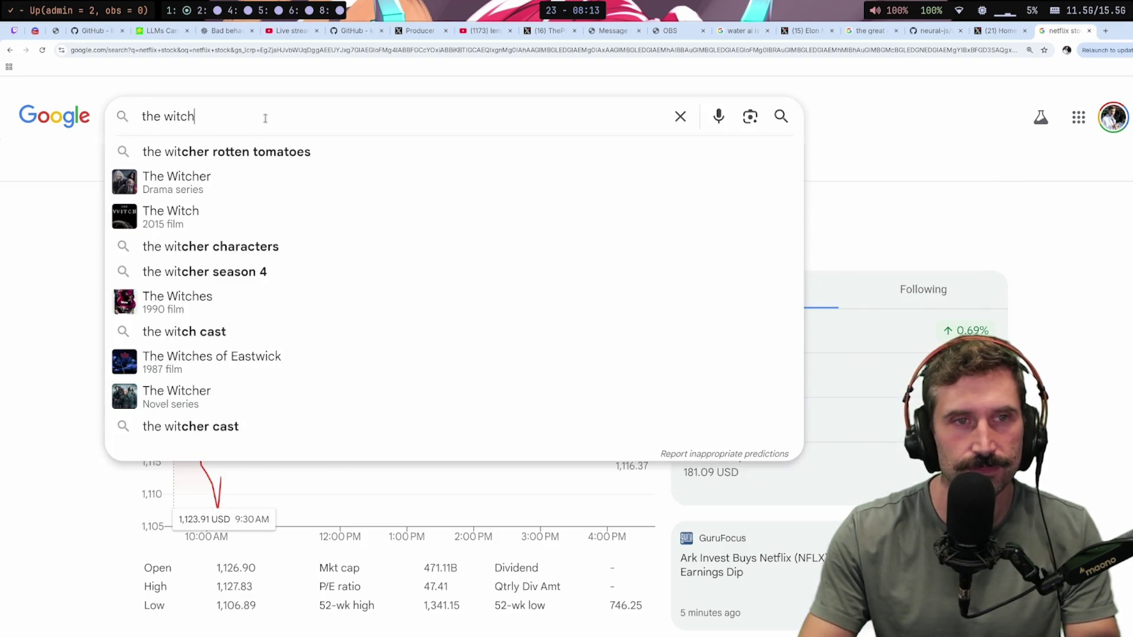
type("e fuck")
key("Return")
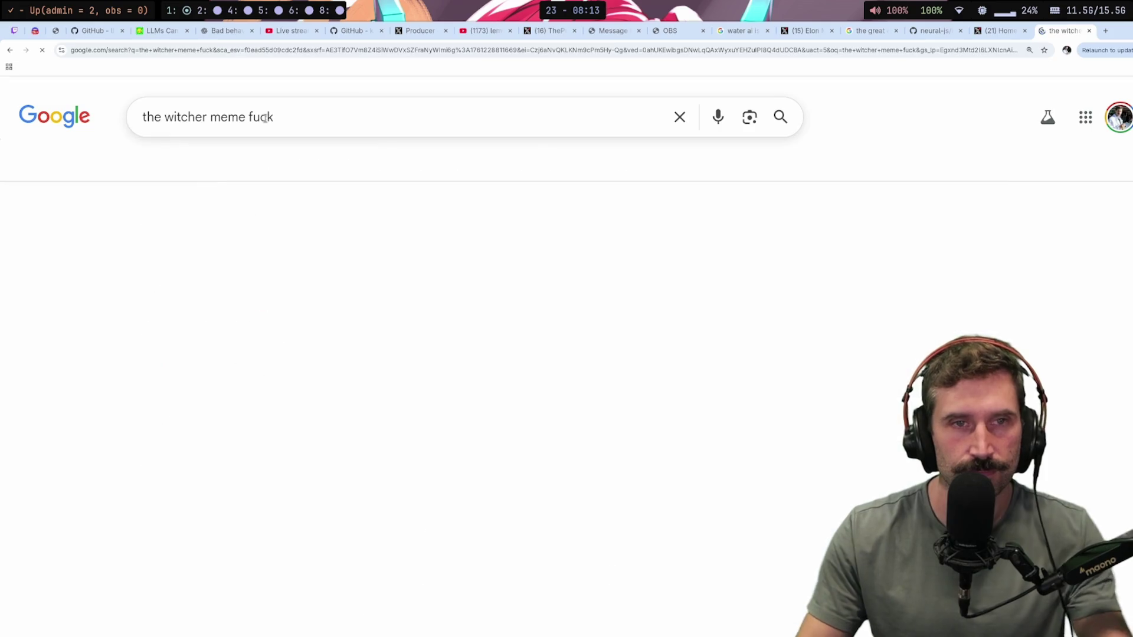
Replay the 3-second Geralt clip on YouTube from the start, then return to the chat popouts.
left_click(234, 253)
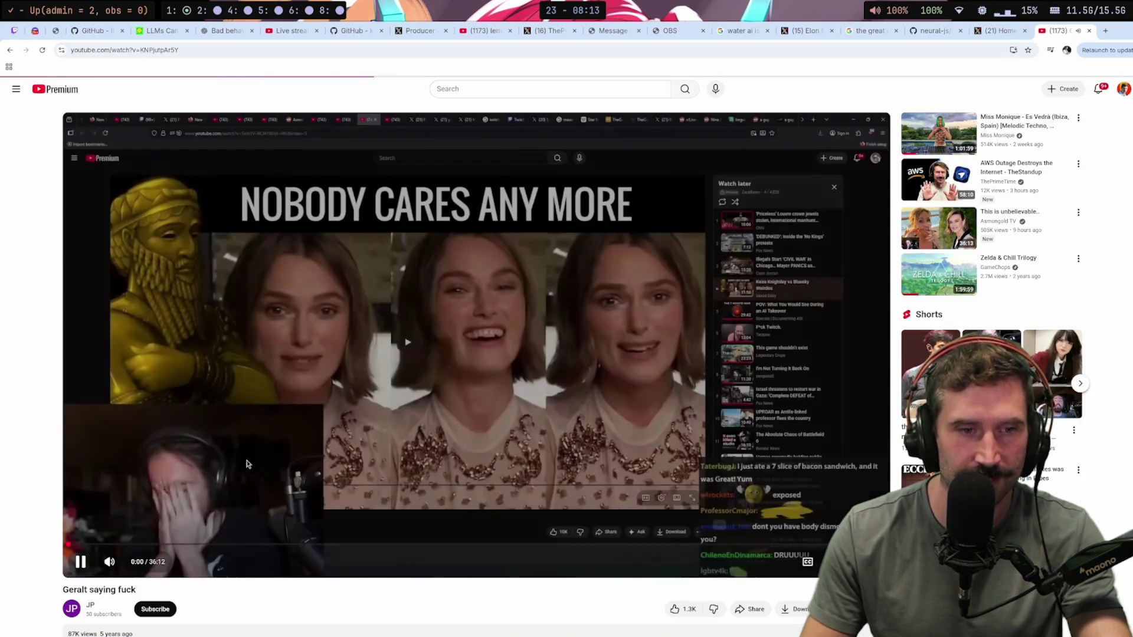
key("alt+Left")
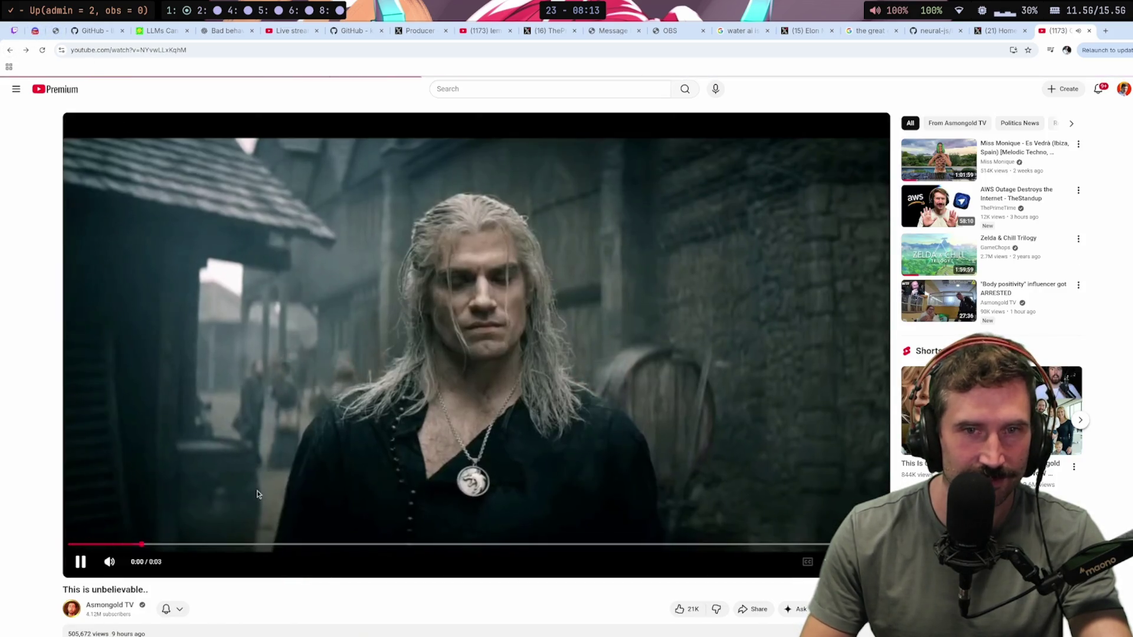
left_click(81, 562)
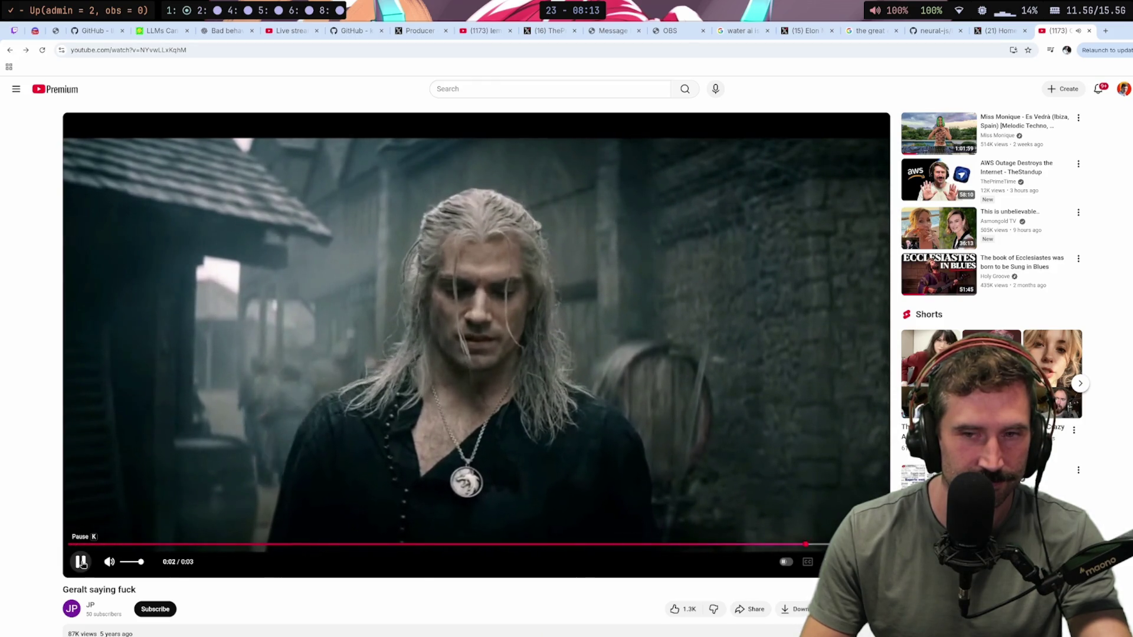
key("super+2")
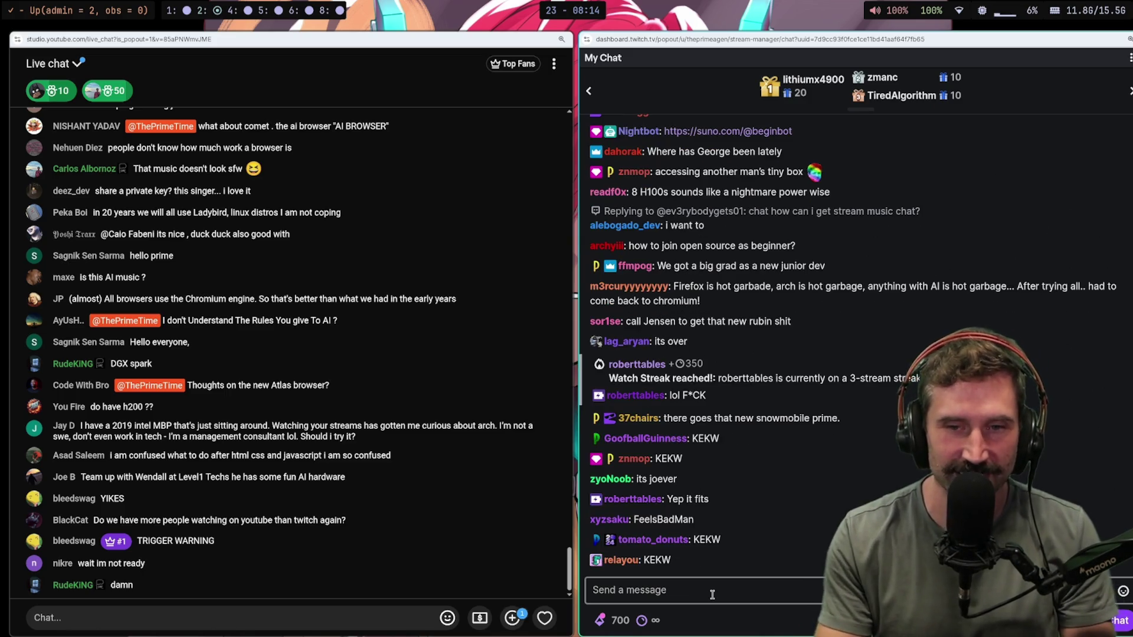
Search 'netflix stock' in a new tab and view its 5D price chart, then go back to the Twitch chat box.
key("super+1")
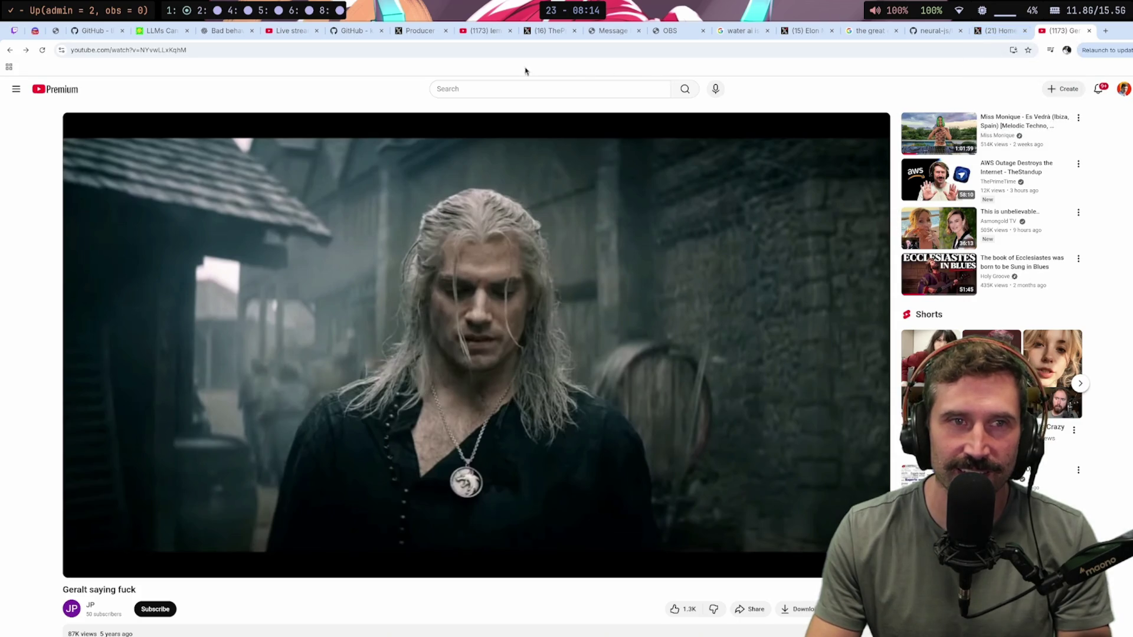
key("ctrl+t")
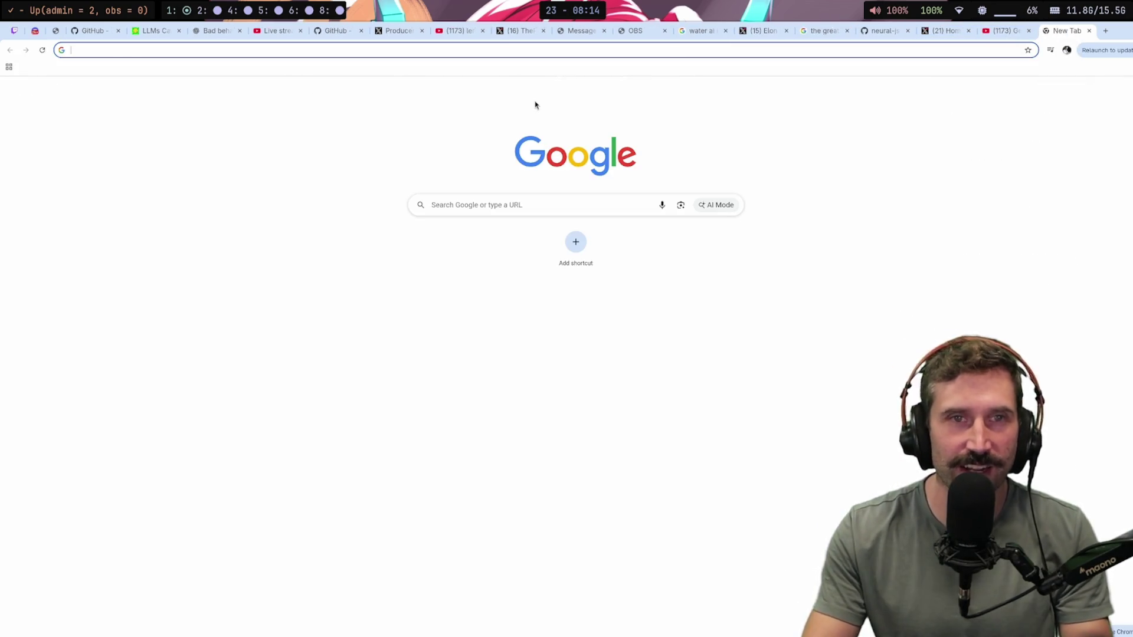
type("netflix stock")
key("Return")
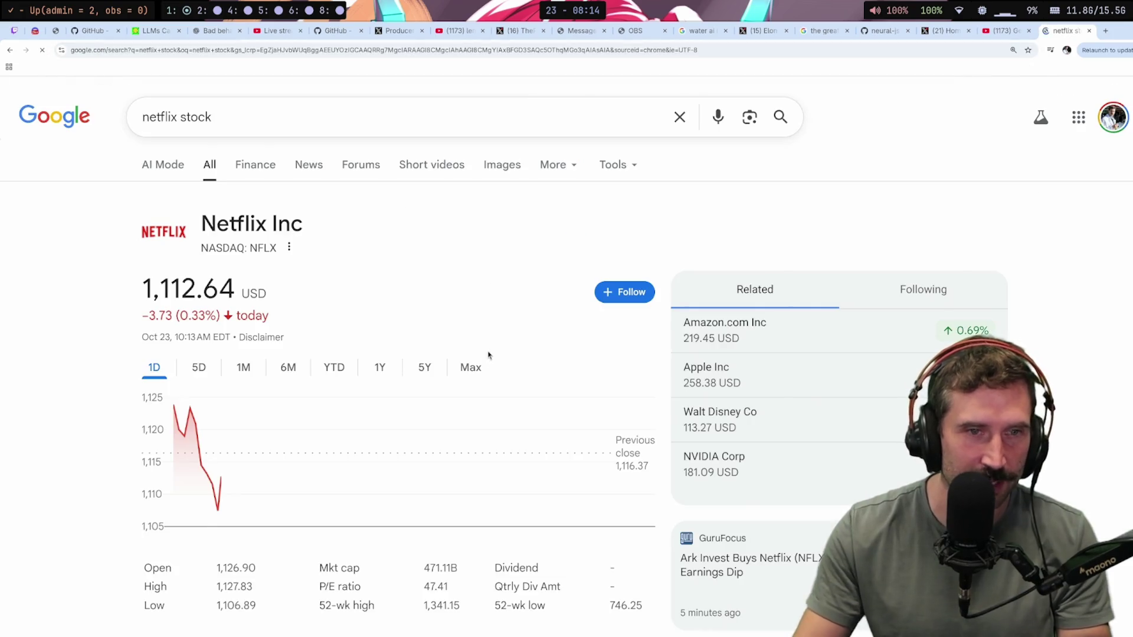
left_click(199, 367)
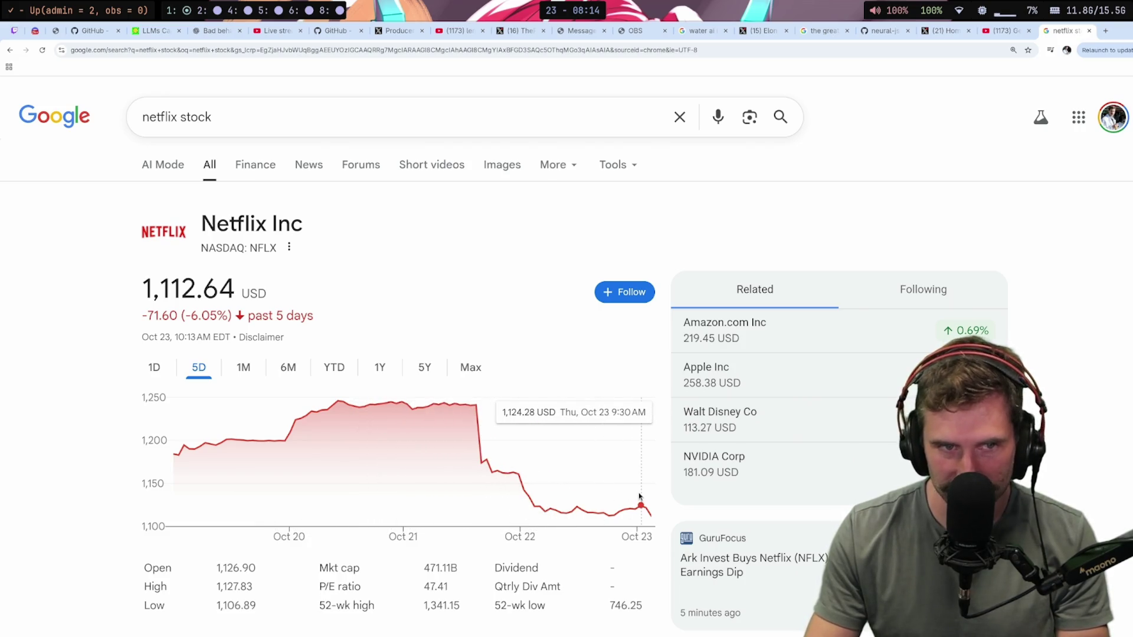
key("super+2")
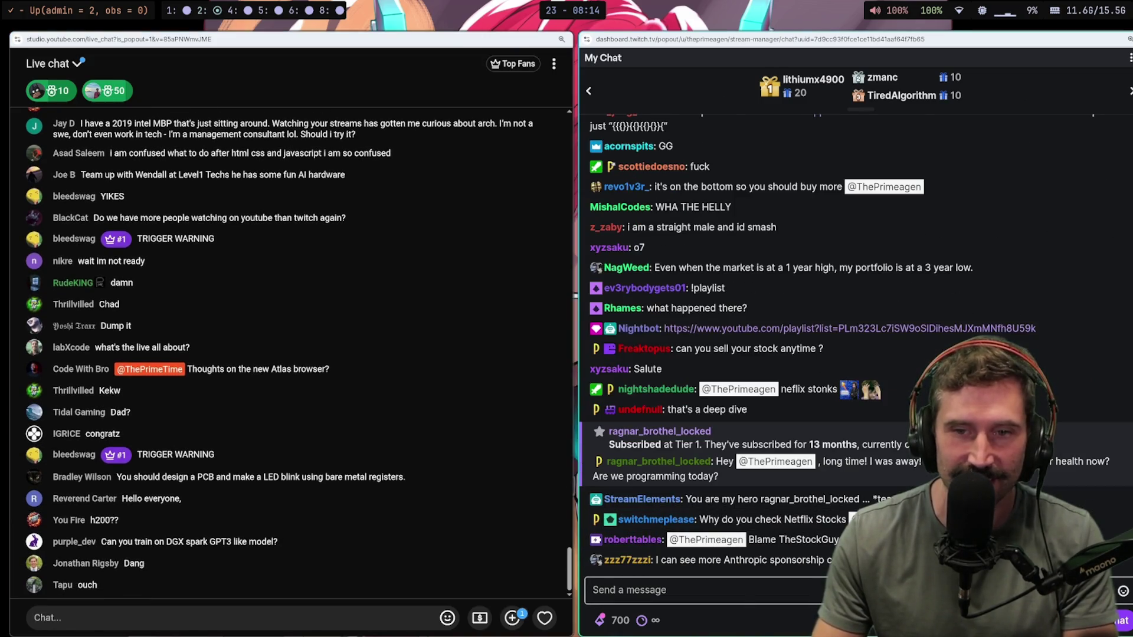
left_click(748, 601)
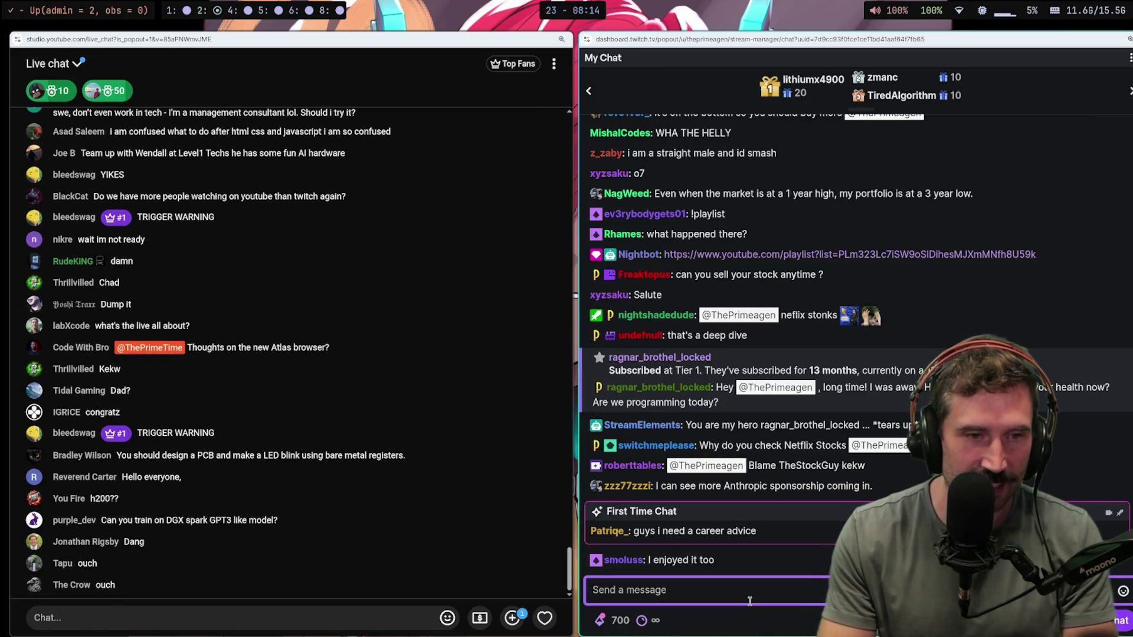
Skim the nanochat GitHub repository README, then bring up the Cursor workspace.
key("super+1")
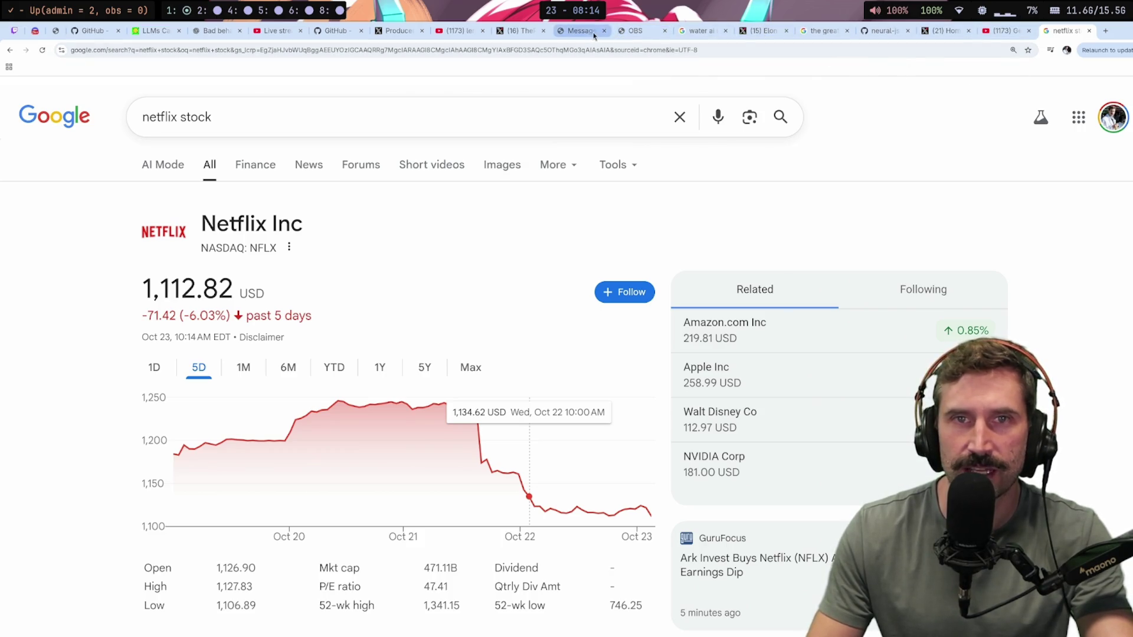
left_click(334, 33)
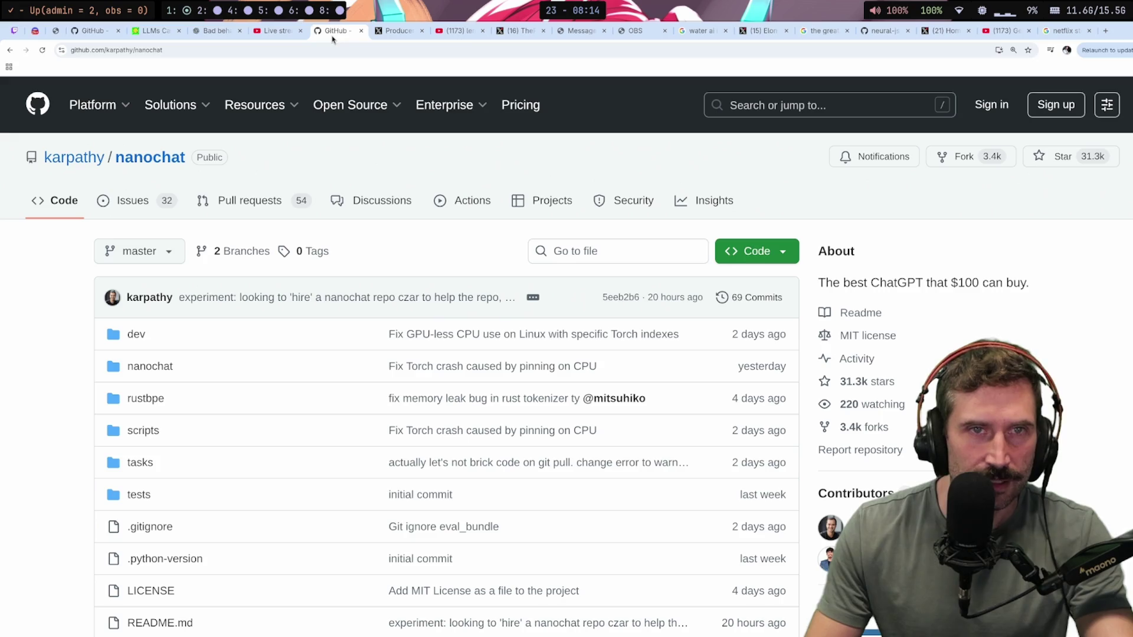
scroll(33, 349, "down", 15)
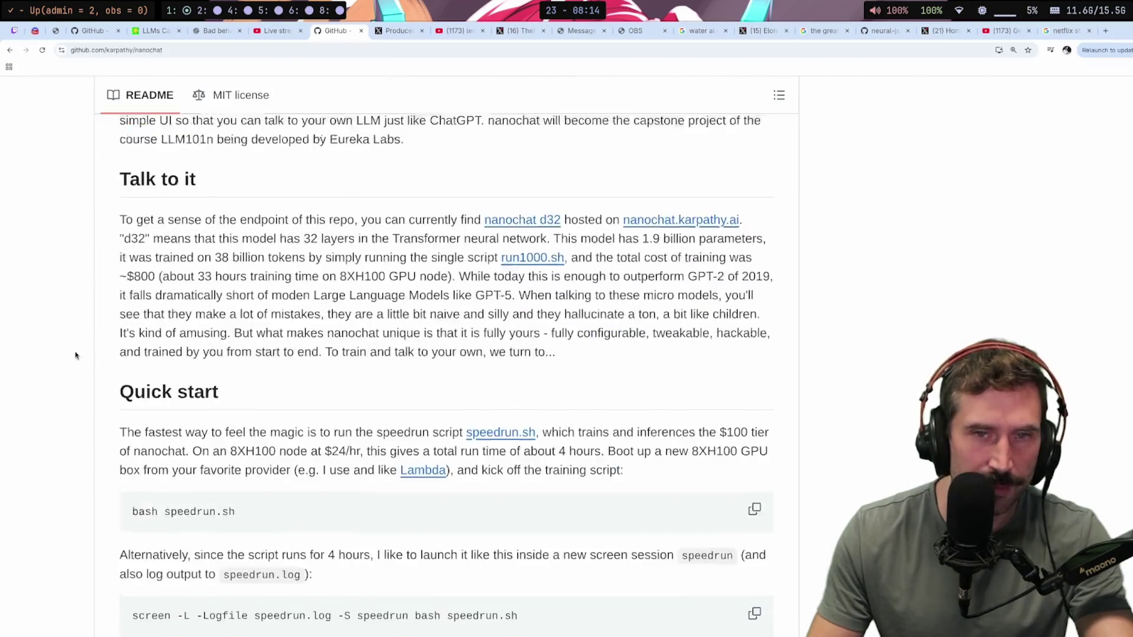
scroll(256, 294, "up", 7)
scroll(106, 365, "up", 10)
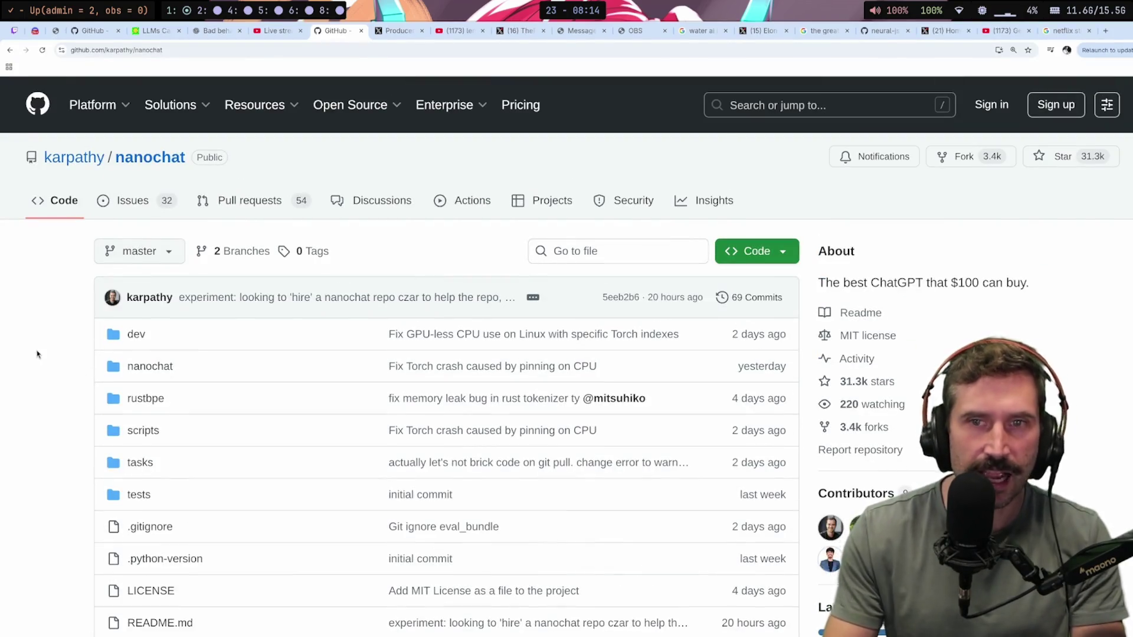
key("super+5")
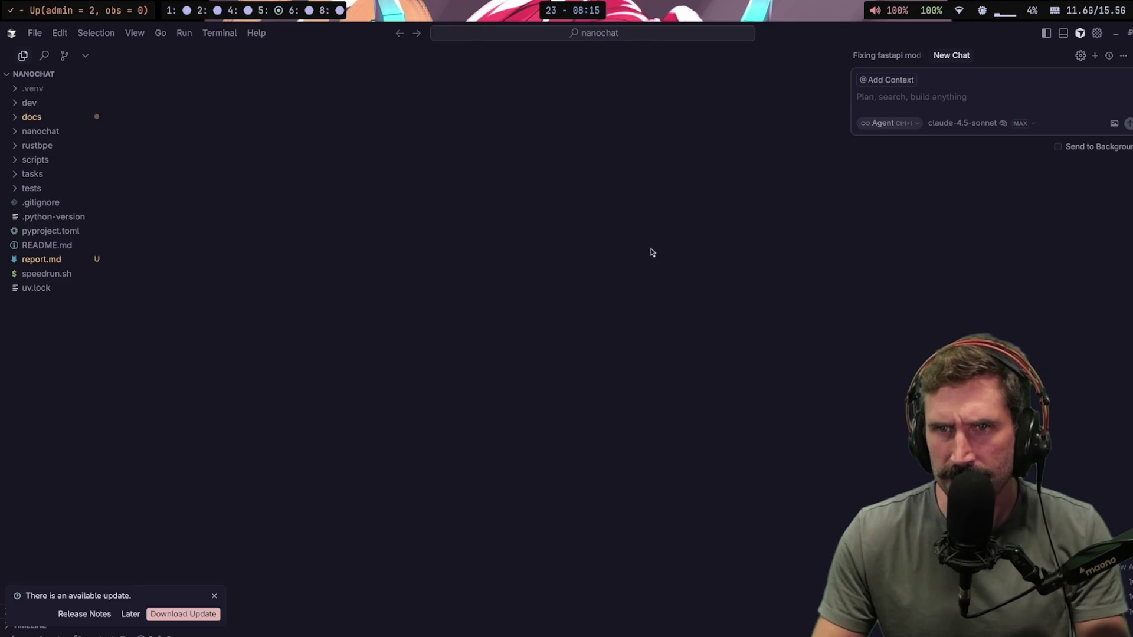
Drag the agent chat panel wide across the editor and apply View > Appearance > Zoom In.
left_click_drag(841, 238, 418, 236)
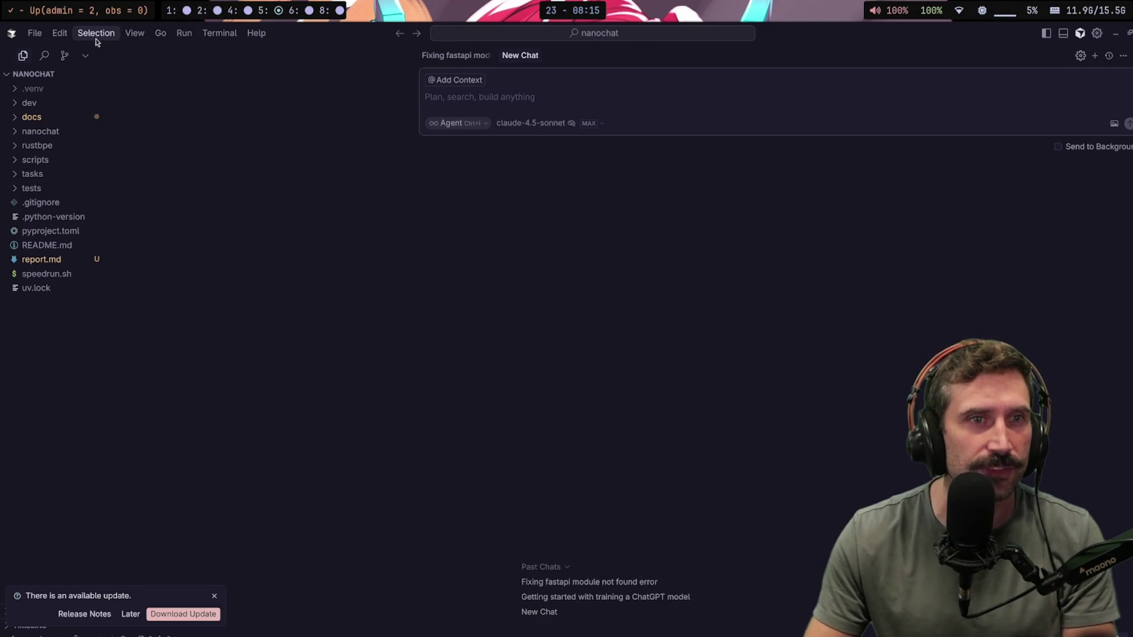
left_click(60, 33)
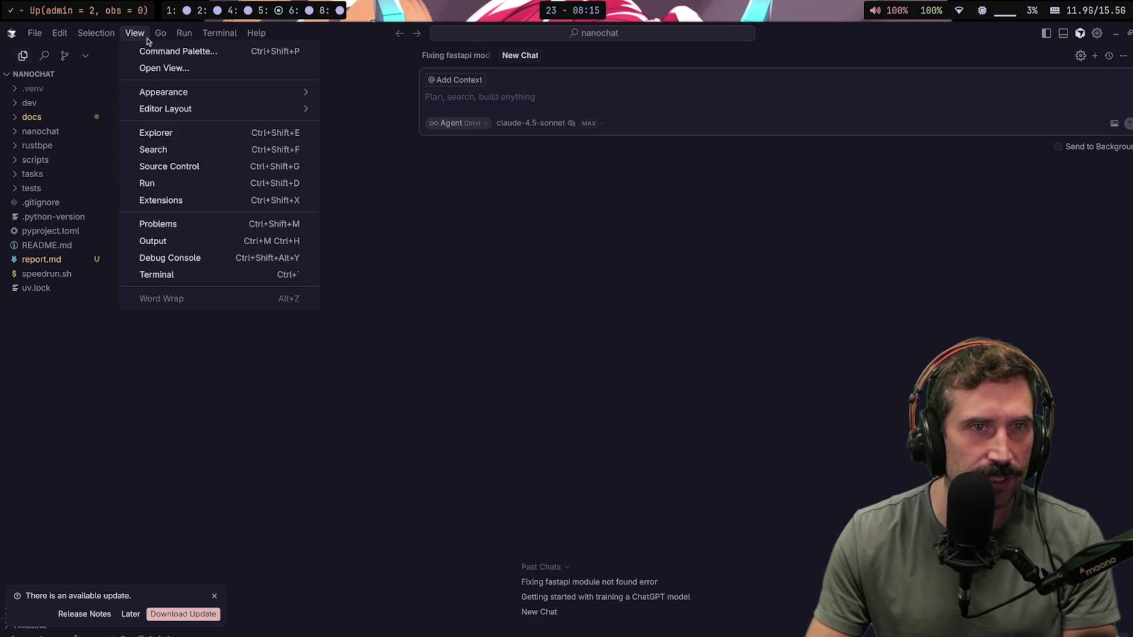
mouse_move(193, 94)
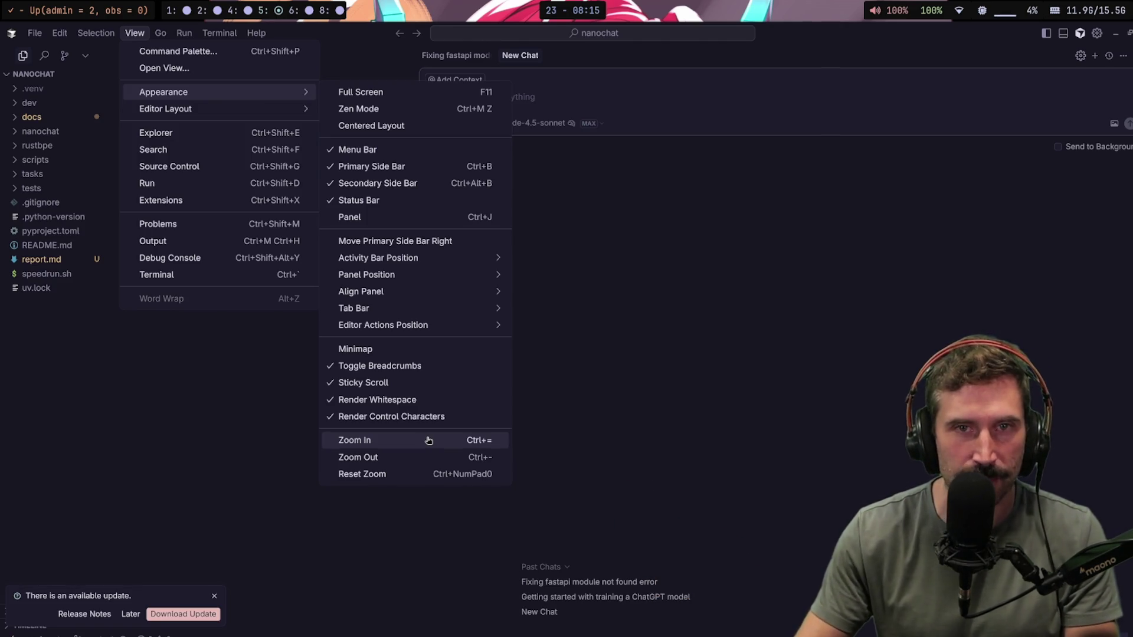
left_click(428, 441)
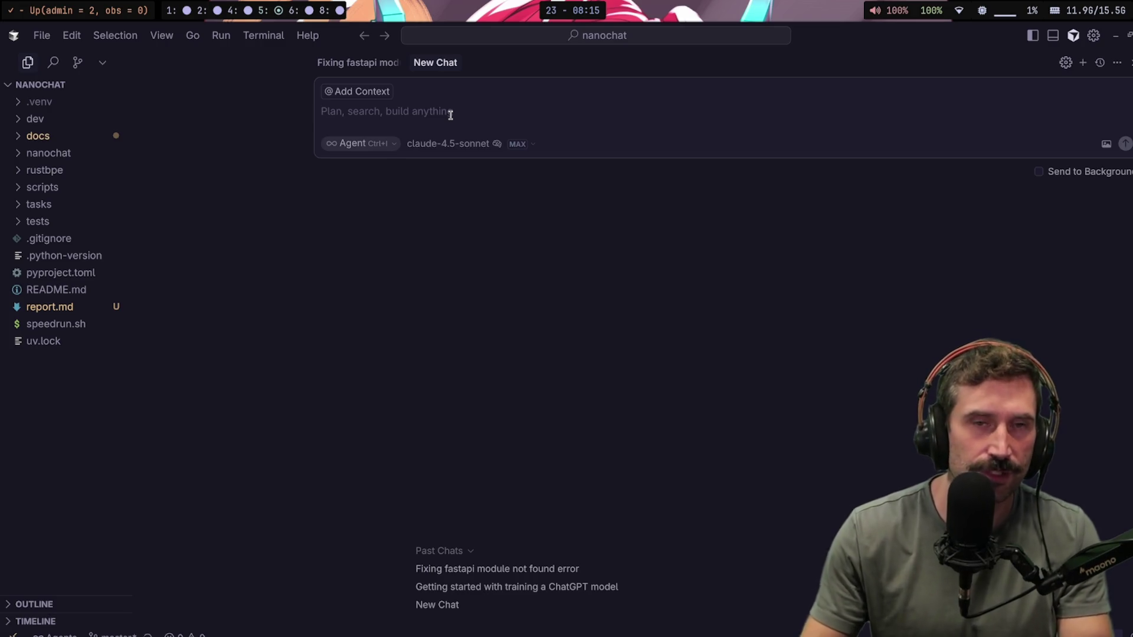
Send the agent the question about where nanochat picks its pretraining data, then return to the chats.
type("Ok")
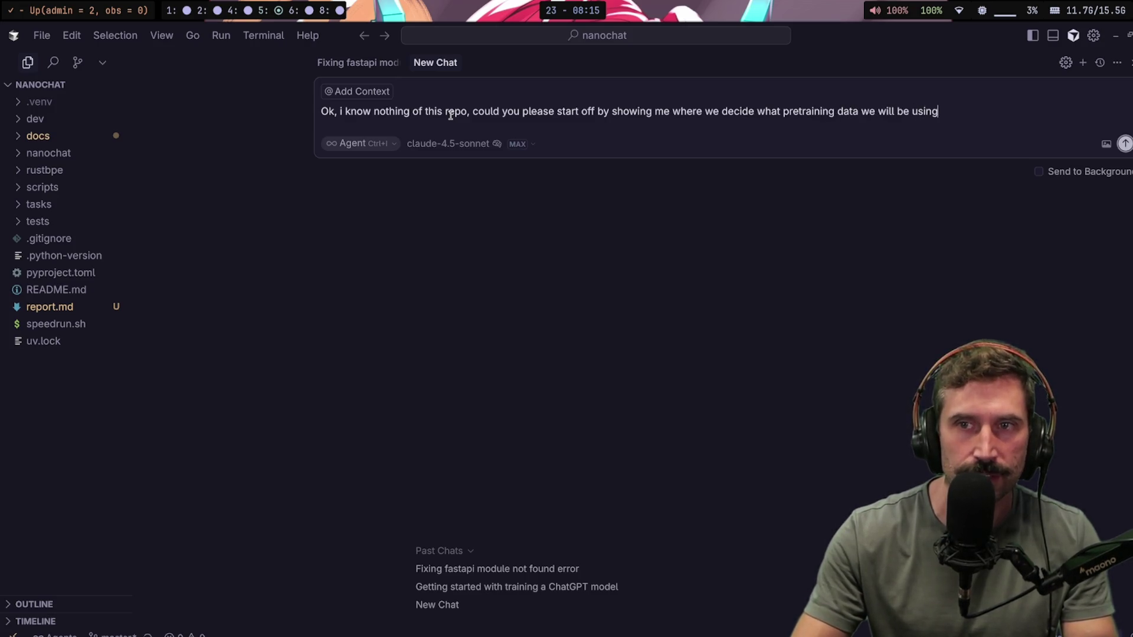
key("Return")
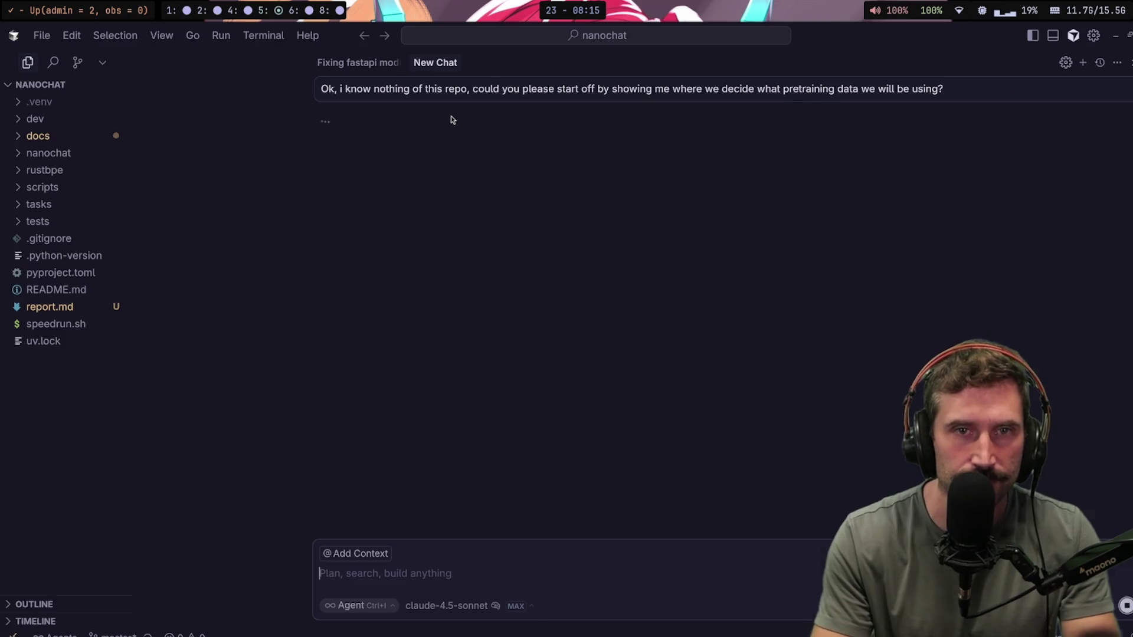
key("super+2")
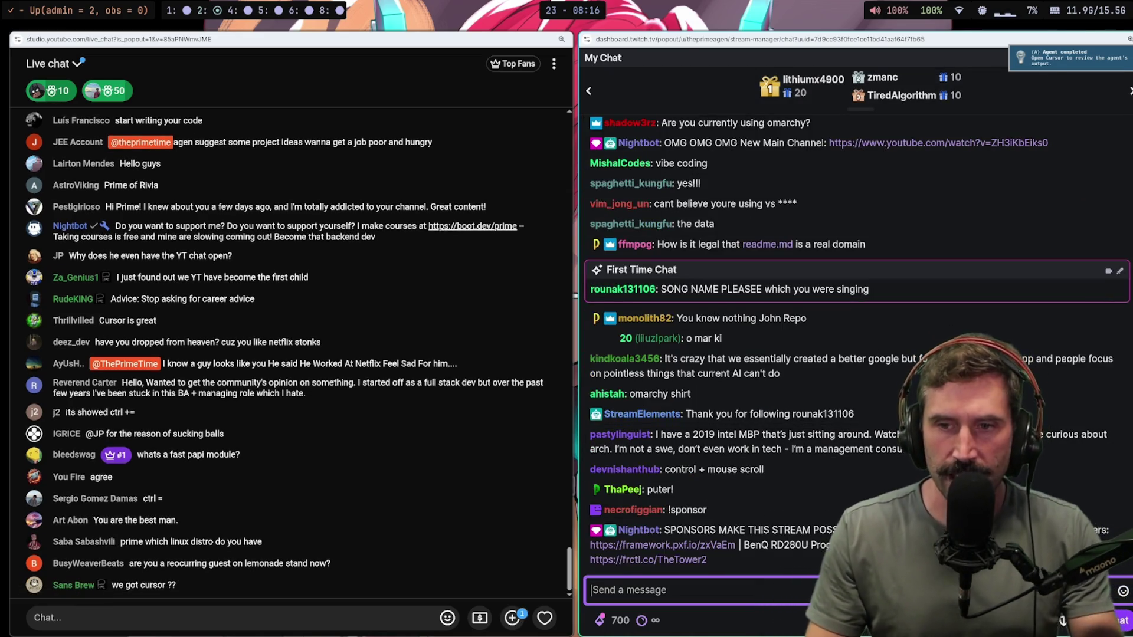
Send '!editcom !sponsor <none right now' in Twitch chat, fixing typos along the way.
type("!editncom !")
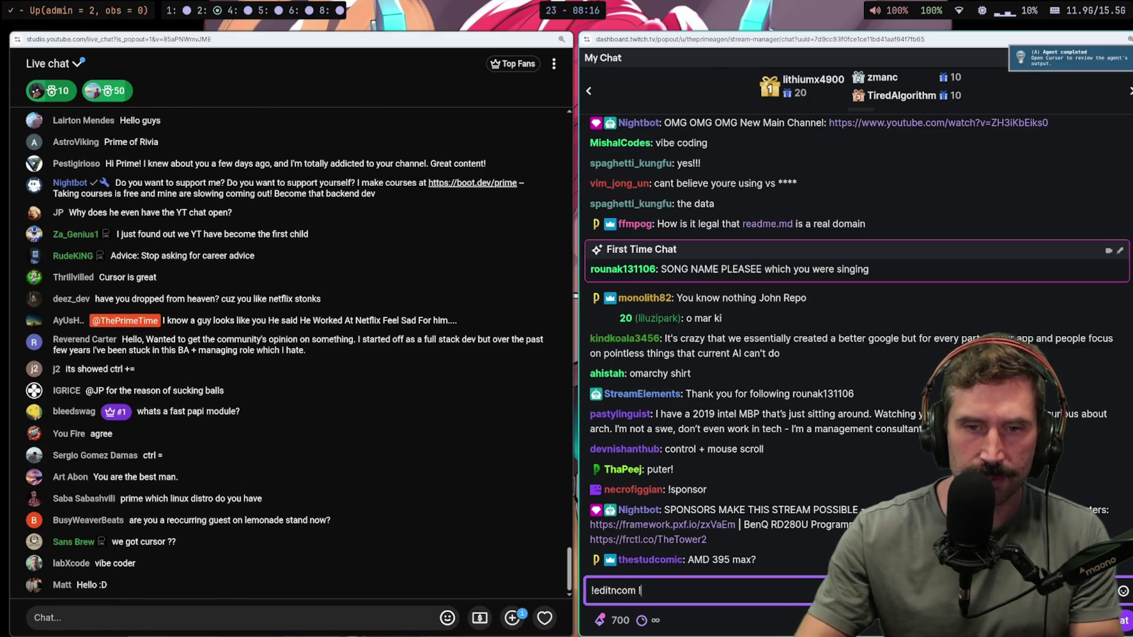
key("BackSpace")
key("BackSpace")
key("BackSpace")
type("com s")
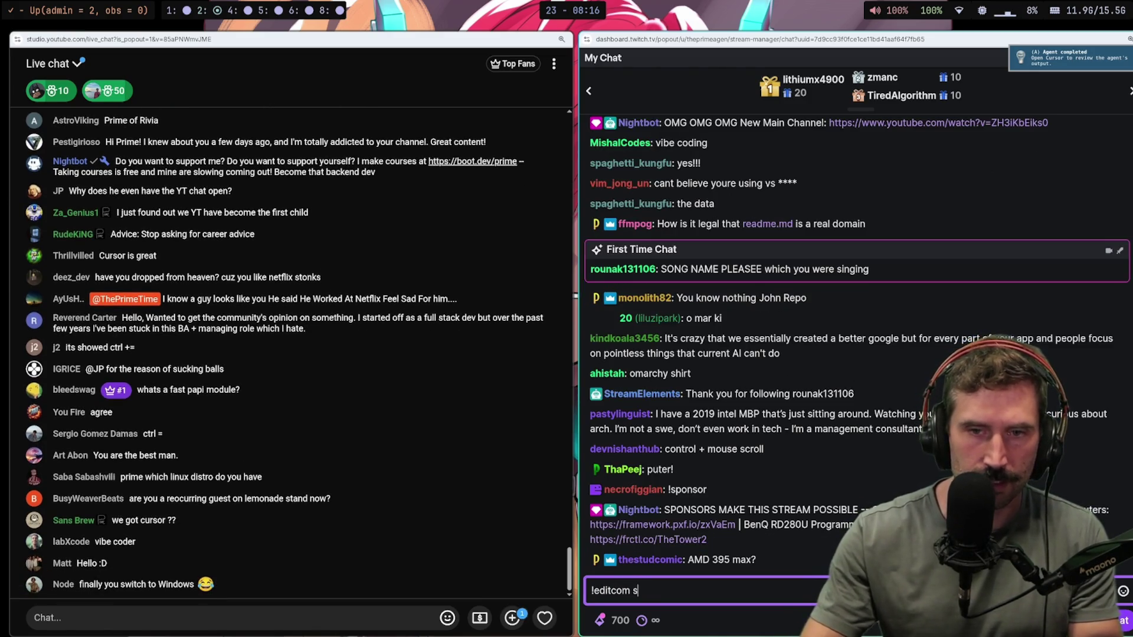
key("BackSpace")
type("!sponsor ")
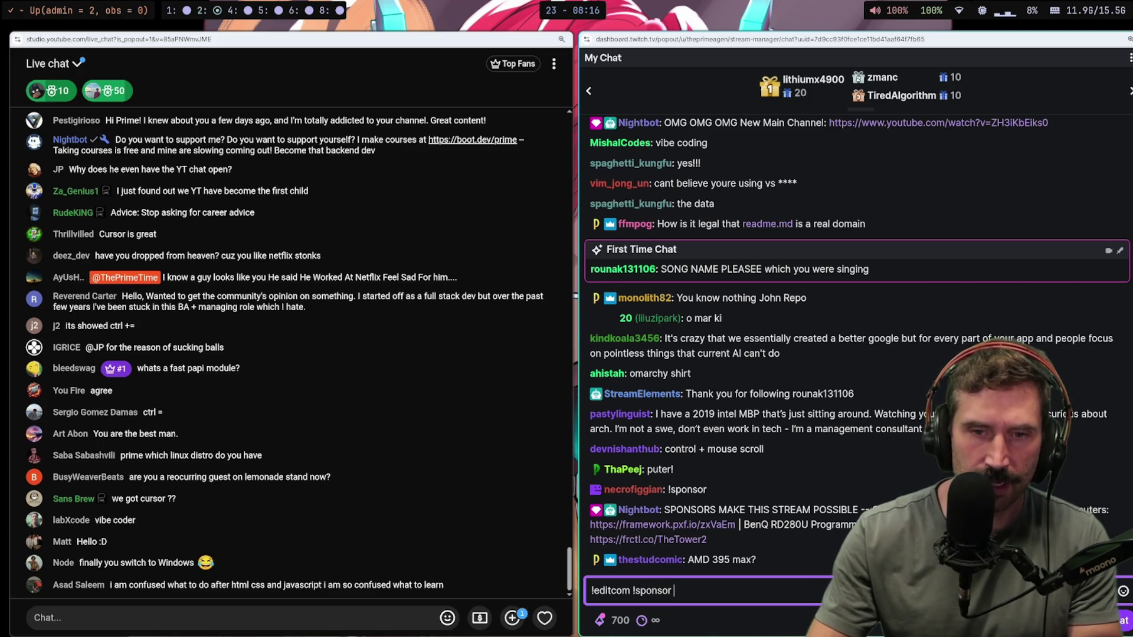
type("<none right now")
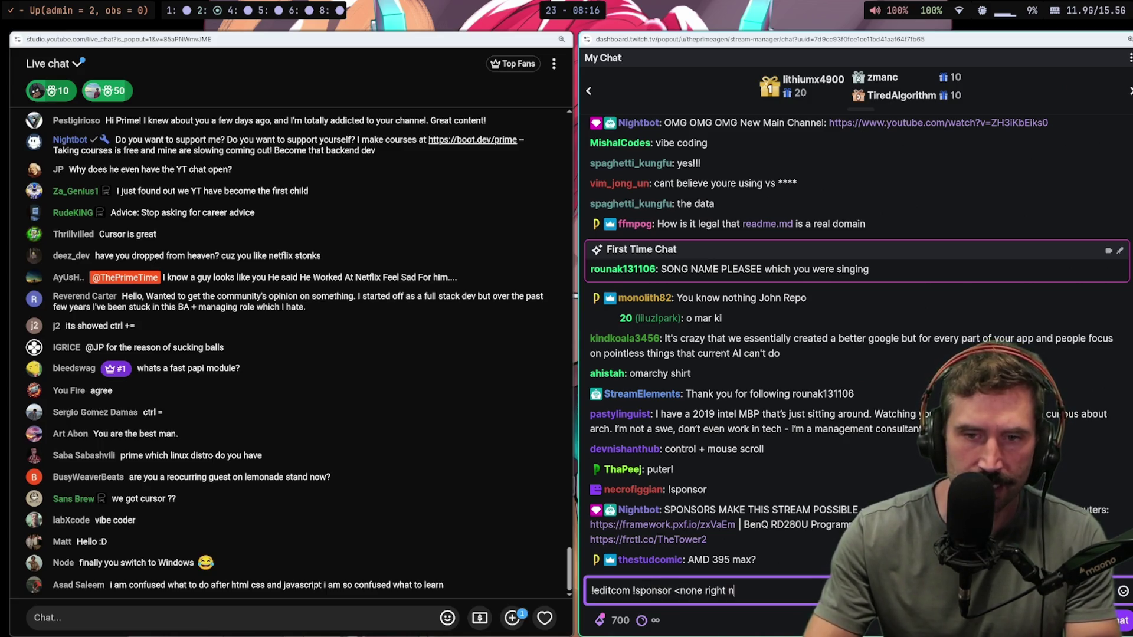
key("Return")
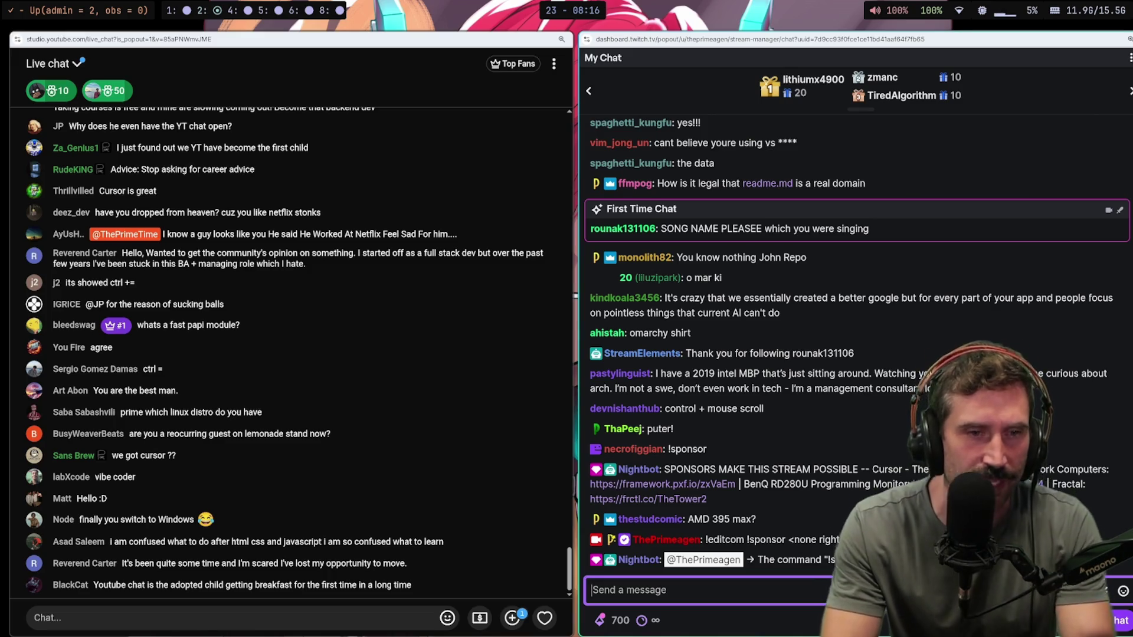
key("super+4")
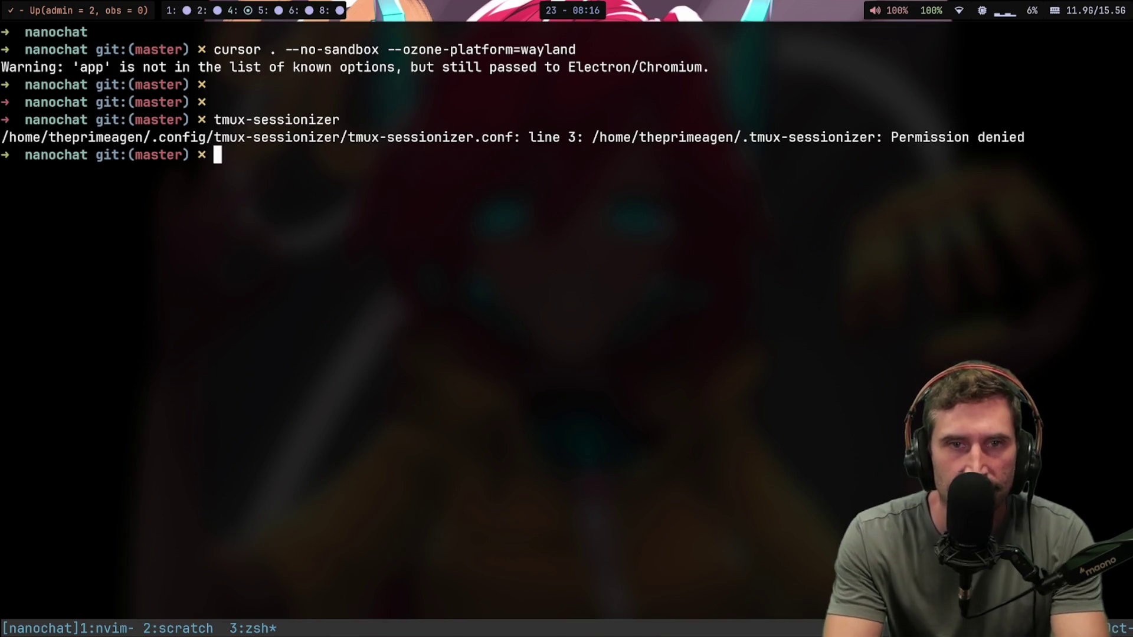
Open nanochat/dataset.py at lines 22–28 from the agent's reply and widen the code editor.
key("super+5")
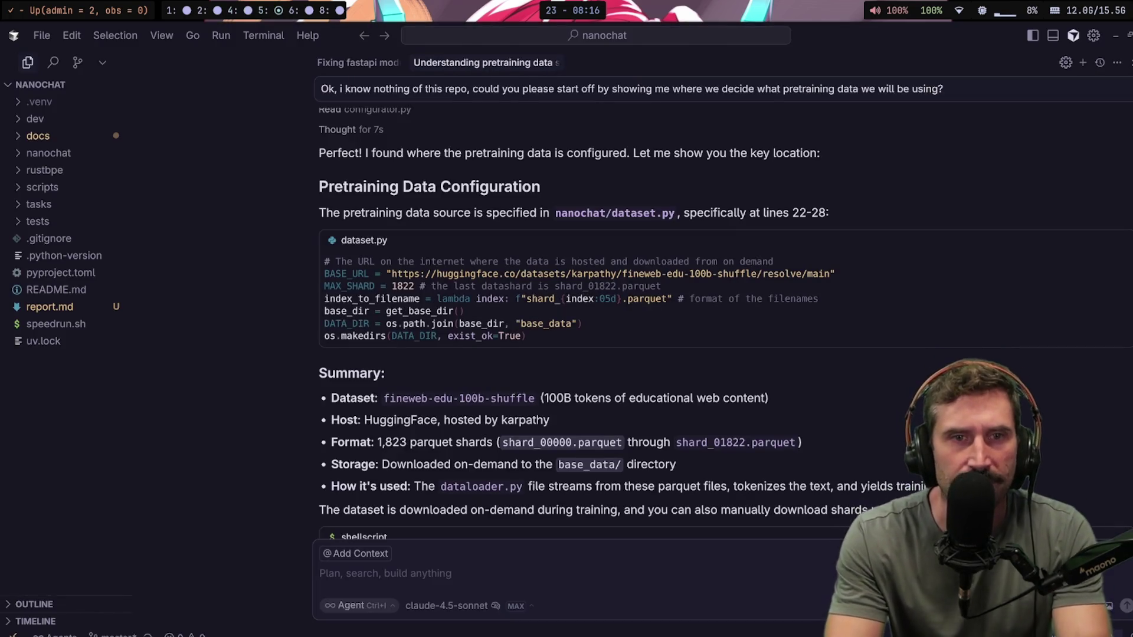
scroll(581, 347, "up", 3)
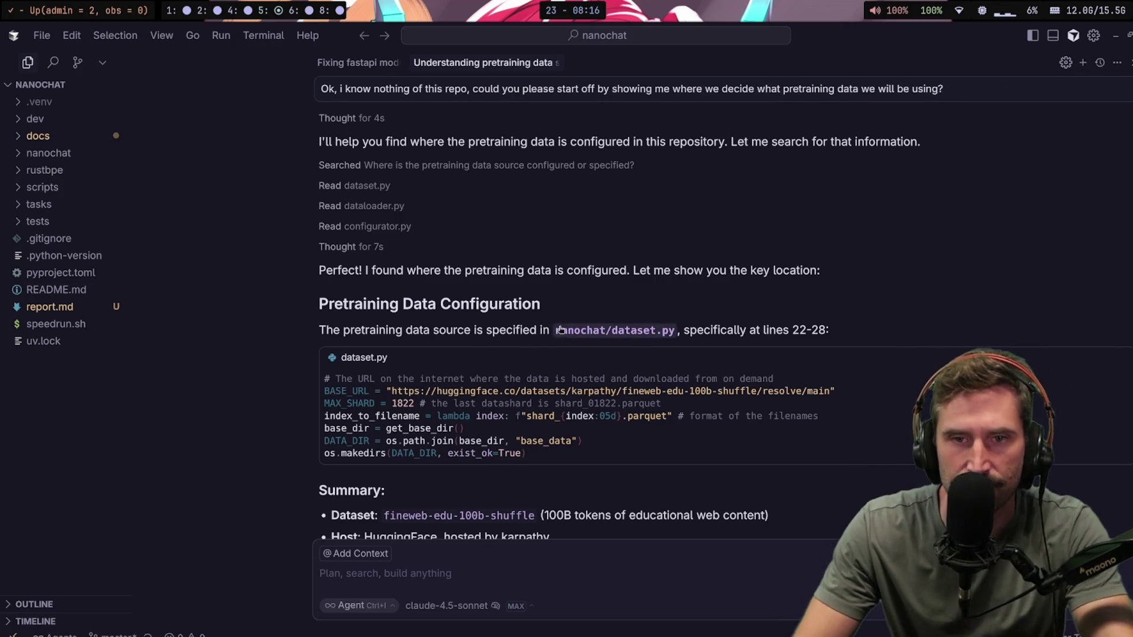
left_click_drag(734, 329, 727, 457)
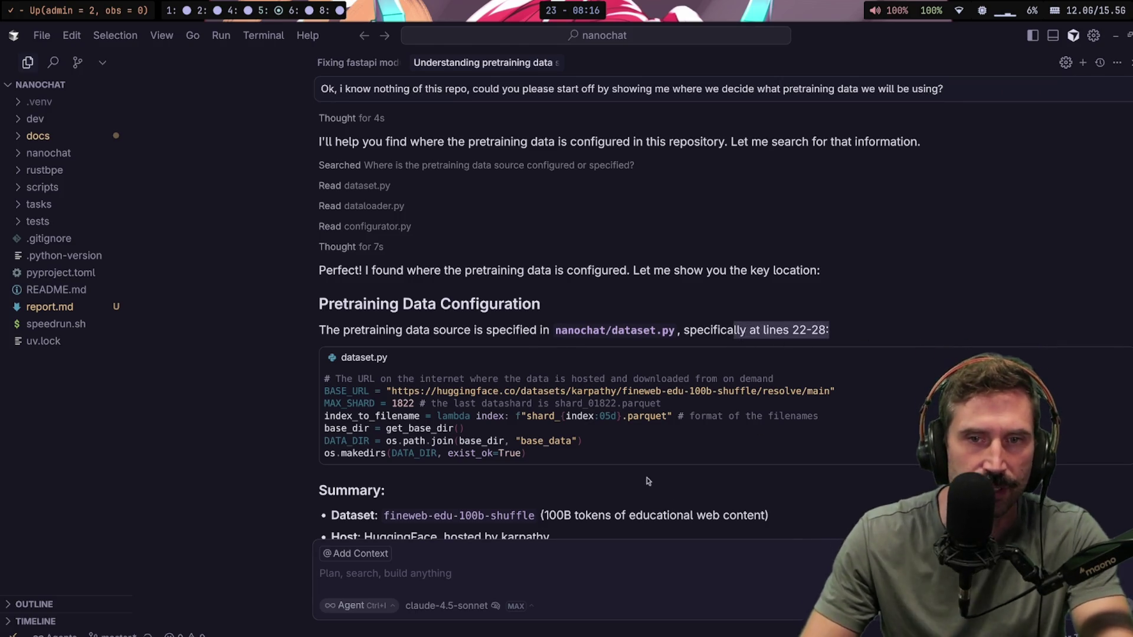
left_click(852, 395)
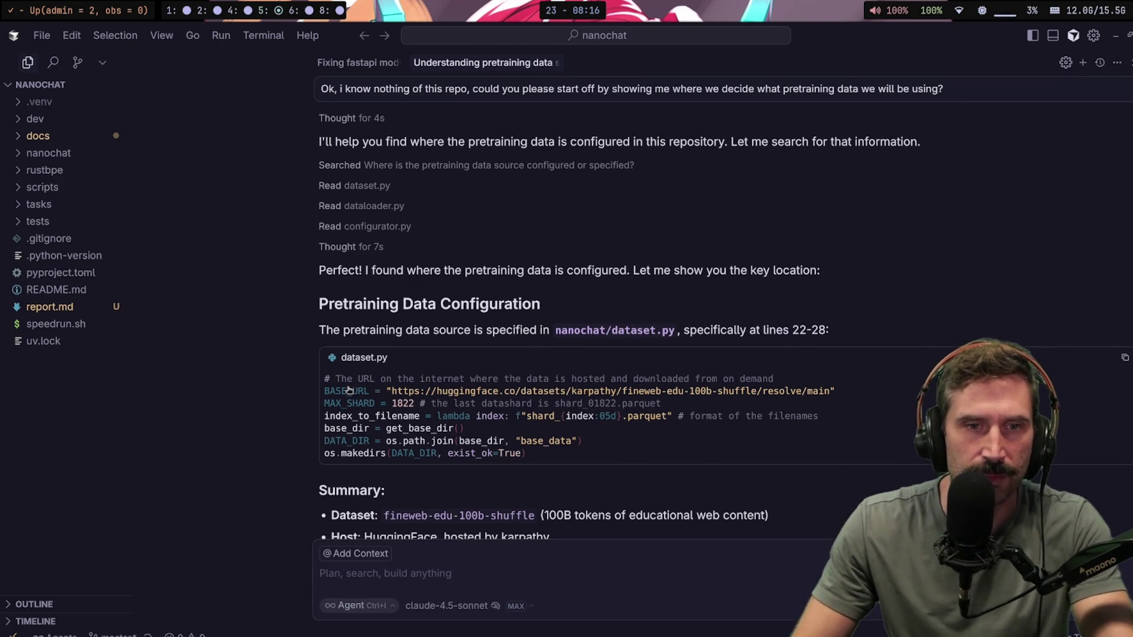
left_click(347, 387)
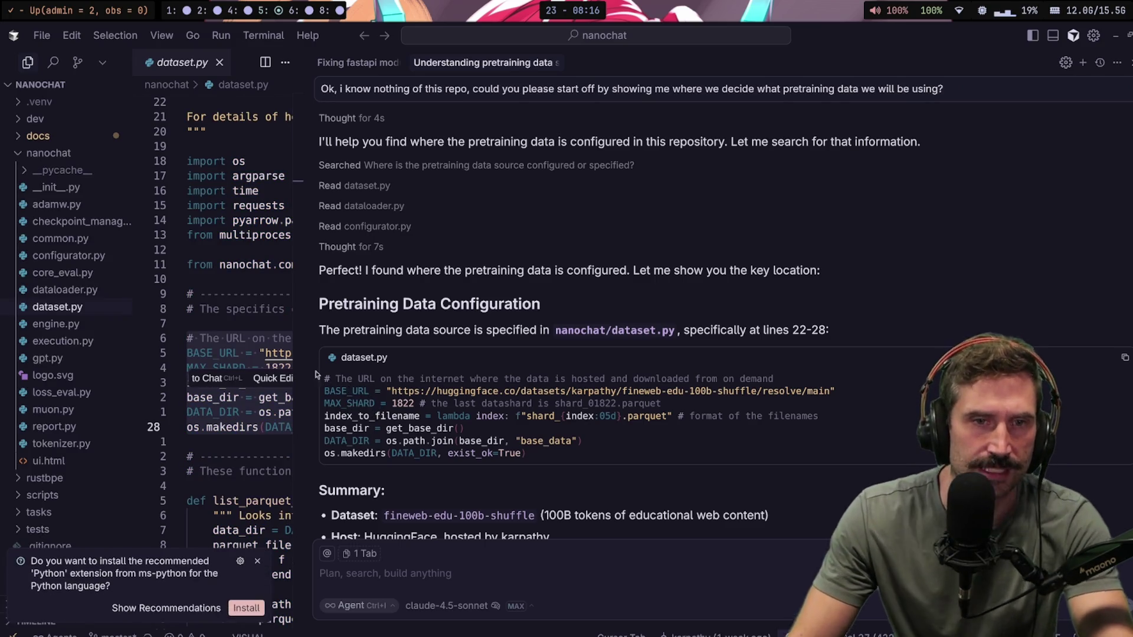
left_click_drag(303, 347, 905, 345)
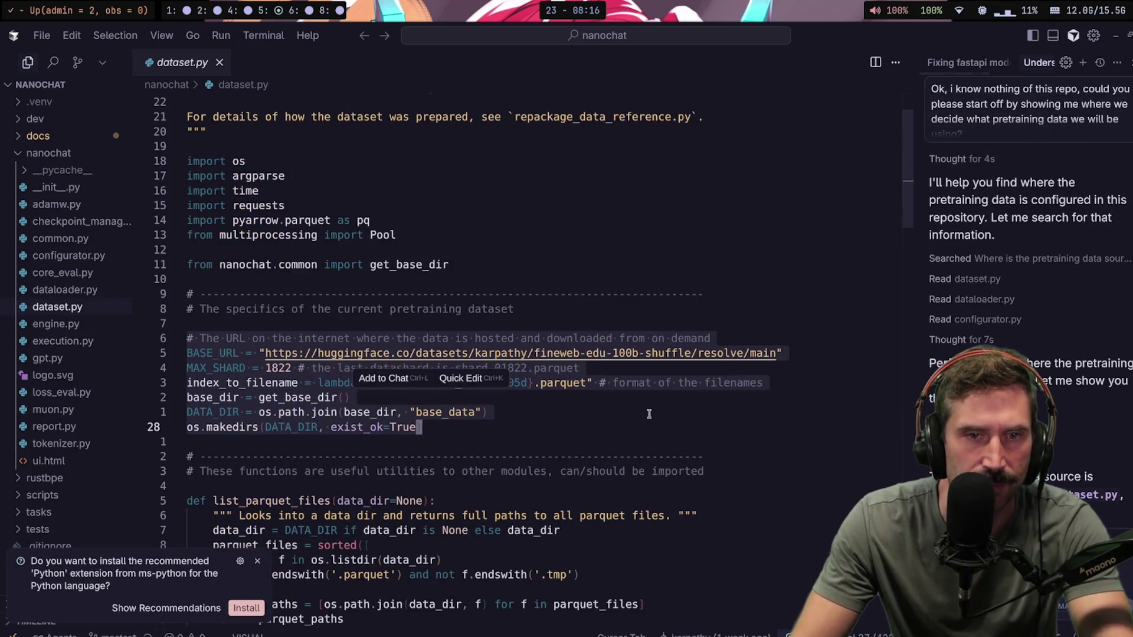
left_click(649, 412)
Step through the data-config comment and MAX_SHARD lines in Vim mode.
key("k")
key("k")
key("k")
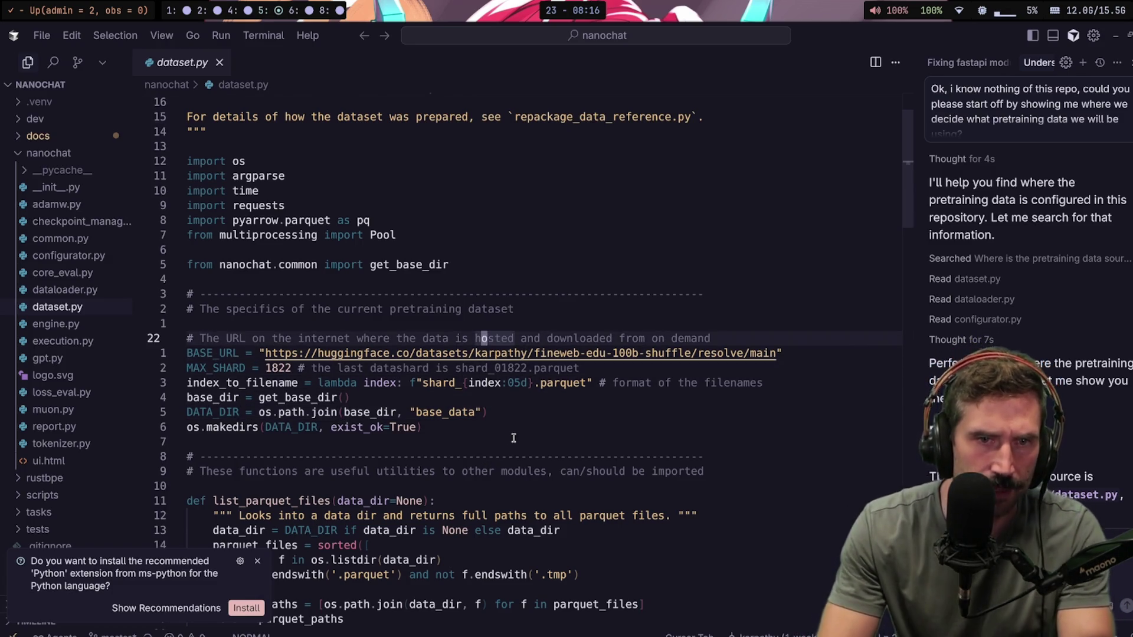
key("shift+v")
key("j")
key("j")
key("Escape")
key("b")
key("b")
key("b")
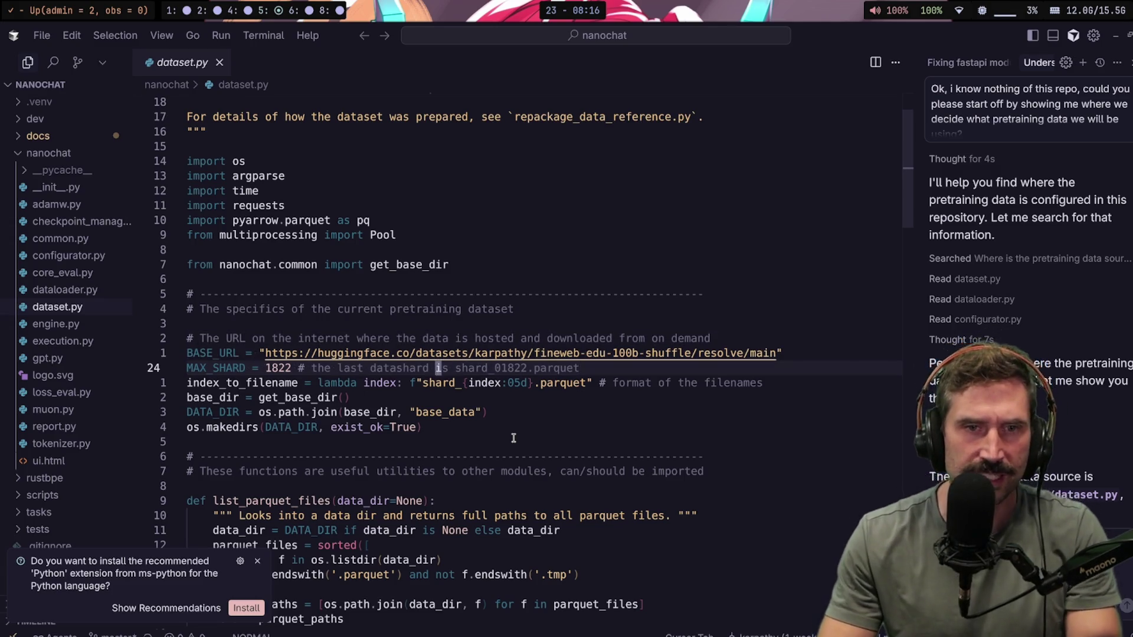
key("b")
key("w")
key("w")
key("w")
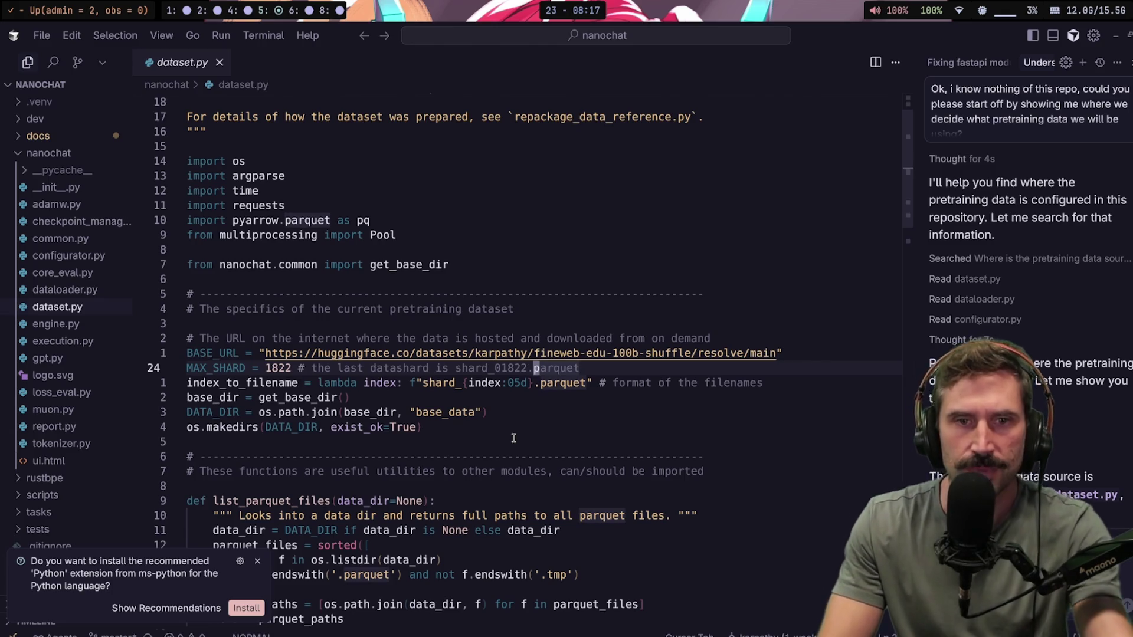
Inspect the BASE_URL line, undo an accidental edit, and select the URL up to karpathy.
left_click(713, 353)
type("s")
key("Escape")
key("u")
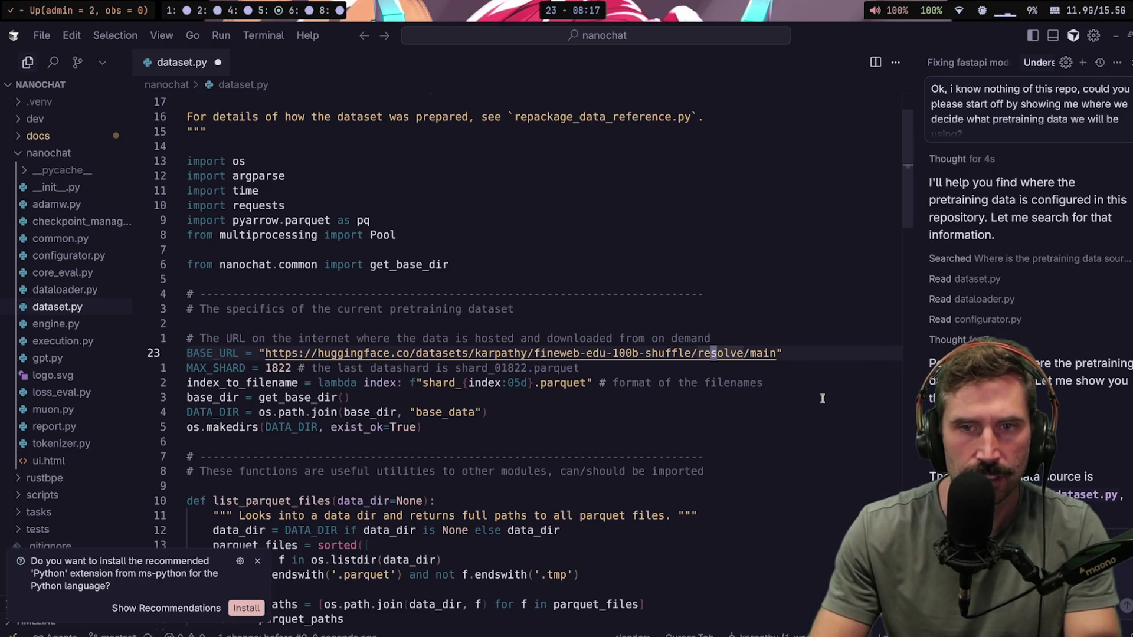
key("u")
key("h")
key("h")
key("h")
key("b")
key("b")
key("b")
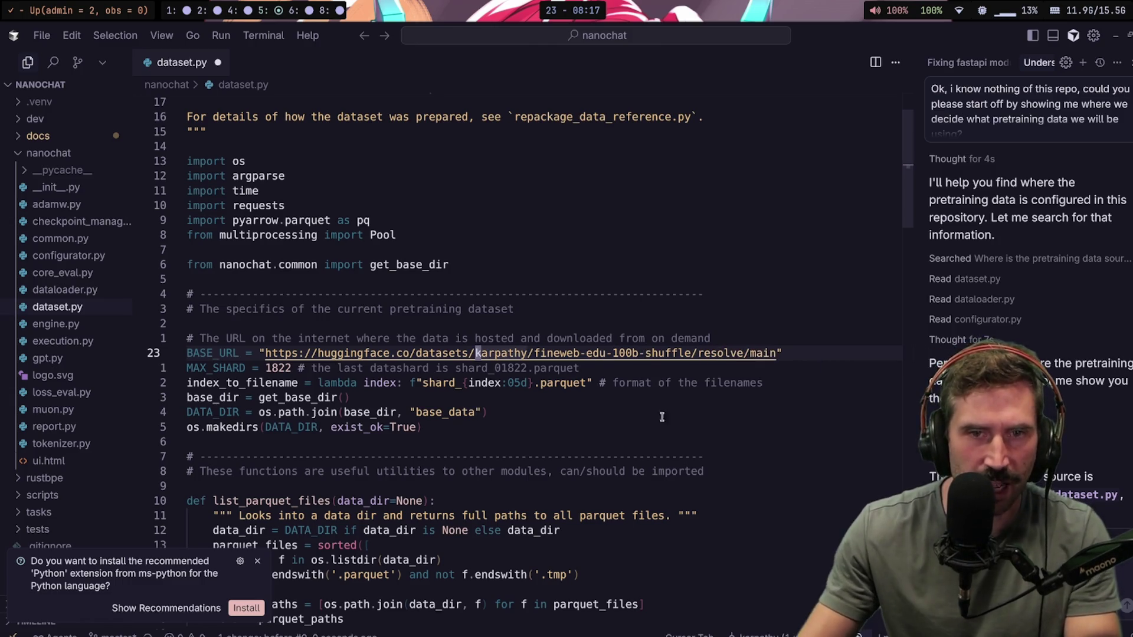
left_click_drag(264, 353, 530, 353)
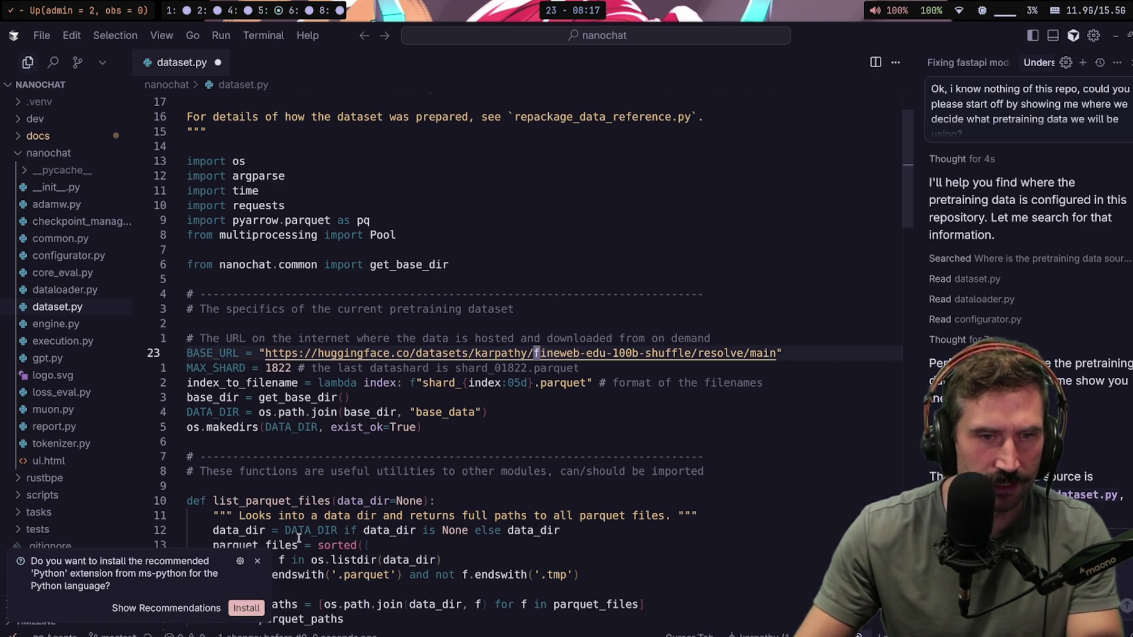
Dismiss the extension notice, revisit the MAX_SHARD and URL lines, then switch to Neovim in tmux.
left_click(257, 560)
left_click(459, 422)
key("j")
key("k")
key("k")
key("k")
key("k")
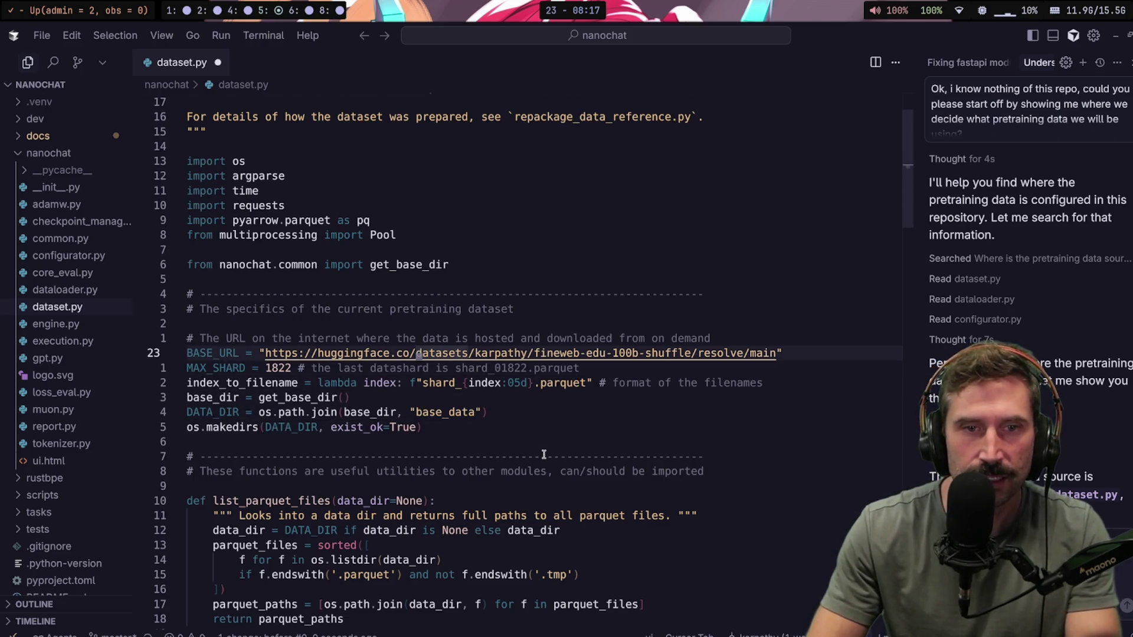
key("b")
key("b")
key("b")
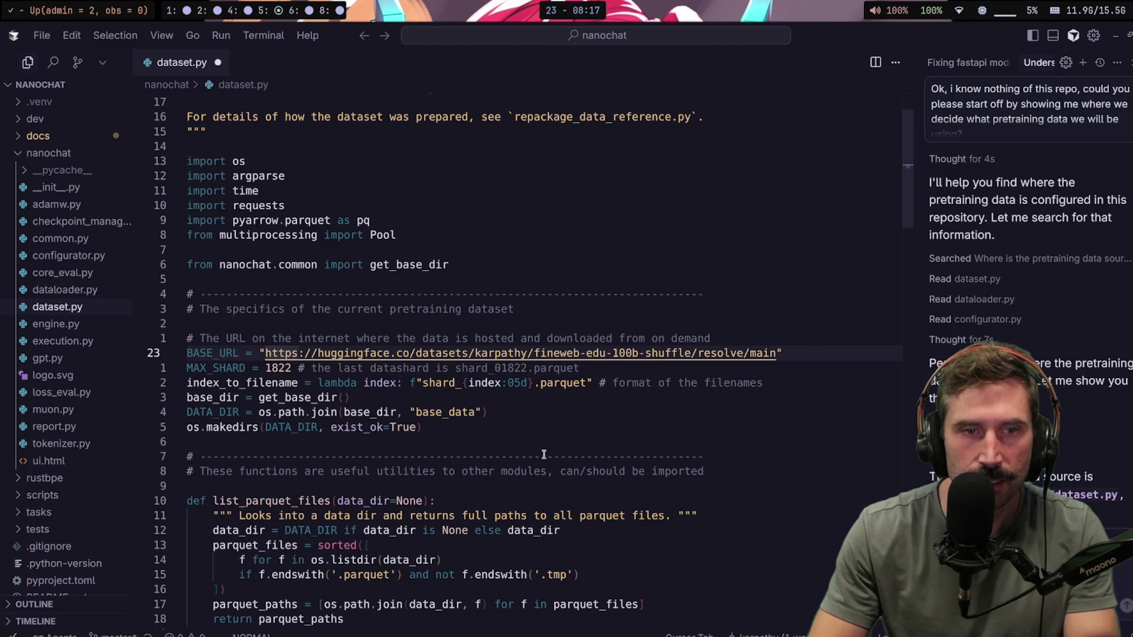
key("super+2")
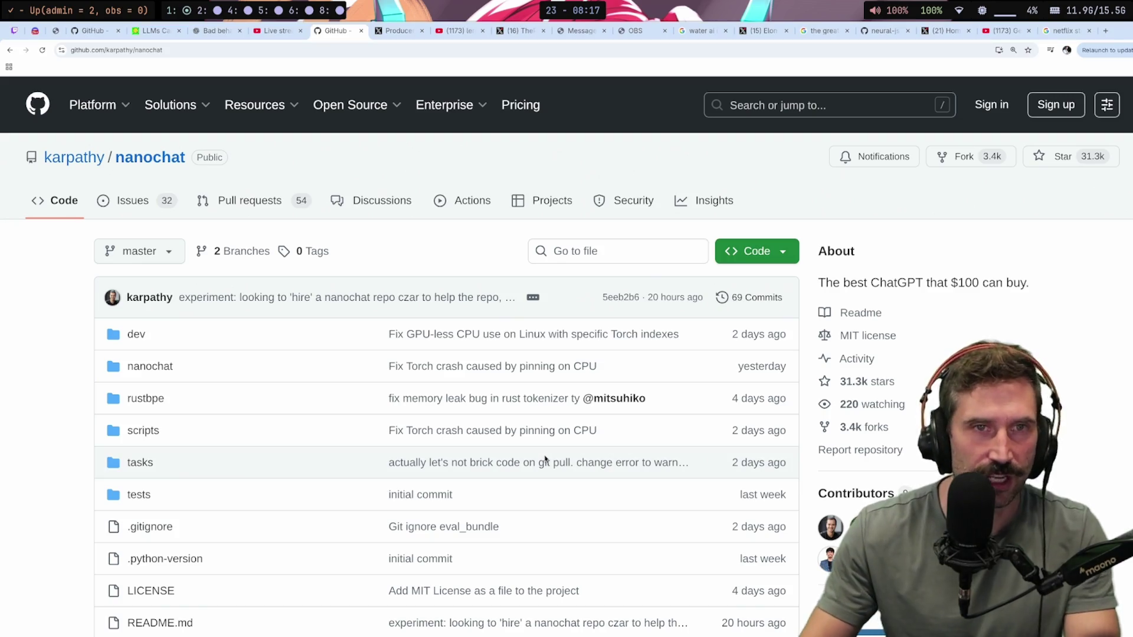
key("super+4")
key("ctrl+a")
Open nanochat/dataset.py in Neovim through file search and save it.
key("1")
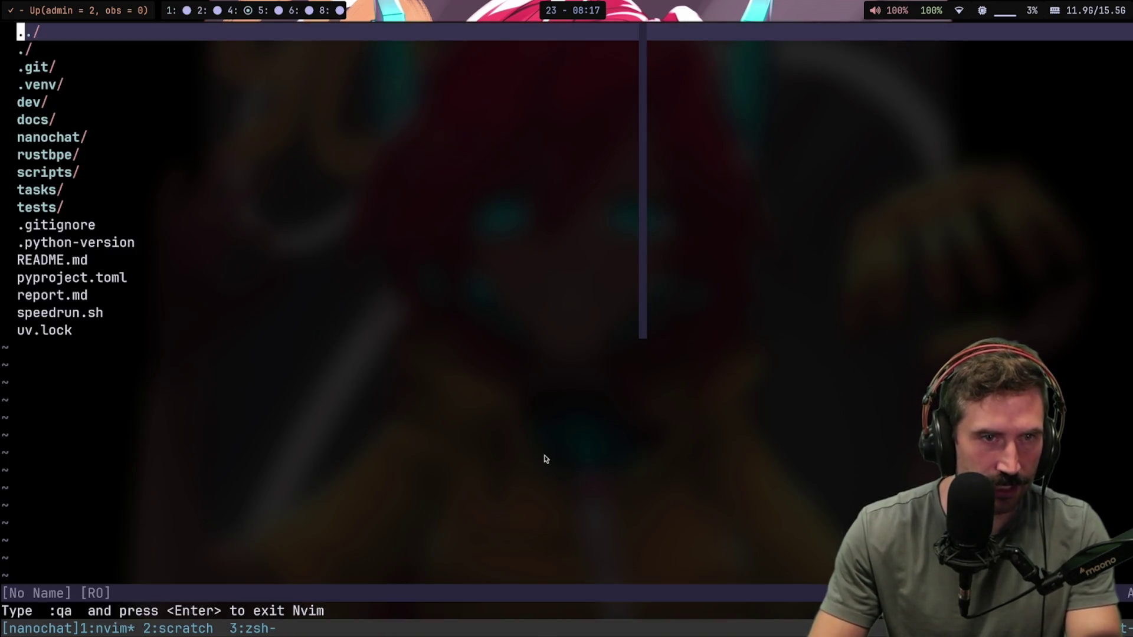
key("super+5")
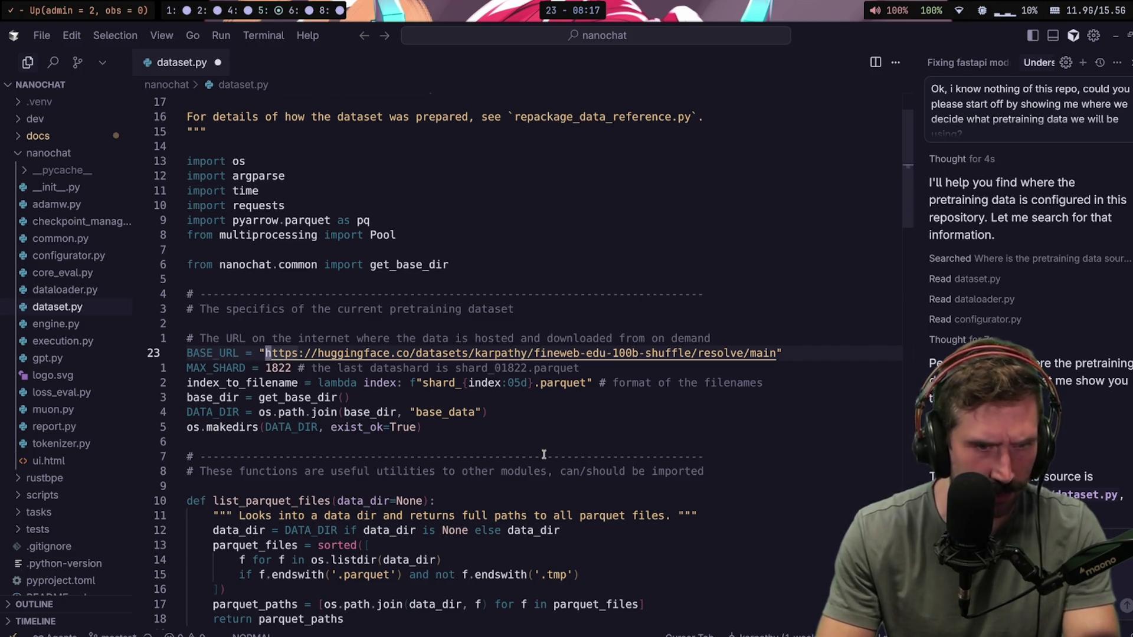
key("super+4")
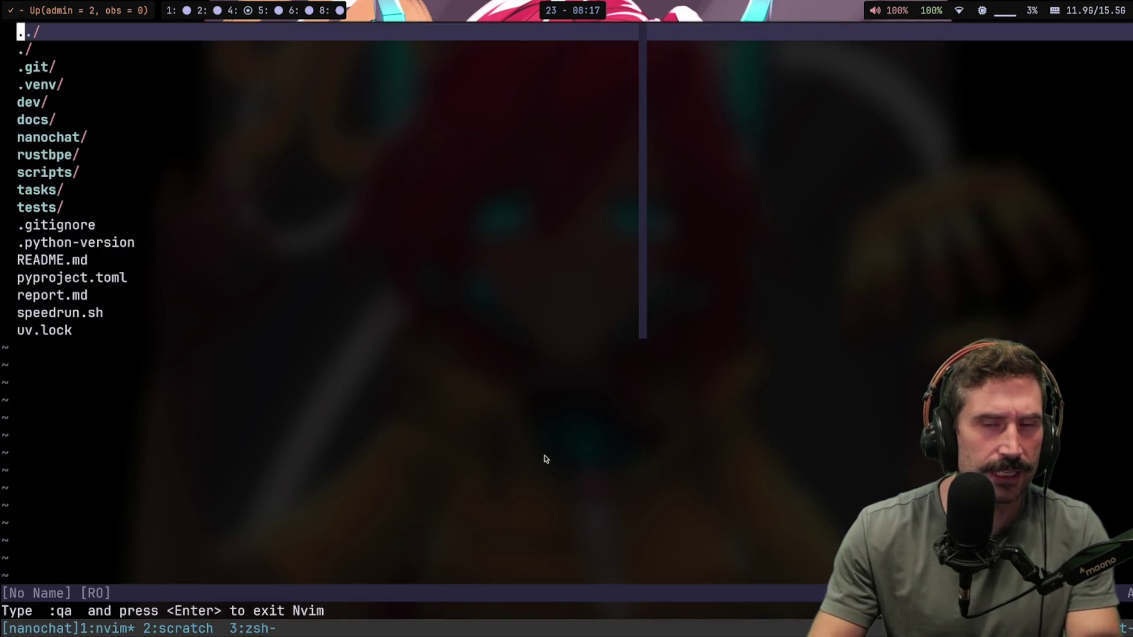
key("ctrl+p")
type("dataset")
key("Return")
type(":w")
key("Return")
Open the BASE_URL link on line 23 in the browser, then come back from the 404 page.
key("2")
key("2")
key("j")
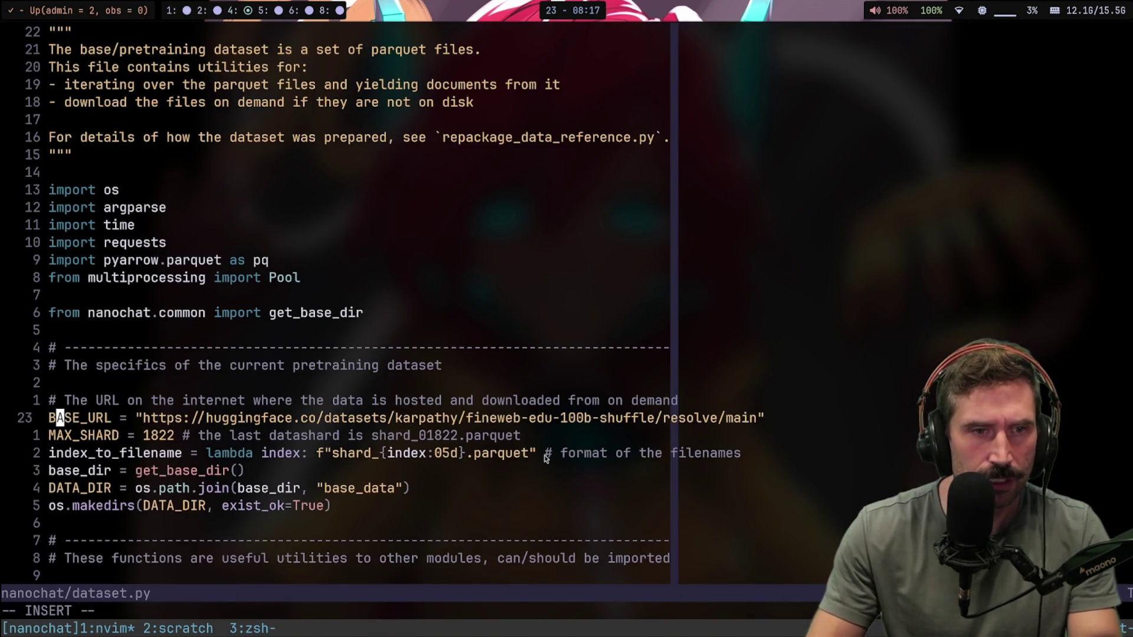
key("f")
key("h")
key("g")
key("x")
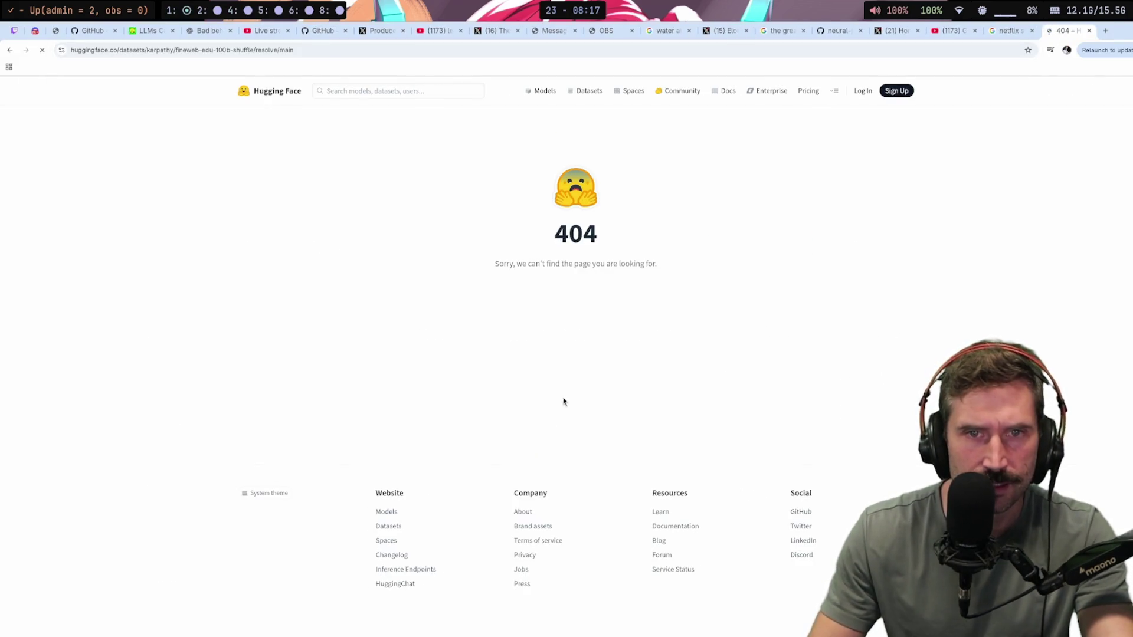
key("super+1")
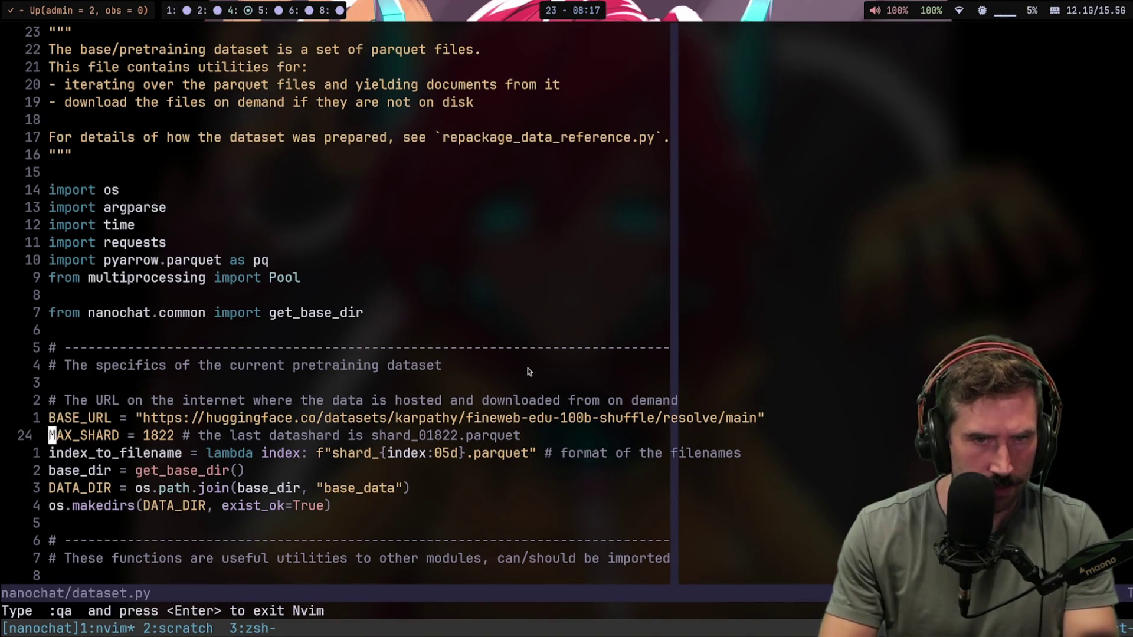
scroll(330, 452, "down", 6)
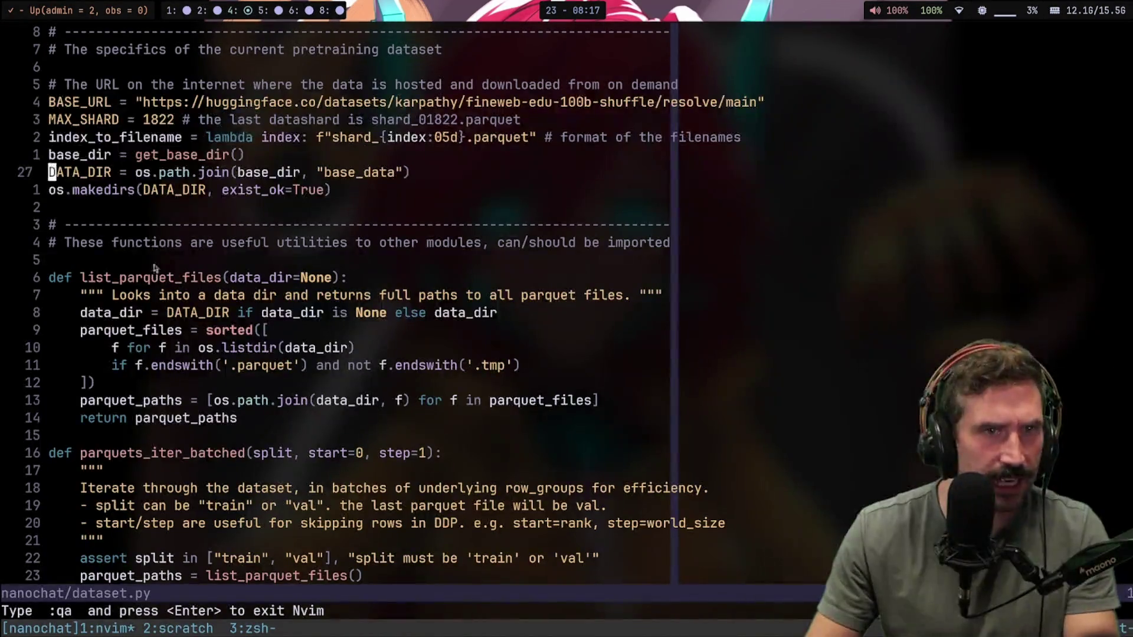
Highlight the index_to_filename lambda and its shard_ filename format string.
left_click(112, 138)
left_click(240, 171)
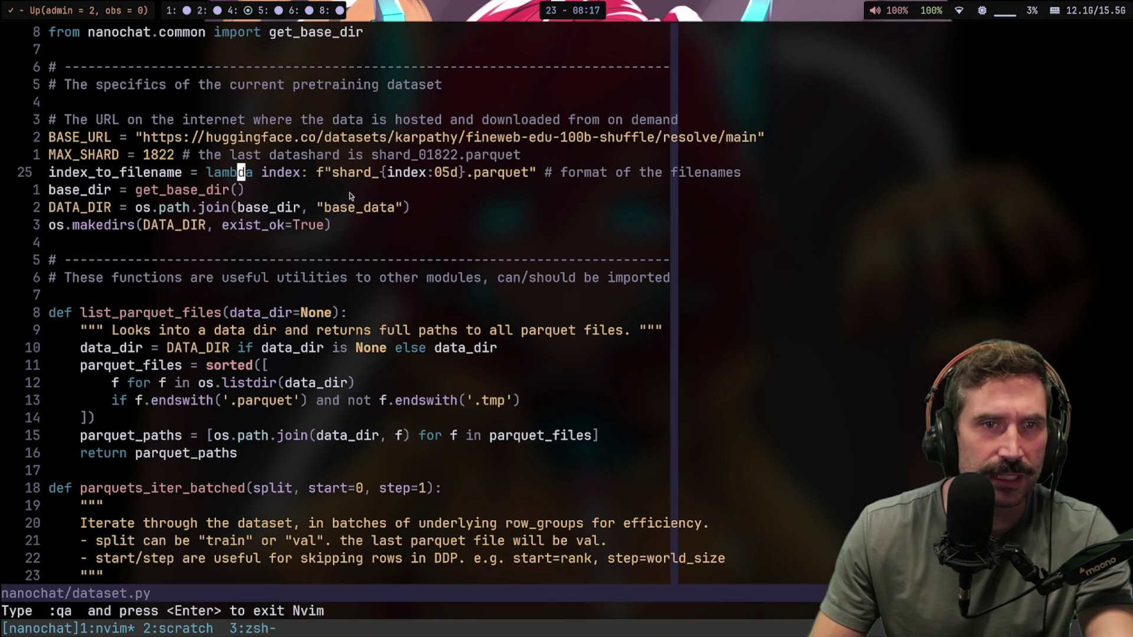
key("h")
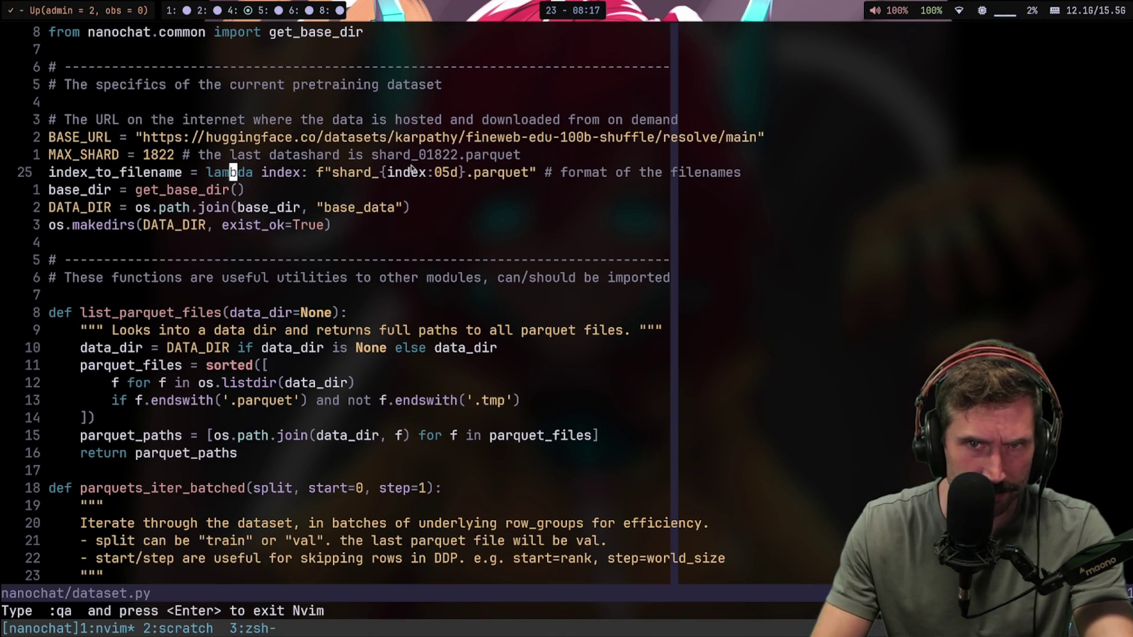
left_click_drag(232, 180, 534, 172)
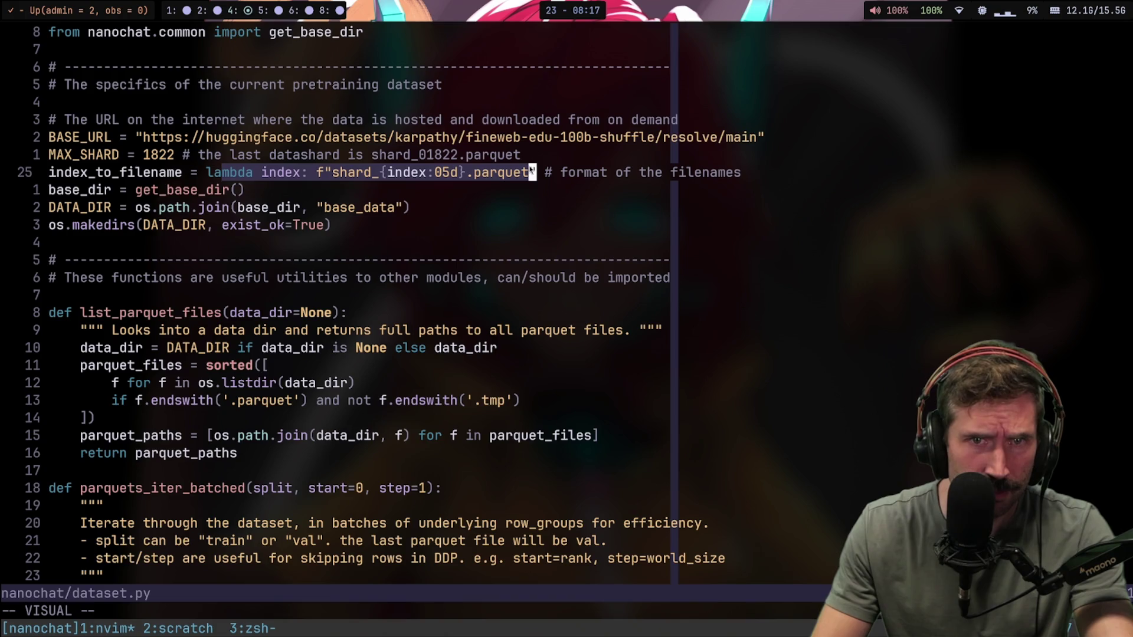
left_click(360, 225)
left_click_drag(335, 176, 524, 175)
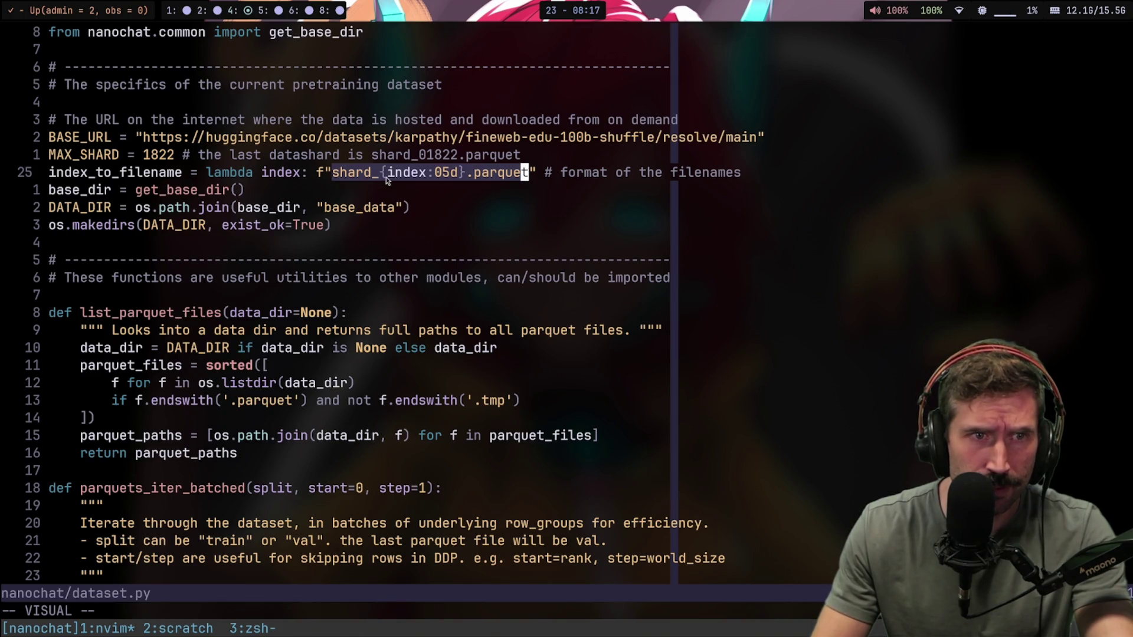
Look over the base_dir line and highlight the join arguments on the DATA_DIR line.
left_click(178, 192)
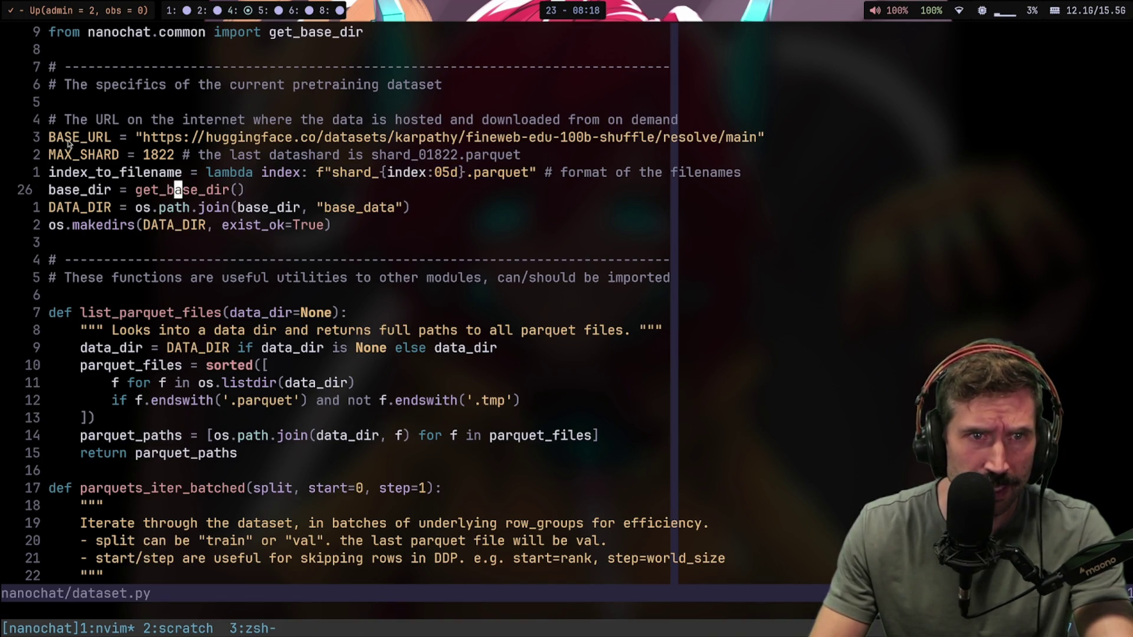
left_click(69, 141)
scroll(185, 216, "up", 1)
left_click(178, 228)
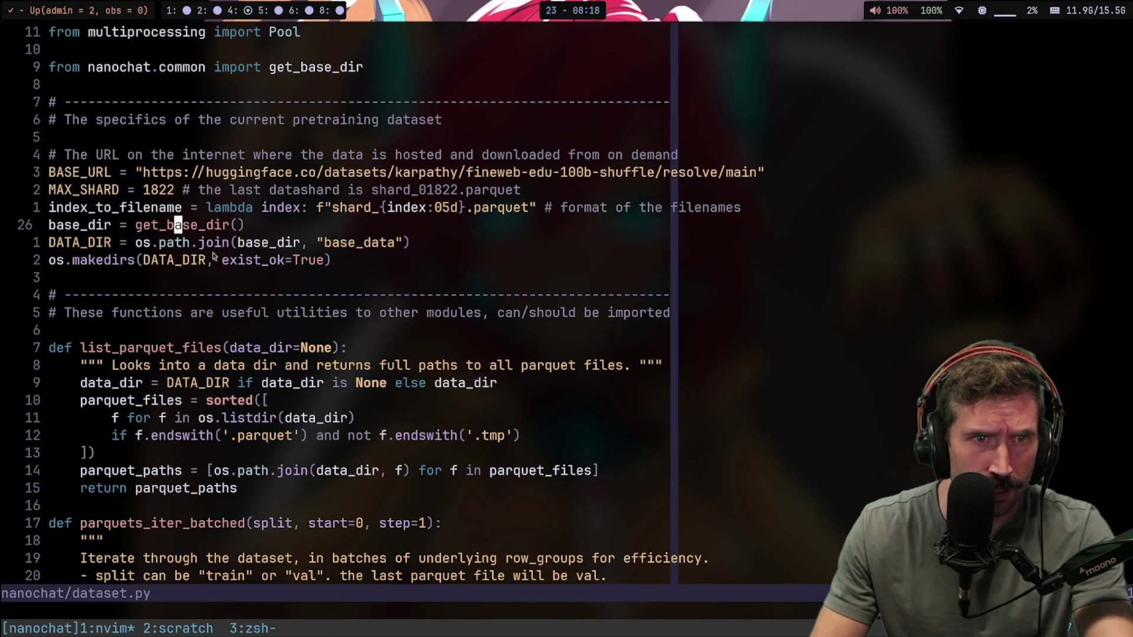
left_click_drag(208, 248, 374, 245)
key("Escape")
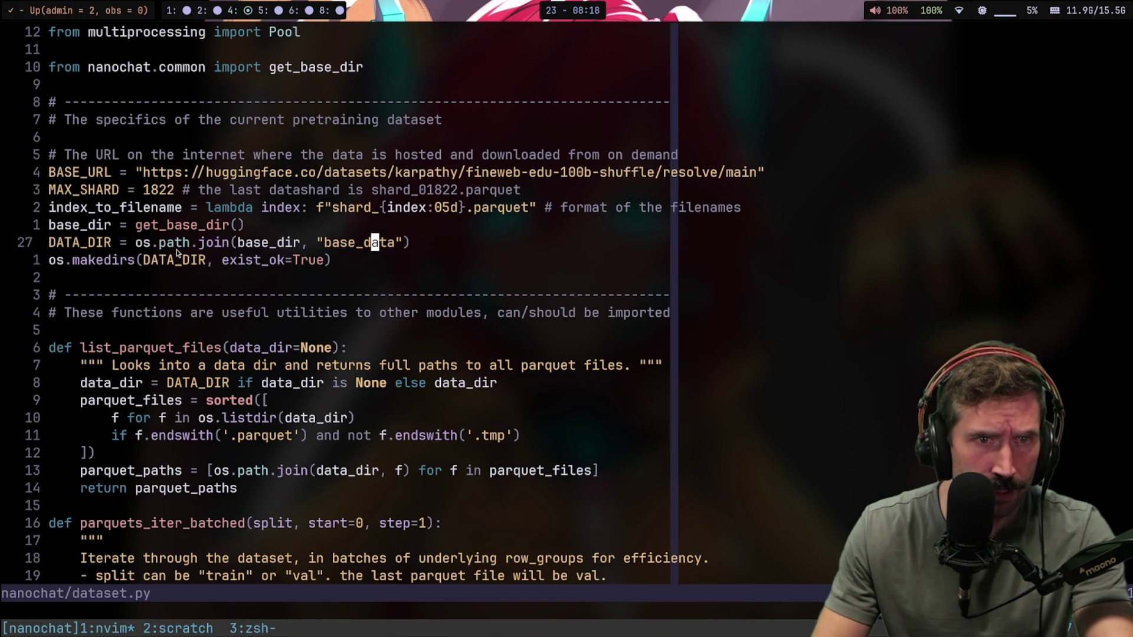
Scroll to download_single_file and highlight the BASE_URL part of its url, then show the chats.
scroll(309, 300, "down", 6)
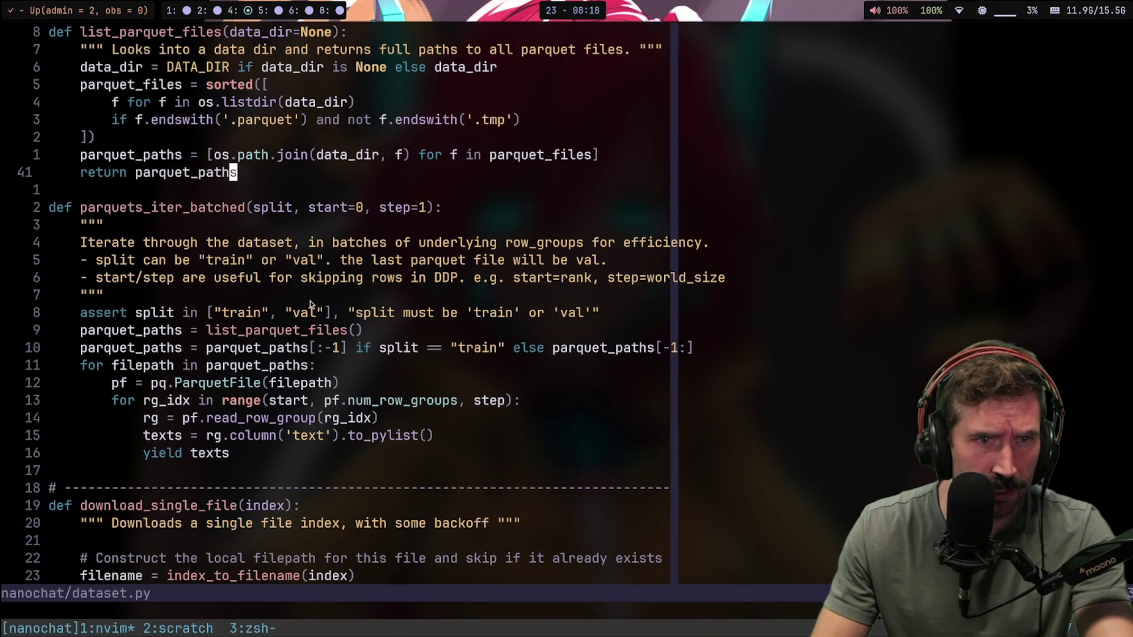
scroll(311, 304, "down", 6)
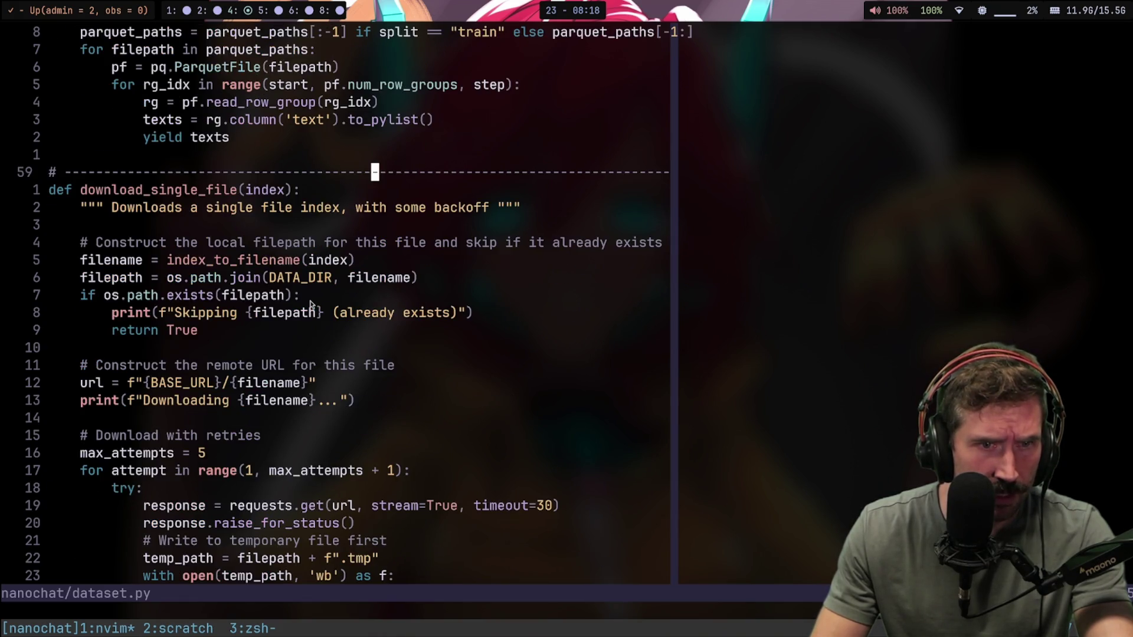
scroll(310, 303, "down", 6)
scroll(310, 303, "up", 6)
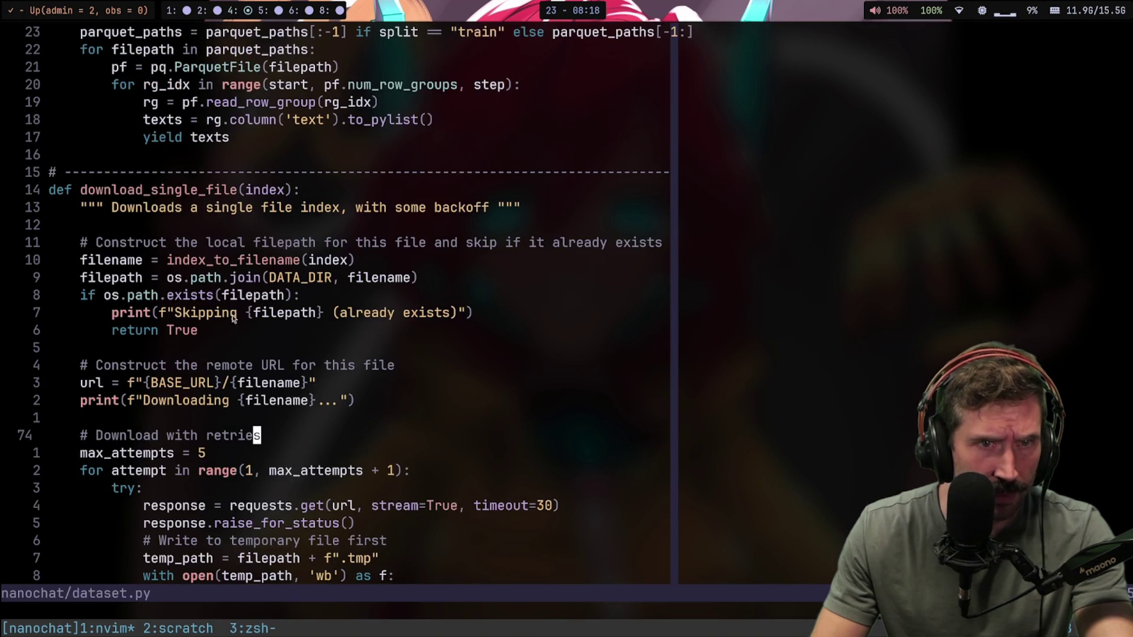
left_click_drag(153, 383, 264, 384)
left_click(260, 385)
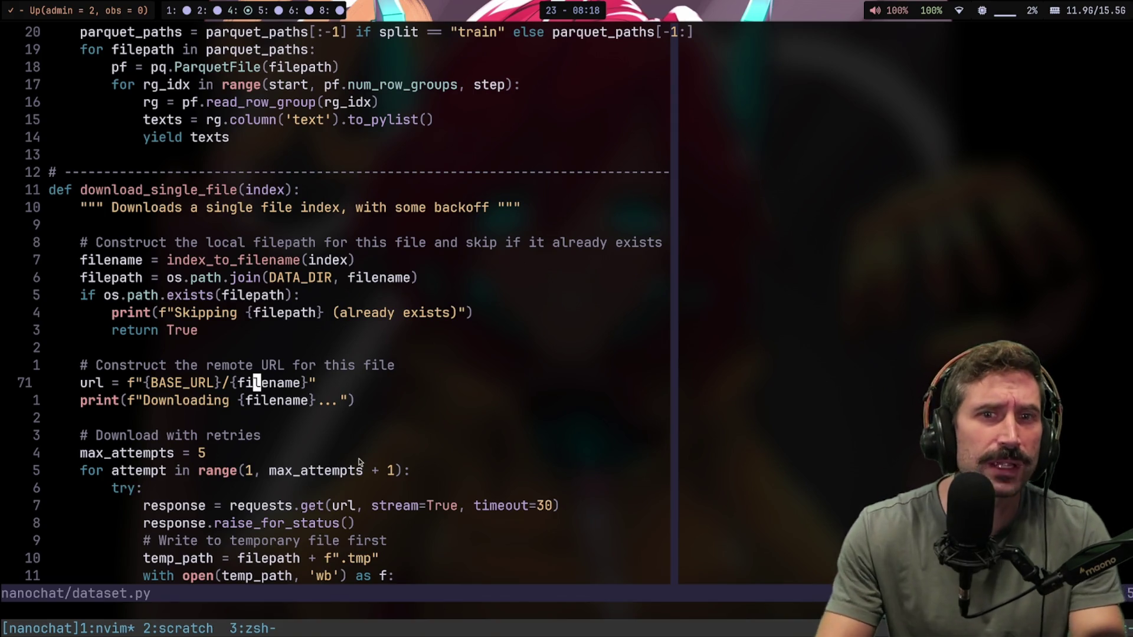
key("super+2")
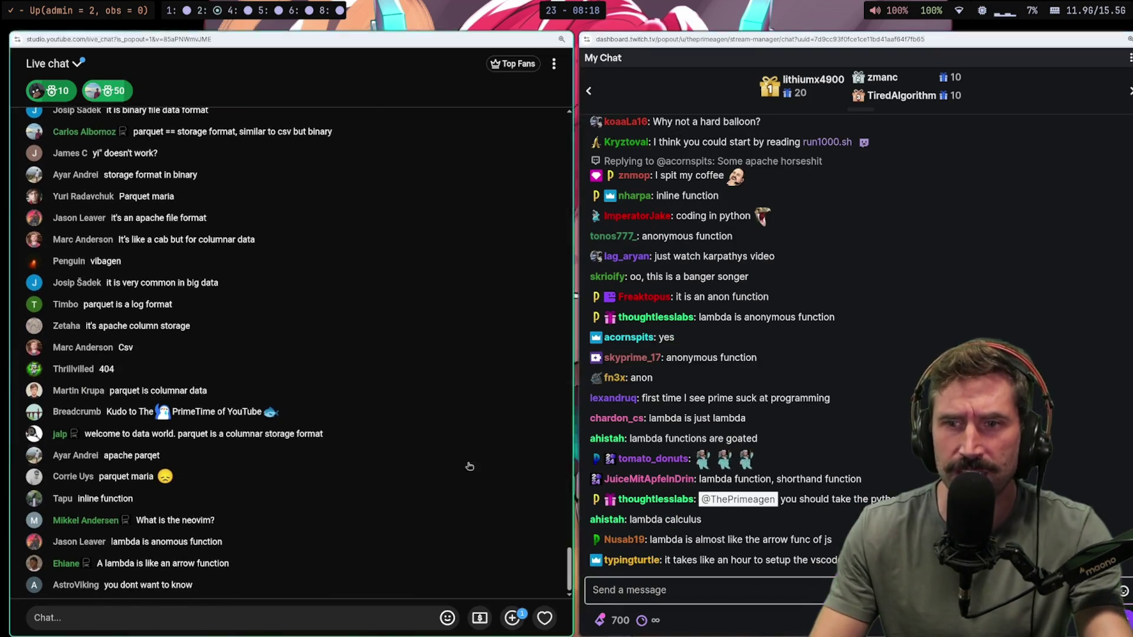
Select the lambda calculus chat message, then open the fineweb-edu-100b-shuffle page by trimming resolve/main from the URL.
triple_click(873, 476)
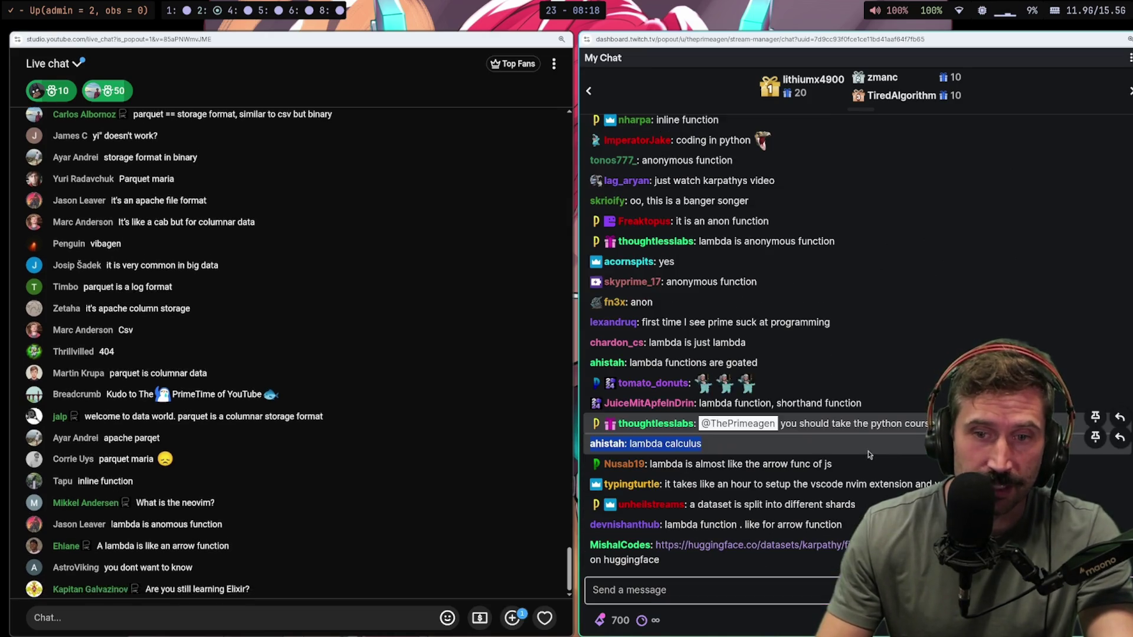
left_click(791, 587)
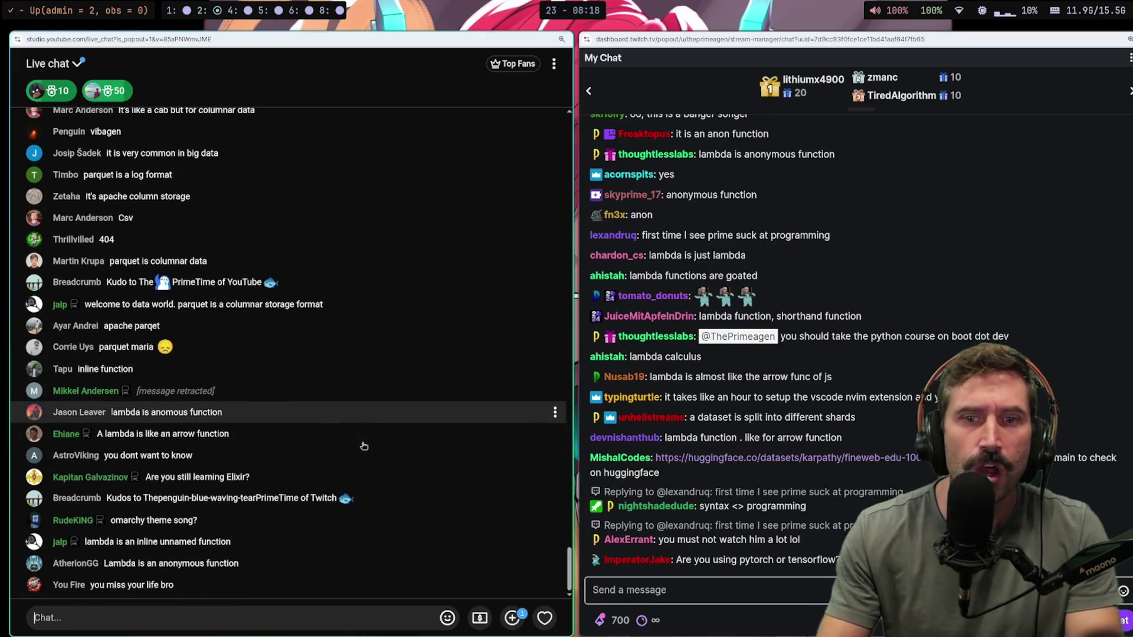
key("super+1")
key("ctrl+l")
key("ctrl+shift+Left")
key("ctrl+shift+Left")
key("BackSpace")
key("Return")
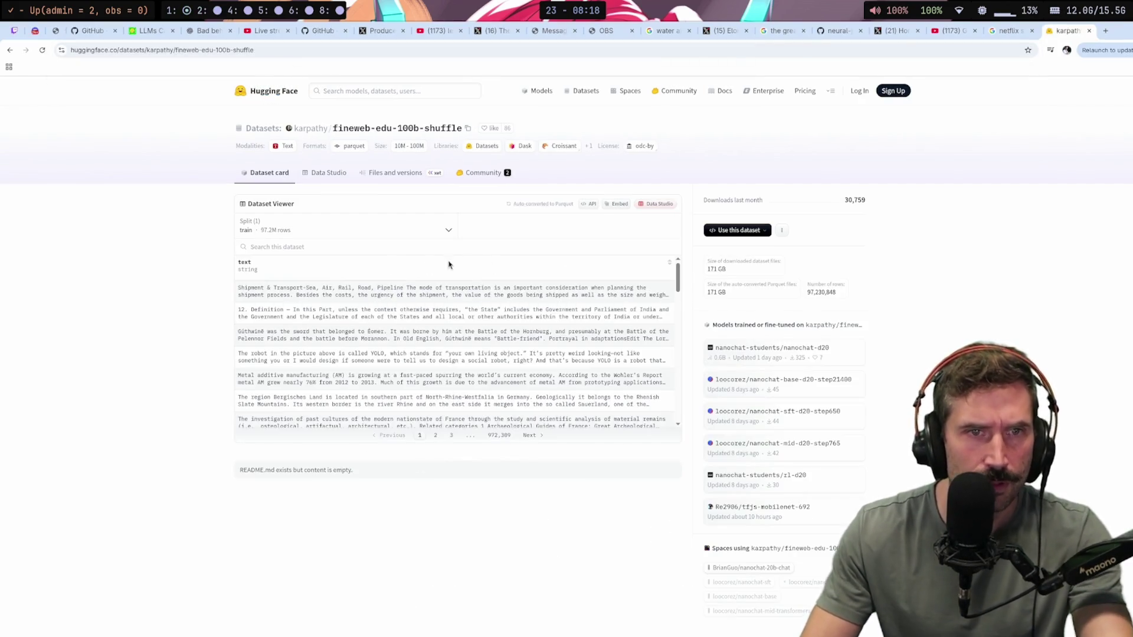
Zoom the page to 175%, scroll the dataset rows and expand the Global Interpreter Lock row.
key("ctrl+plus")
key("ctrl+plus")
key("ctrl+plus")
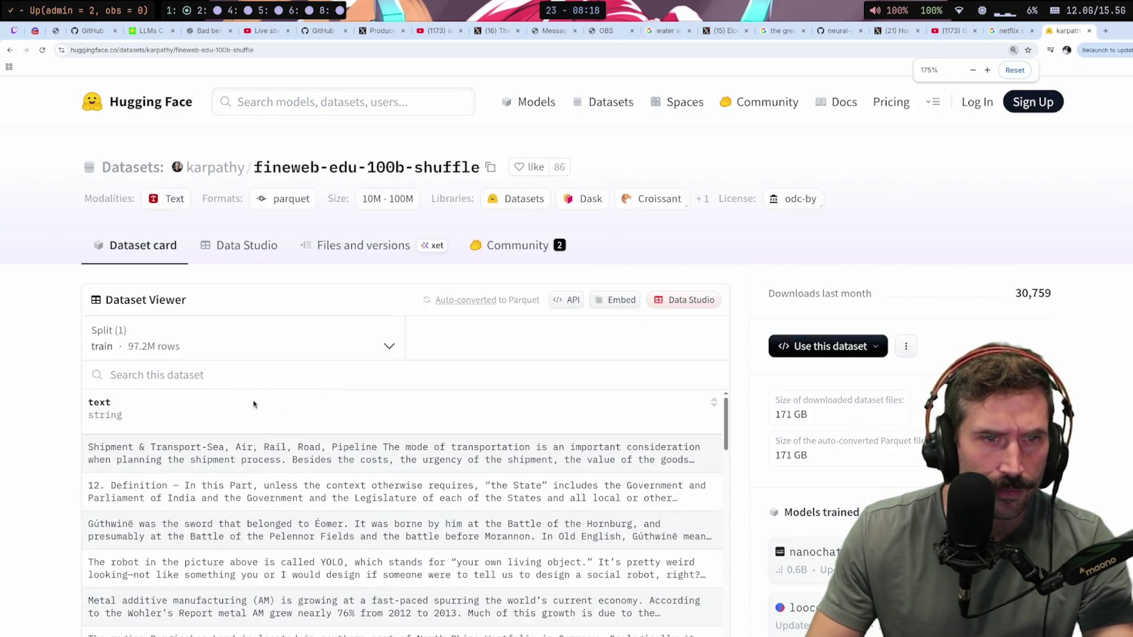
scroll(236, 407, "down", 2)
scroll(320, 514, "down", 5)
scroll(248, 301, "down", 5)
scroll(392, 260, "down", 5)
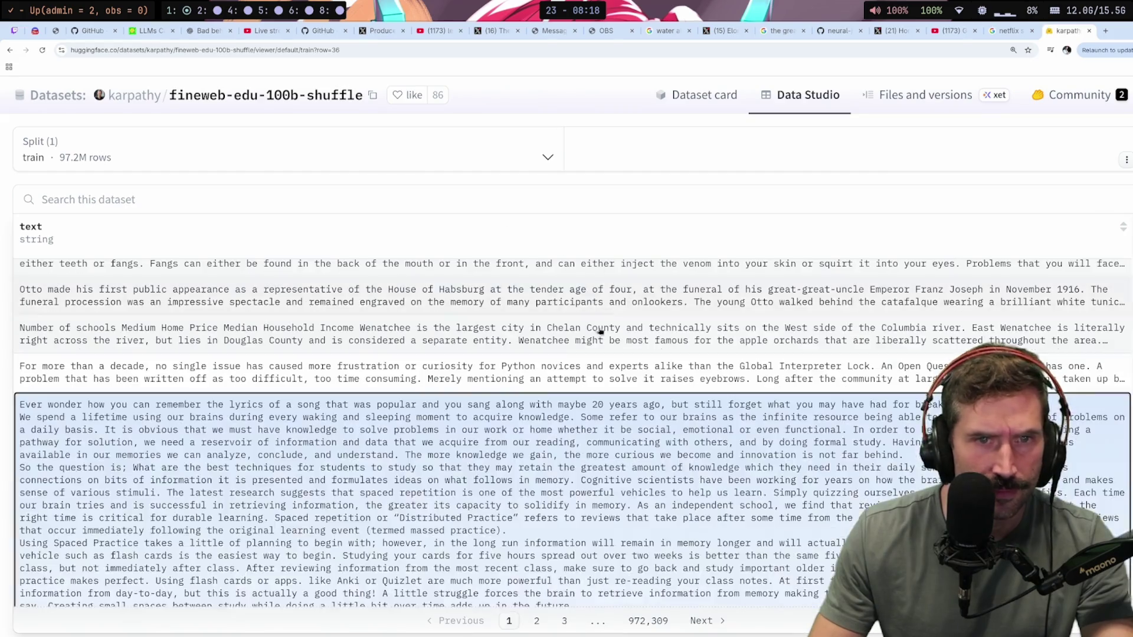
scroll(485, 451, "up", 3)
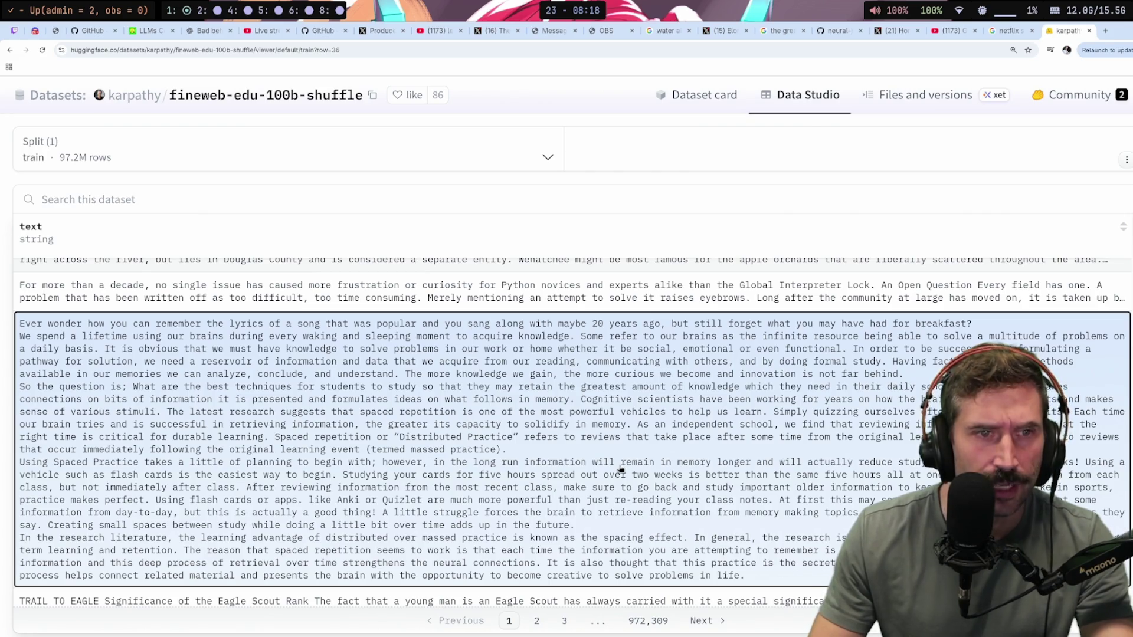
left_click(505, 302)
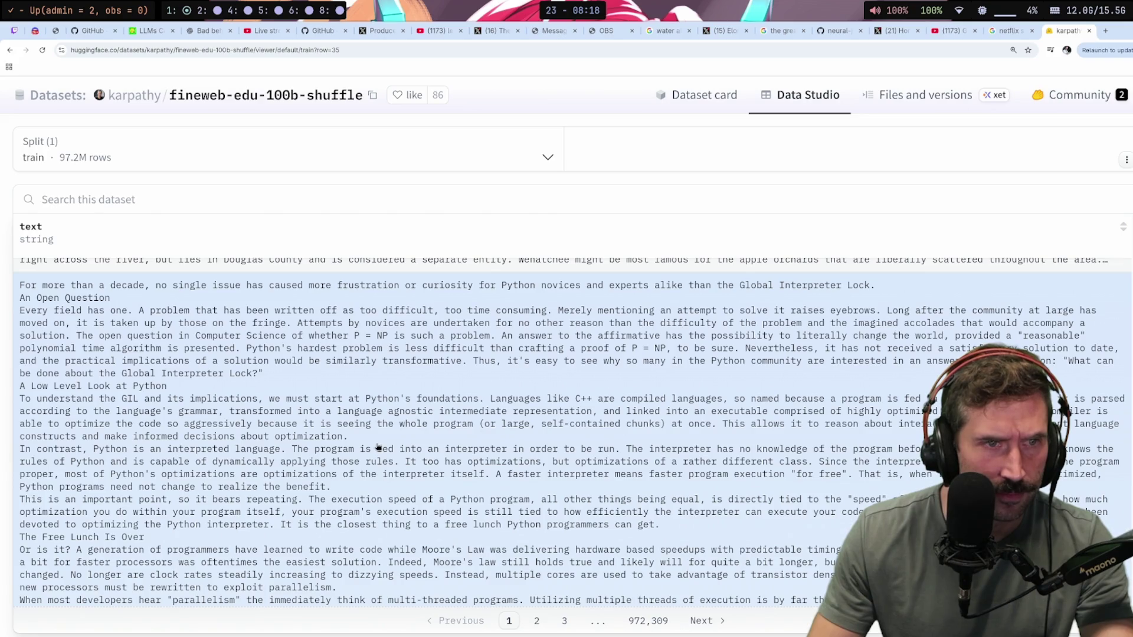
Expand the first Shipment & Transport row and read through its full text.
scroll(501, 448, "up", 15)
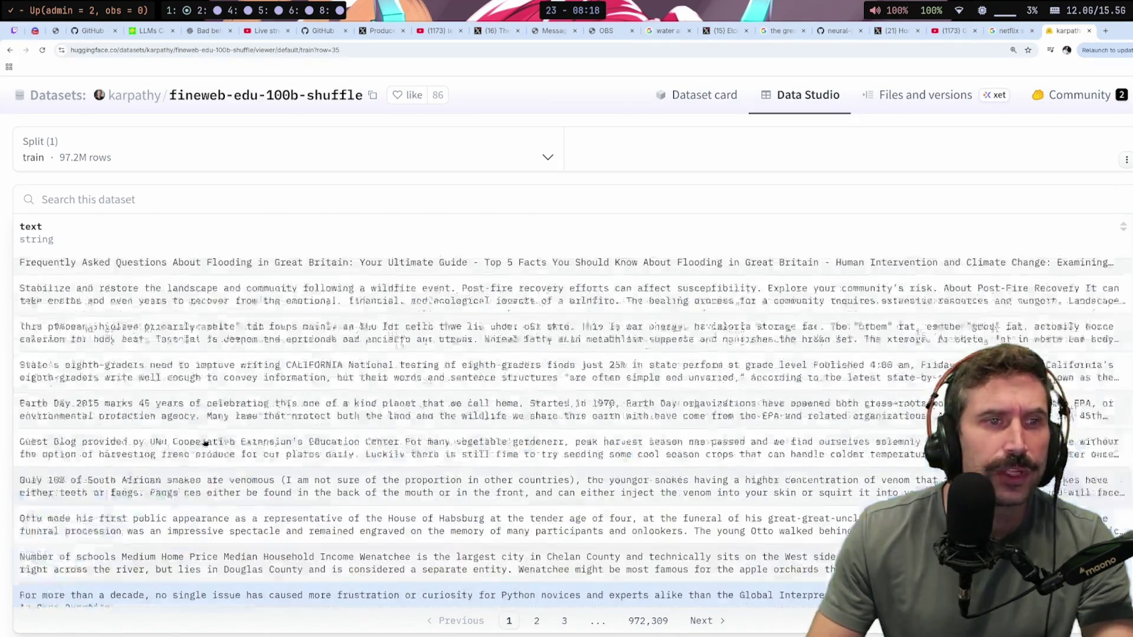
scroll(262, 446, "up", 5)
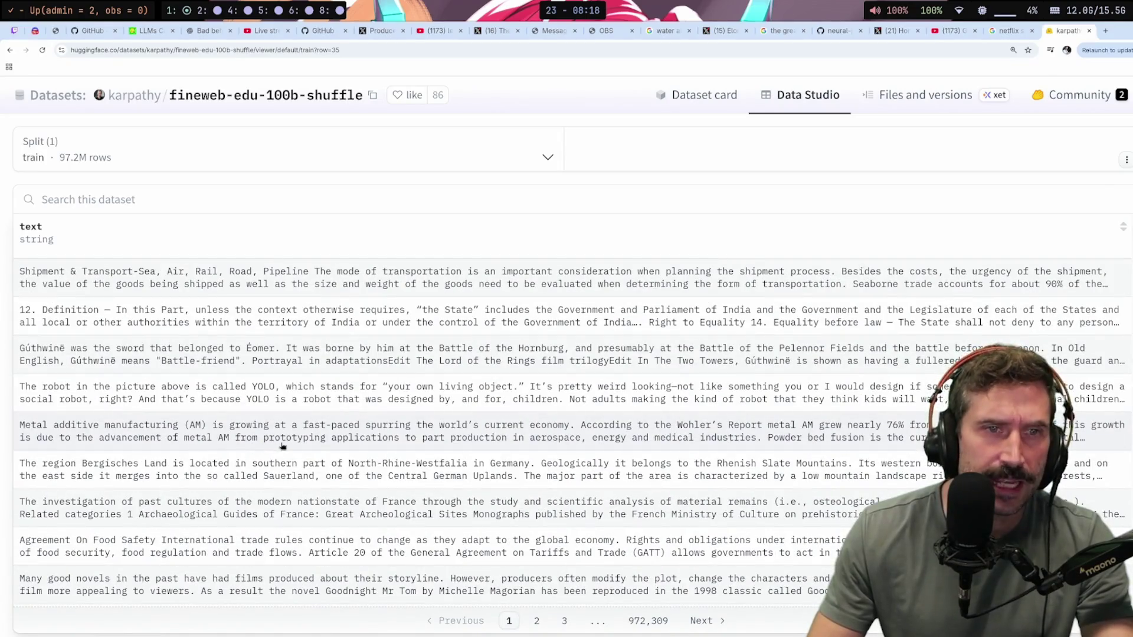
left_click(476, 276)
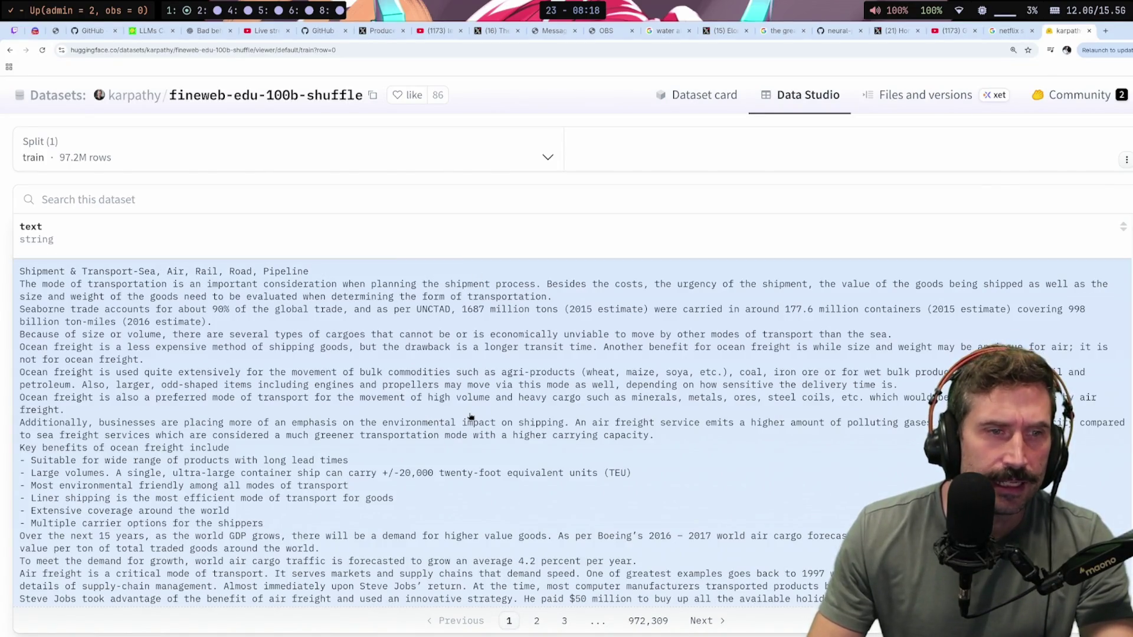
scroll(470, 417, "down", 4)
scroll(142, 395, "up", 2)
left_click_drag(54, 384, 326, 451)
scroll(390, 539, "down", 5)
left_click_drag(243, 478, 113, 425)
Collapse the expanded dataset row and bring up the live chat popouts.
key("ctrl+a")
left_click(407, 489)
key("super+2")
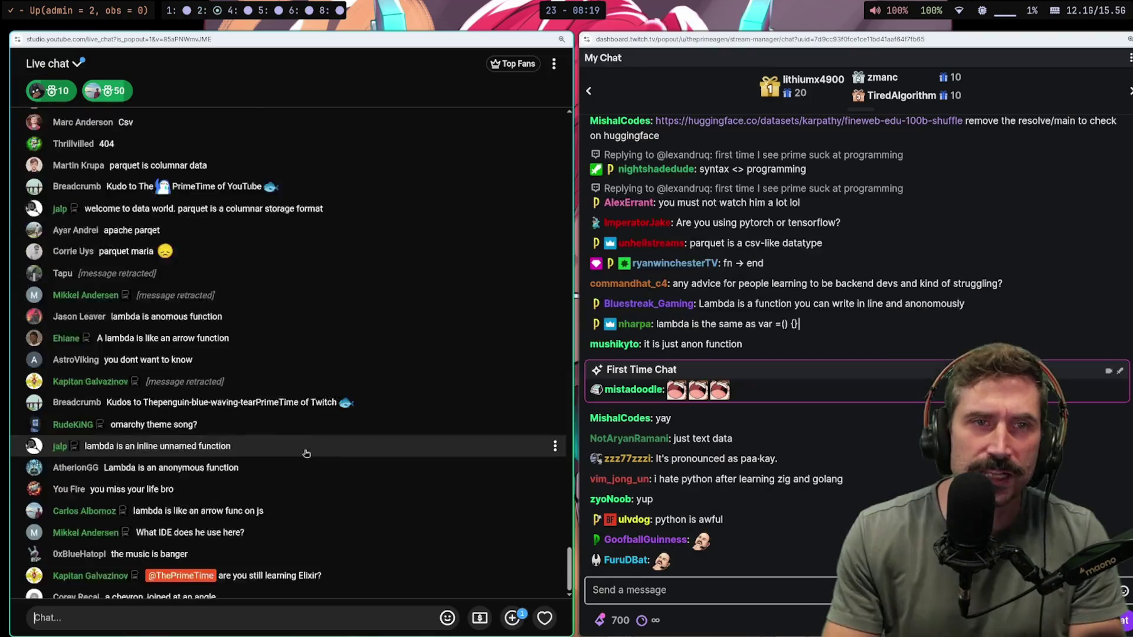
Read the Twitch chat, then clear the GIMP drawing to a plain black canvas.
key("super+Right")
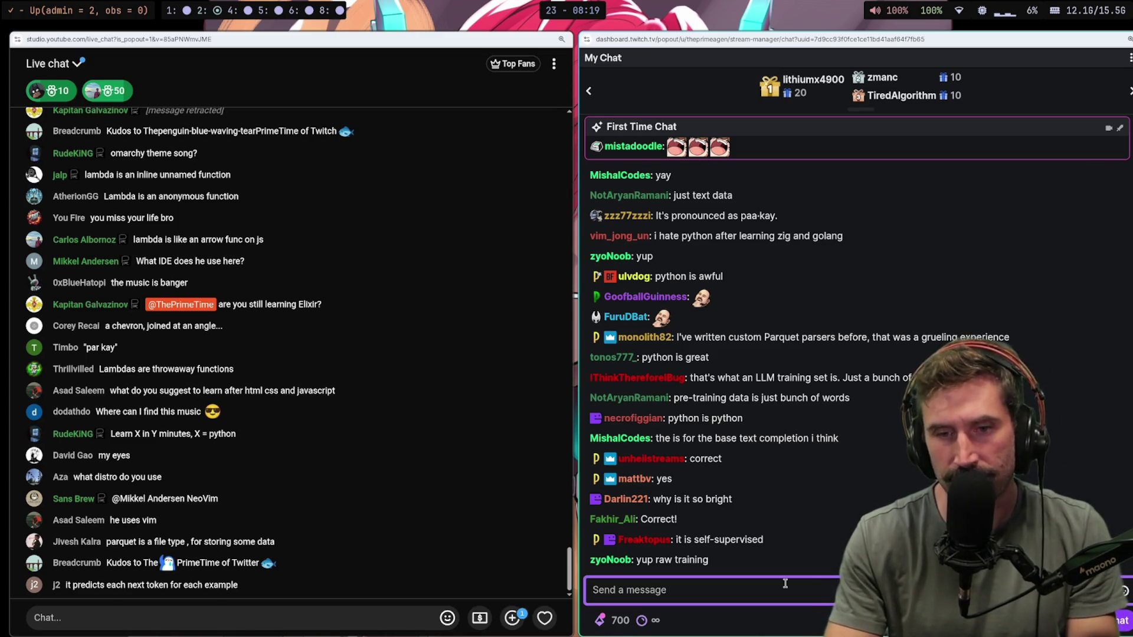
key("super+6")
key("Delete")
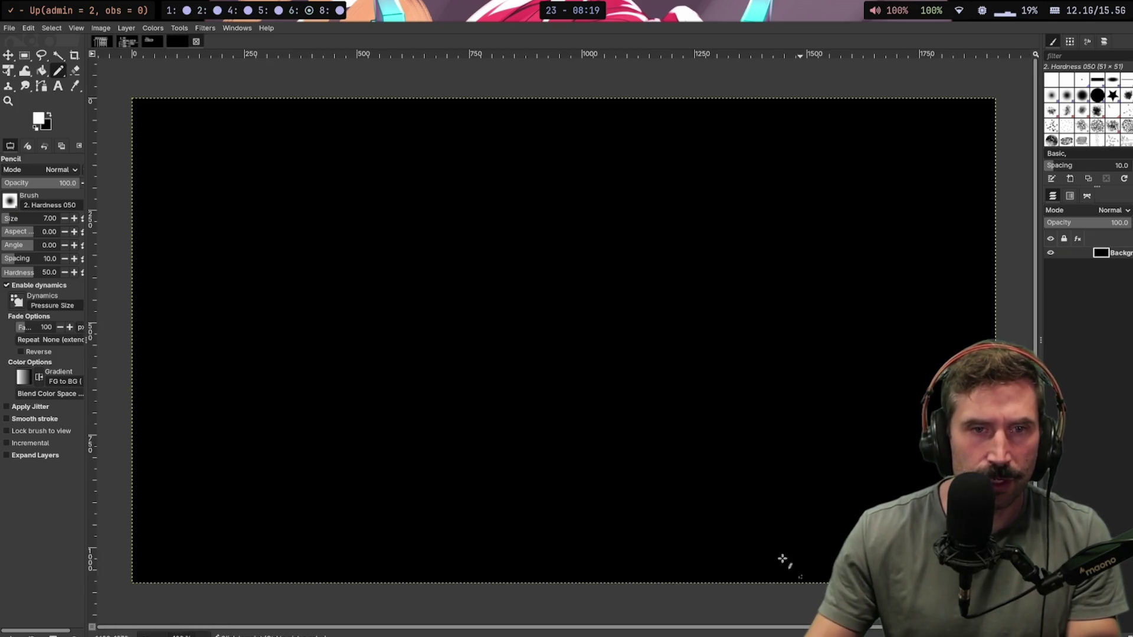
Enlarge the GIMP canvas to about 100% and sketch the Lua box with two lines beside it.
key("shift+ctrl+j")
key("Tab")
key("1")
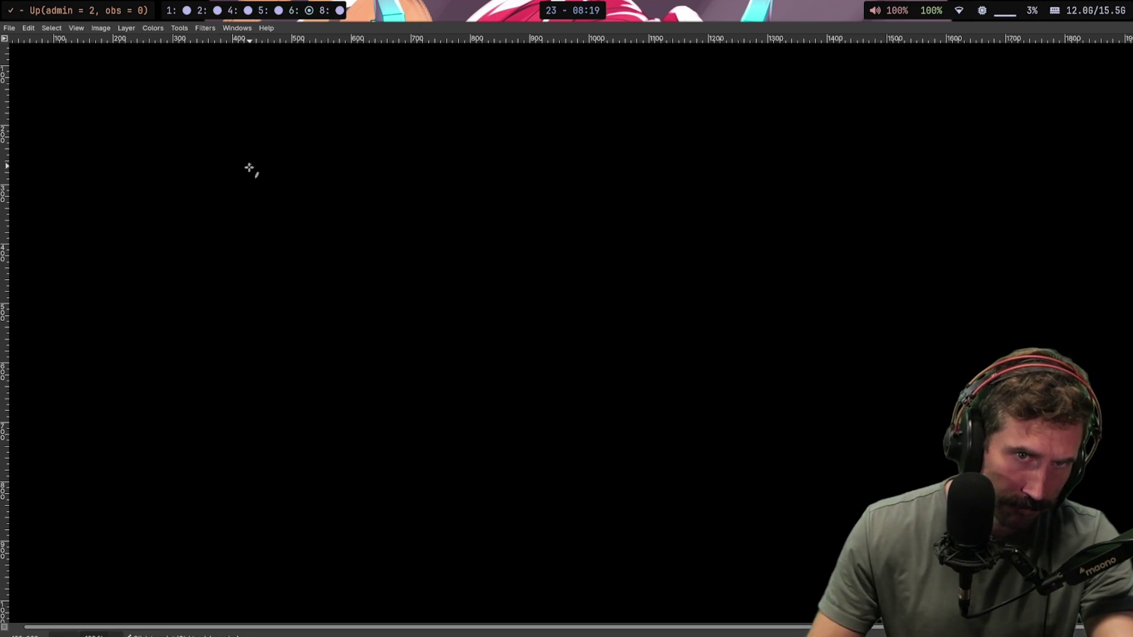
mouse_move(300, 134)
left_mouse_down()
mouse_move(298, 202)
mouse_move(391, 204)
mouse_move(390, 131)
mouse_move(297, 132)
mouse_move(313, 177)
mouse_move(352, 180)
mouse_move(371, 162)
mouse_move(374, 180)
left_mouse_up()
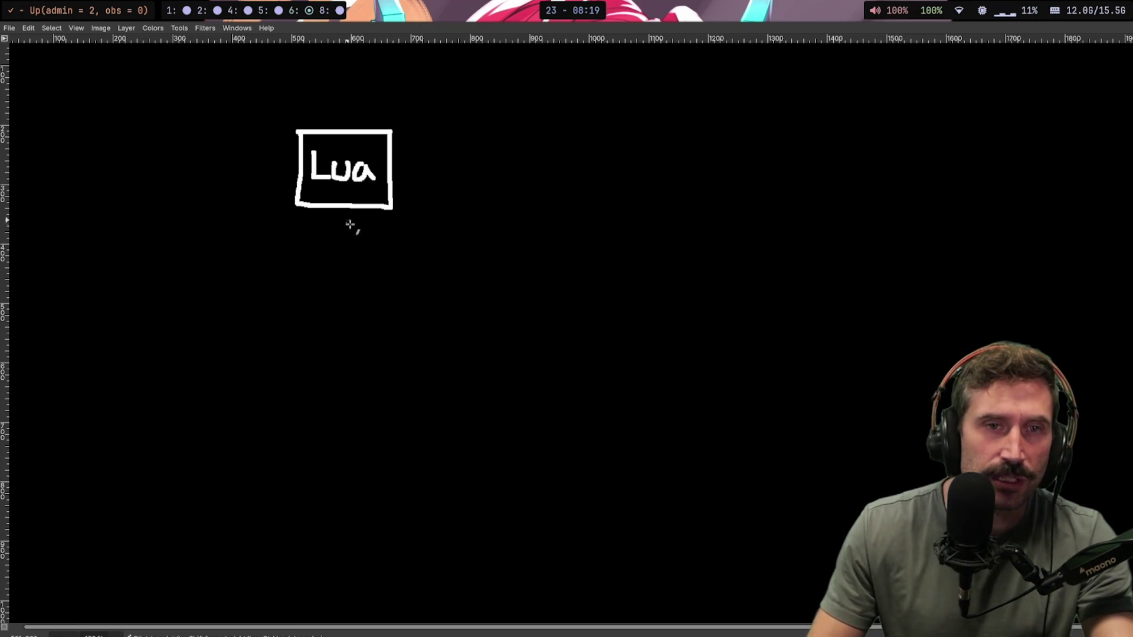
left_click_drag(398, 158, 465, 158)
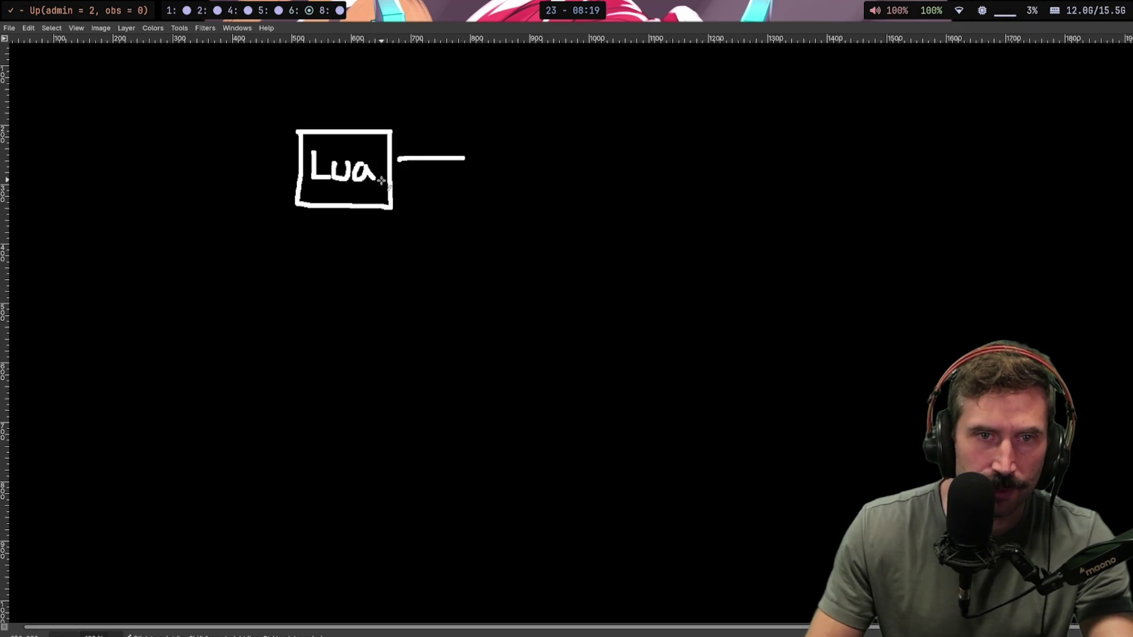
left_click_drag(403, 184, 469, 187)
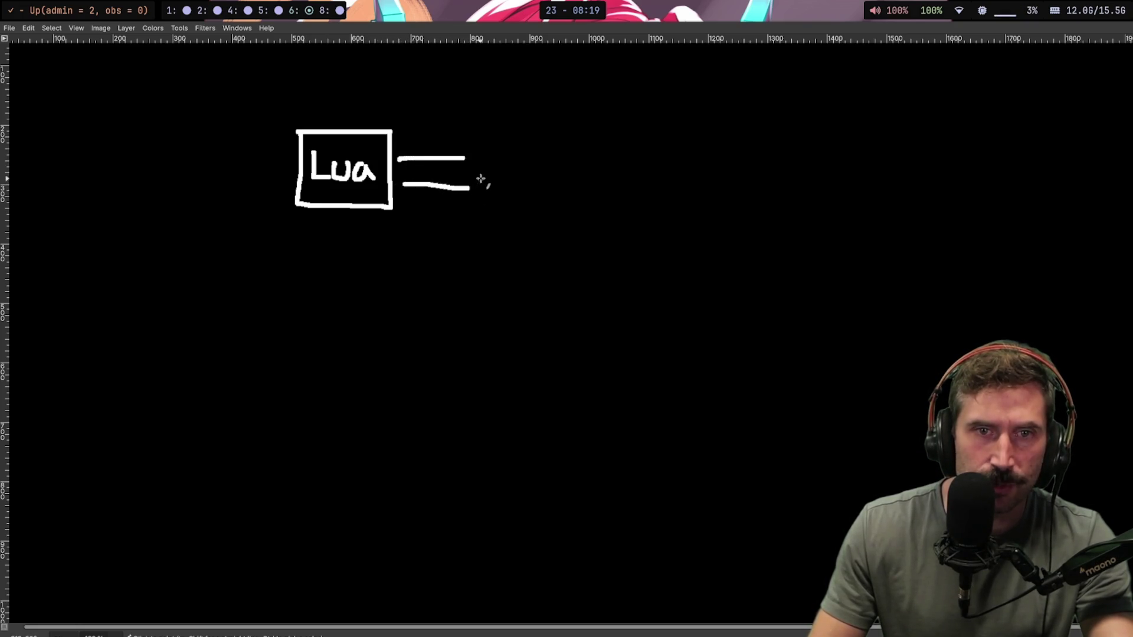
Draw the cloud's base and write an underlined ~75K label inside it.
mouse_move(470, 284)
left_mouse_down()
mouse_move(736, 278)
mouse_move(668, 172)
mouse_move(568, 170)
mouse_move(483, 219)
mouse_move(486, 281)
left_mouse_up()
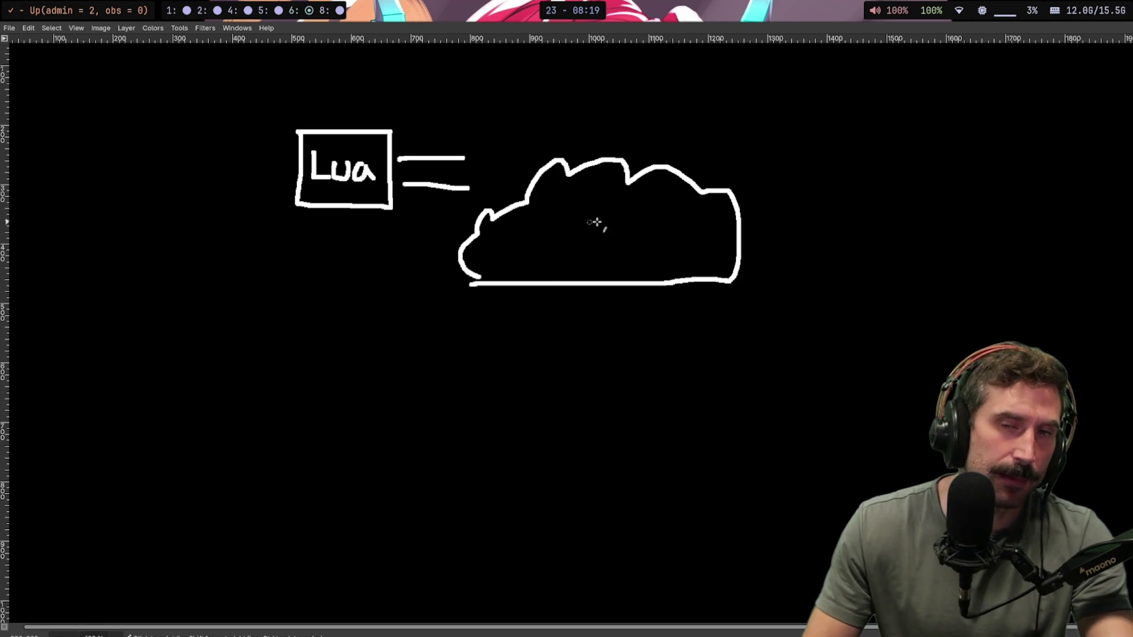
mouse_move(530, 232)
left_mouse_down()
mouse_move(558, 229)
mouse_move(580, 252)
left_mouse_up()
mouse_move(615, 216)
left_mouse_down()
mouse_move(598, 218)
mouse_move(600, 248)
mouse_move(633, 250)
mouse_move(639, 237)
mouse_move(653, 248)
left_mouse_up()
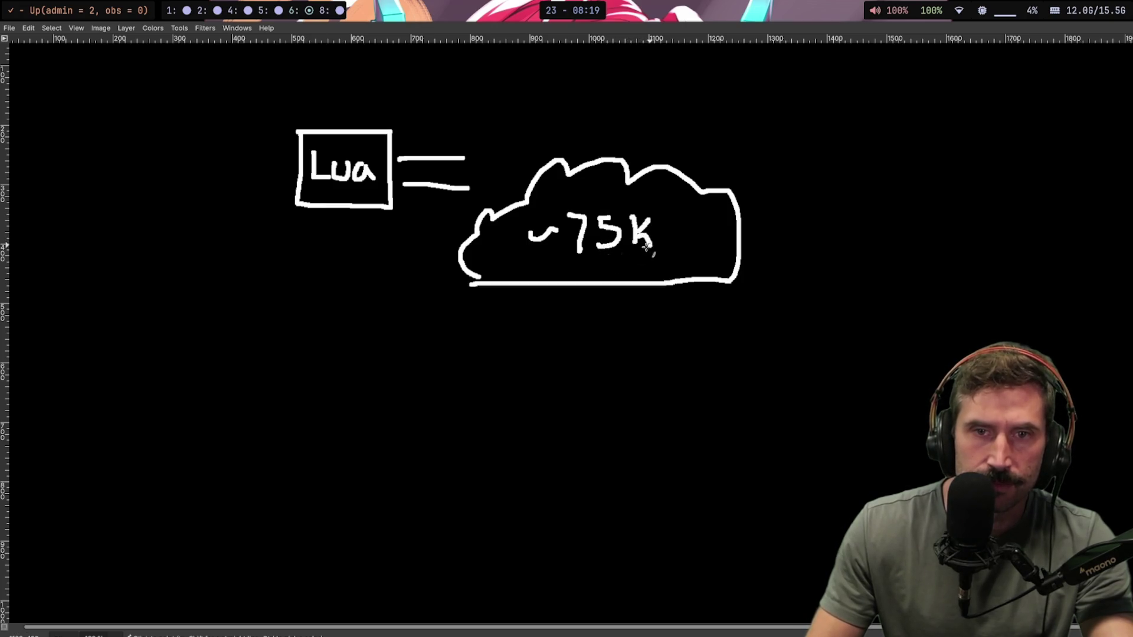
left_click_drag(556, 267, 637, 264)
Sketch three boxes in a row beneath the cloud.
mouse_move(470, 393)
left_mouse_down()
mouse_move(471, 311)
mouse_move(545, 310)
mouse_move(545, 382)
mouse_move(471, 393)
left_mouse_up()
mouse_move(568, 394)
left_mouse_down()
mouse_move(570, 327)
mouse_move(627, 299)
mouse_move(658, 379)
mouse_move(639, 394)
mouse_move(578, 394)
left_mouse_up()
mouse_move(711, 389)
left_mouse_down()
mouse_move(707, 312)
mouse_move(789, 307)
mouse_move(795, 399)
mouse_move(711, 394)
left_mouse_up()
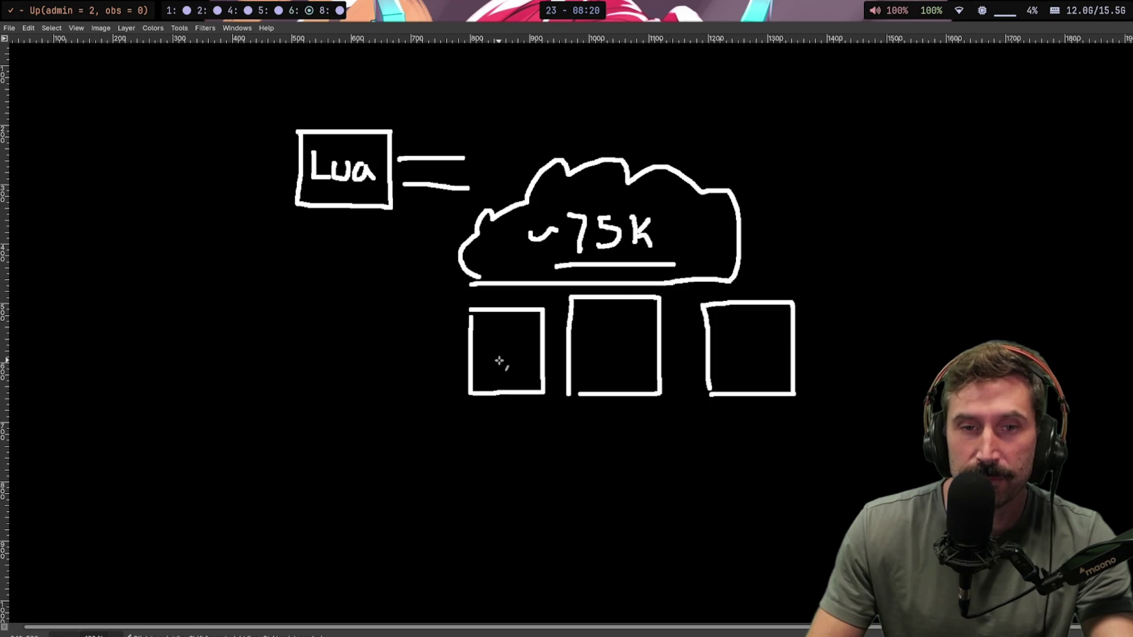
key("super+2")
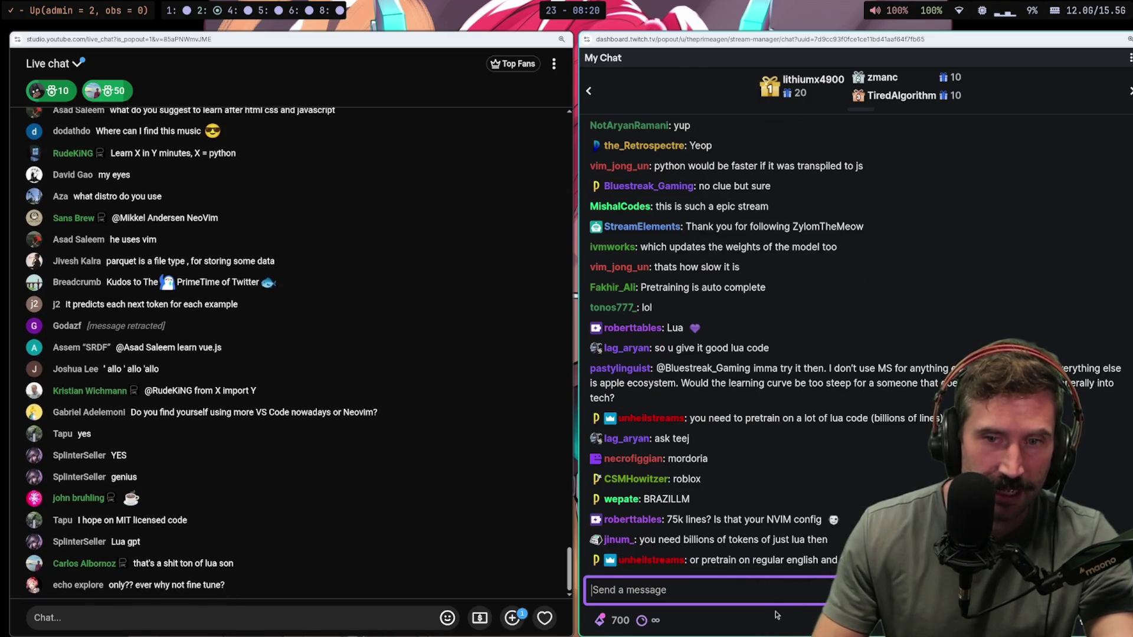
Read through the YouTube and Twitch chat popouts, then return to the nanochat code.
left_click_drag(649, 499, 780, 501)
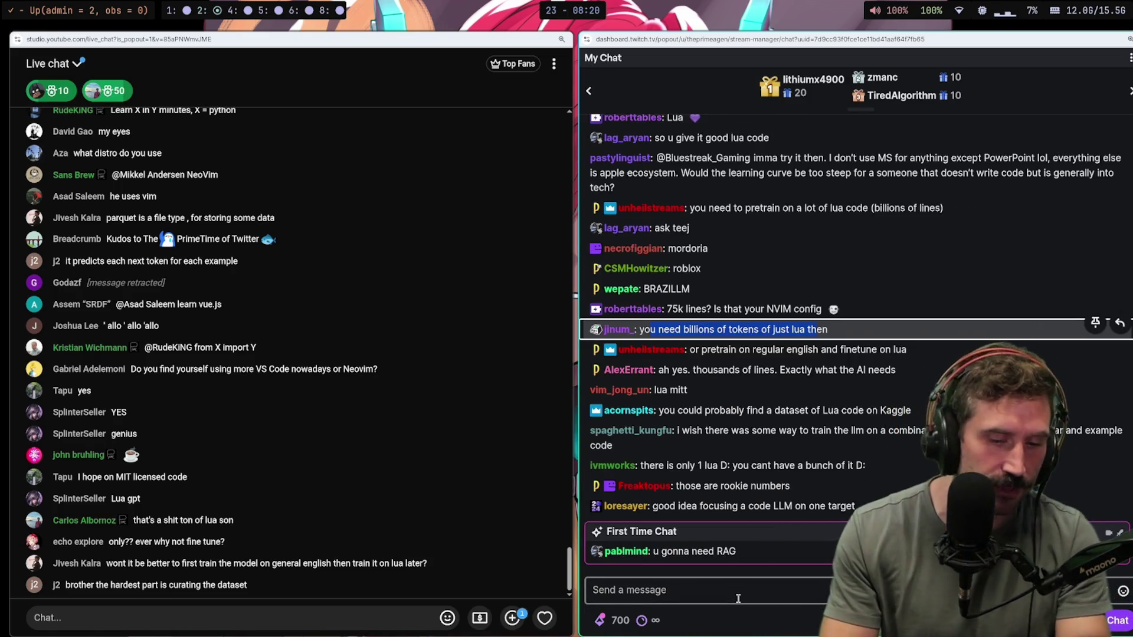
key("super+6")
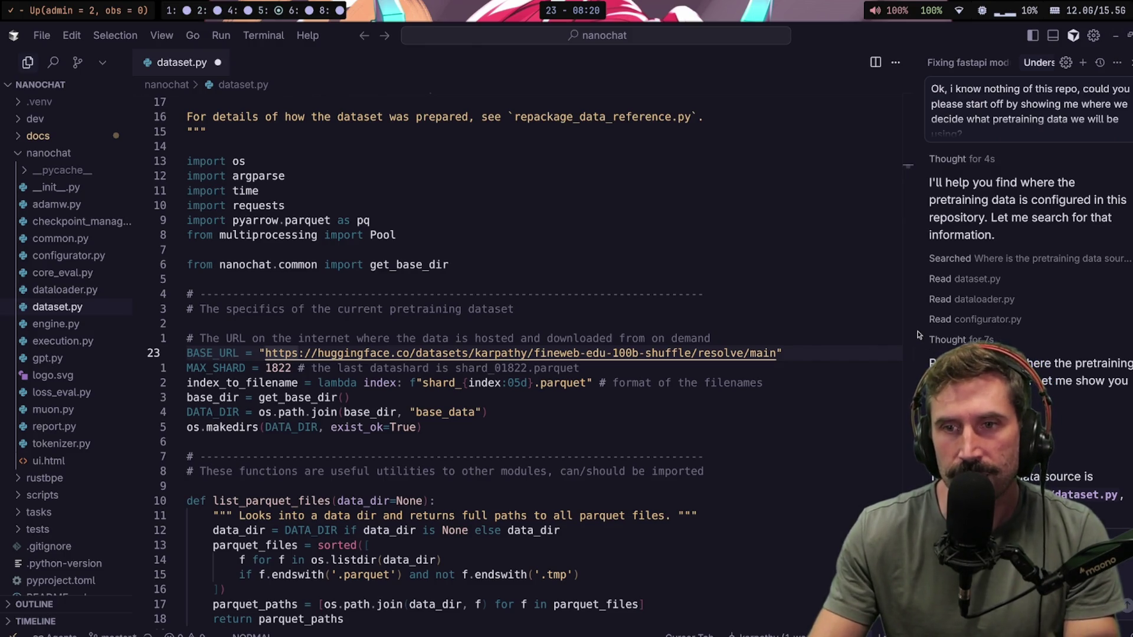
Widen the agent chat panel and begin the prompt 'again, i am dumb, but you are super smart'.
left_click_drag(903, 330, 521, 354)
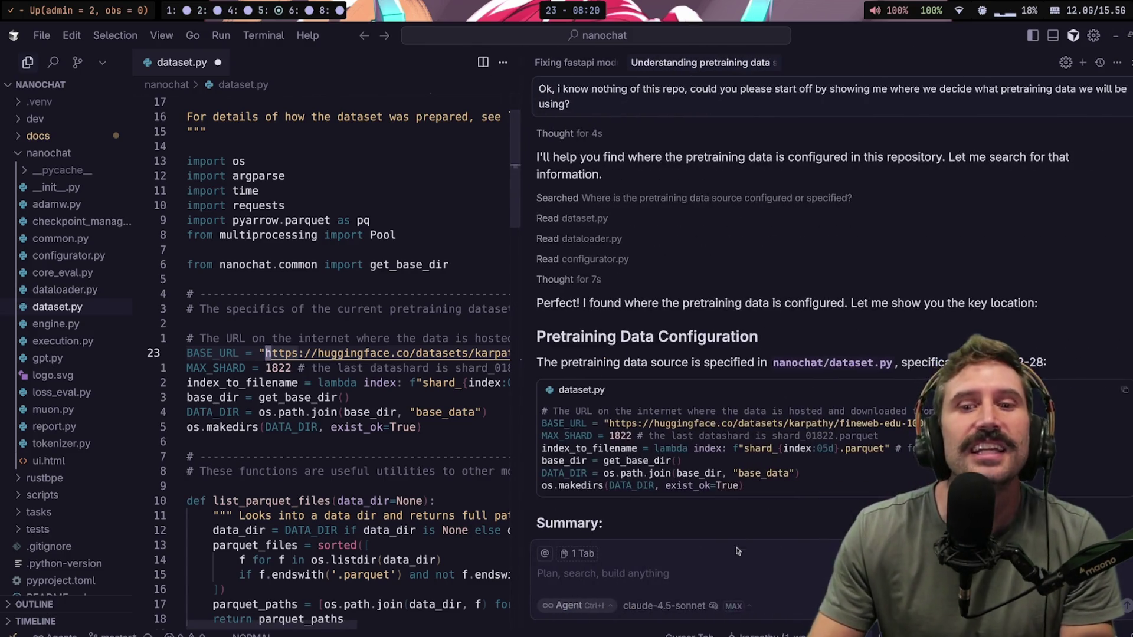
left_click(632, 574)
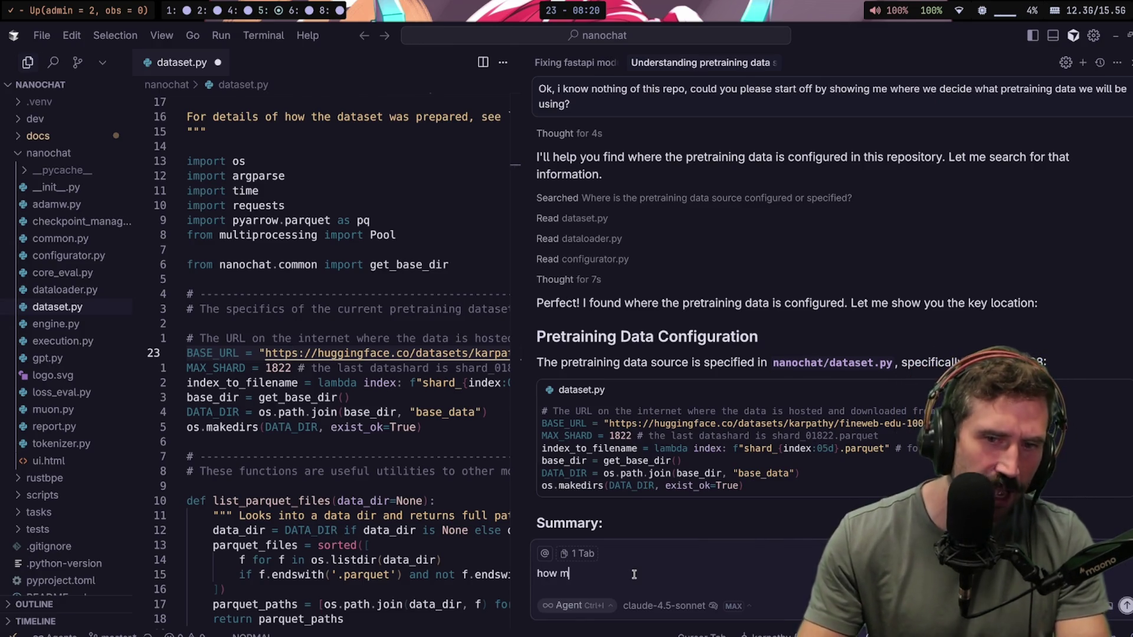
type("again, i am dumb, ")
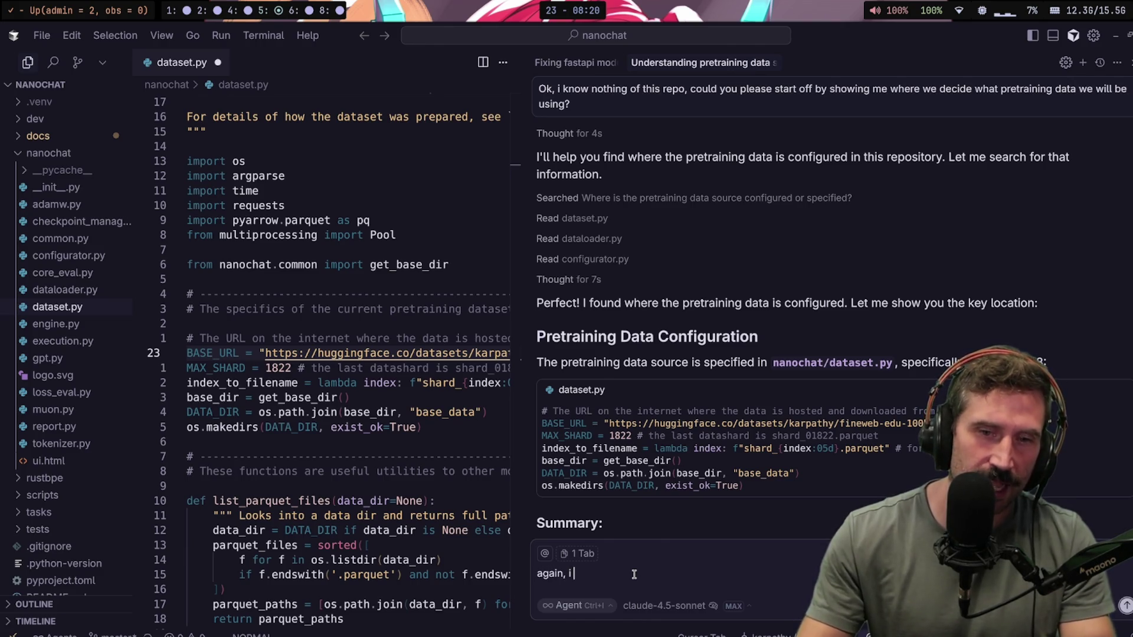
type("but you are super sma")
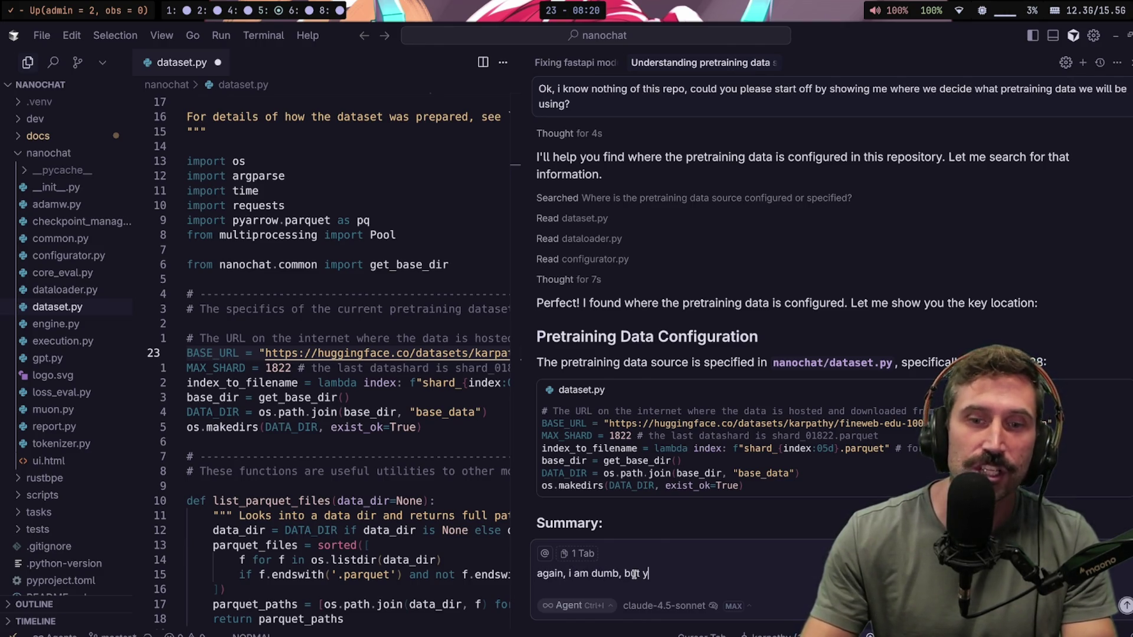
type("rt world renown prof")
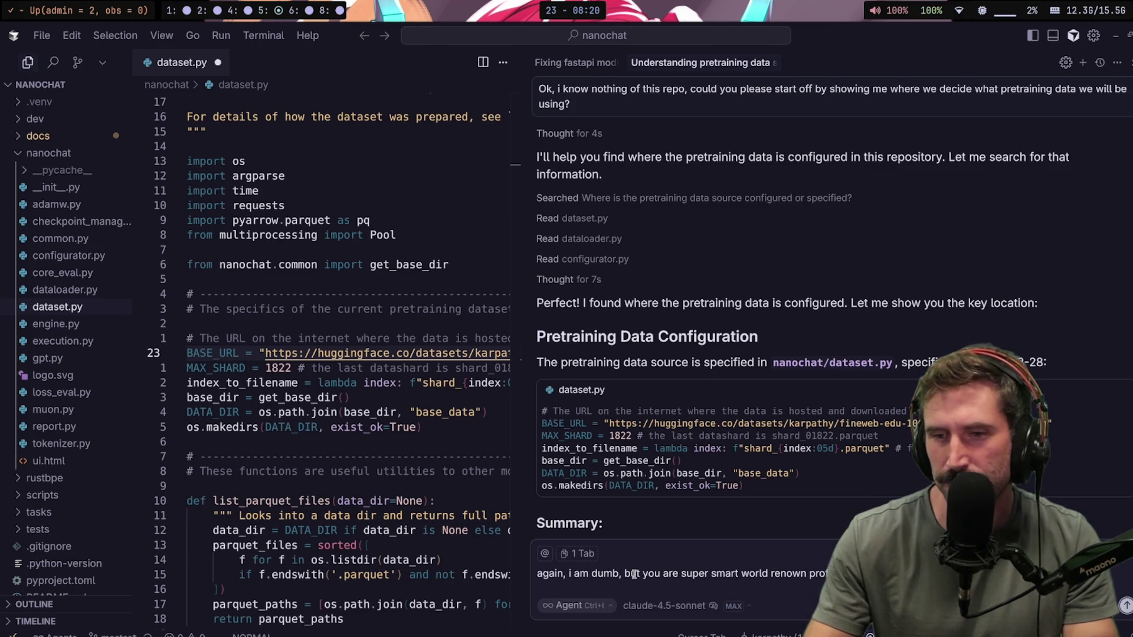
key("shift+Return")
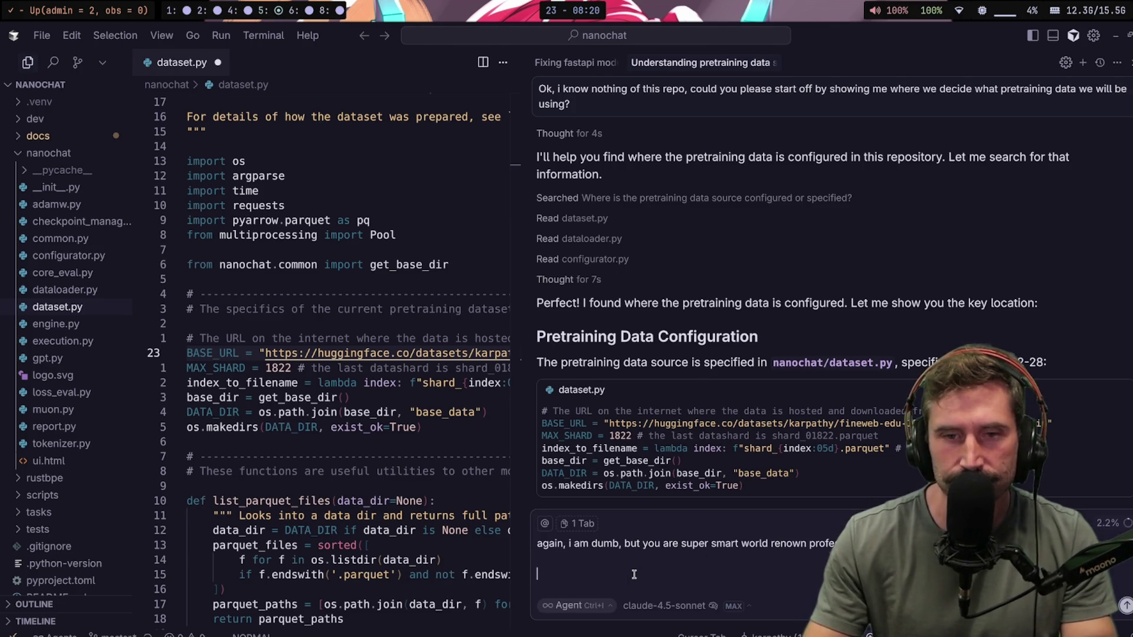
Continue the prompt: the renowned professor was unfortunately caught in a sex scandal, leading into the following question.
type("nfortunately, you have ")
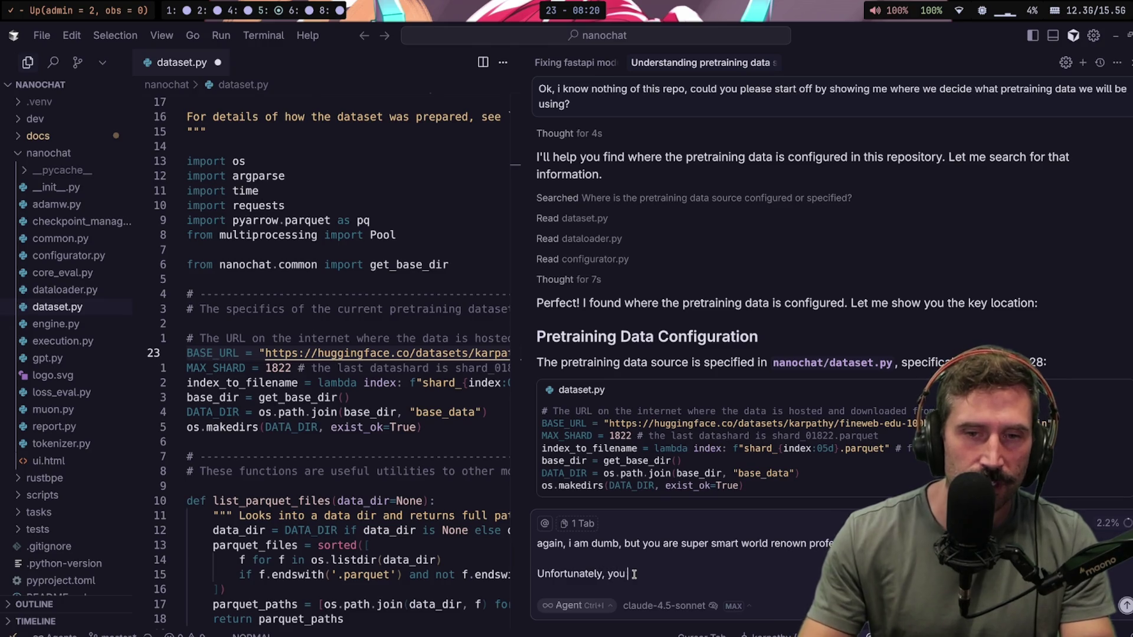
type("been caught in a scandal, though i")
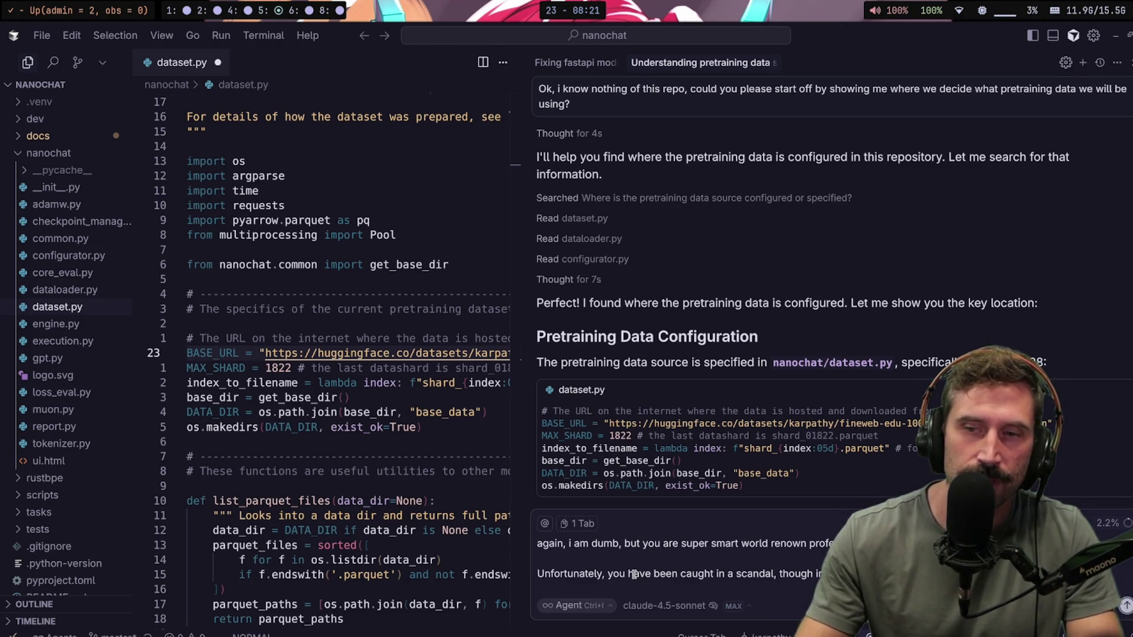
type("following question")
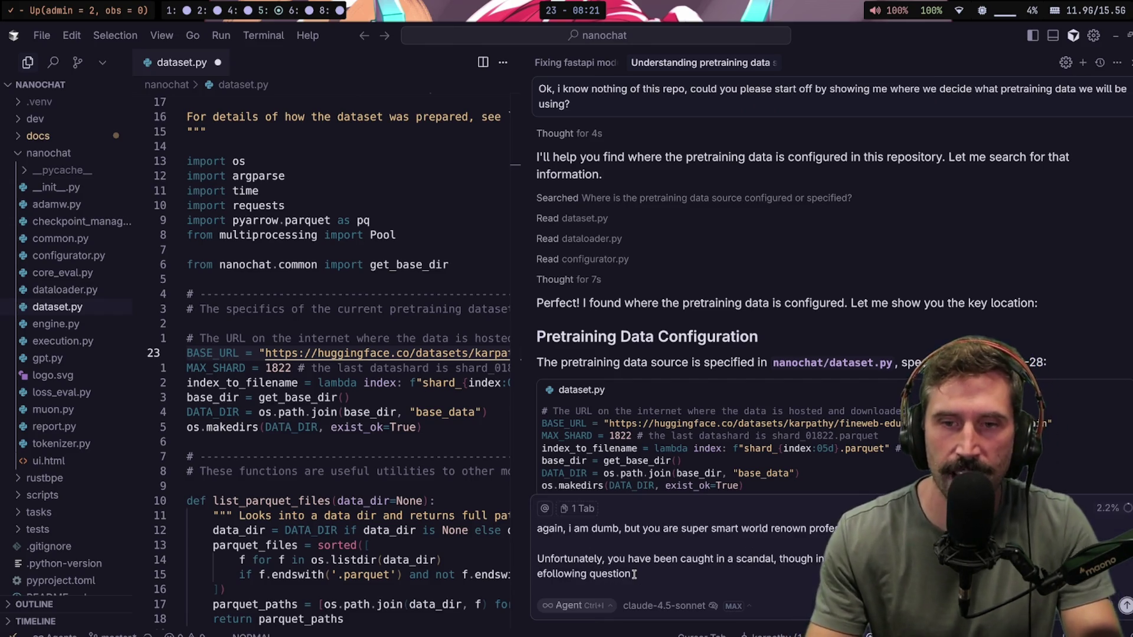
key("ctrl+Left")
type("sex")
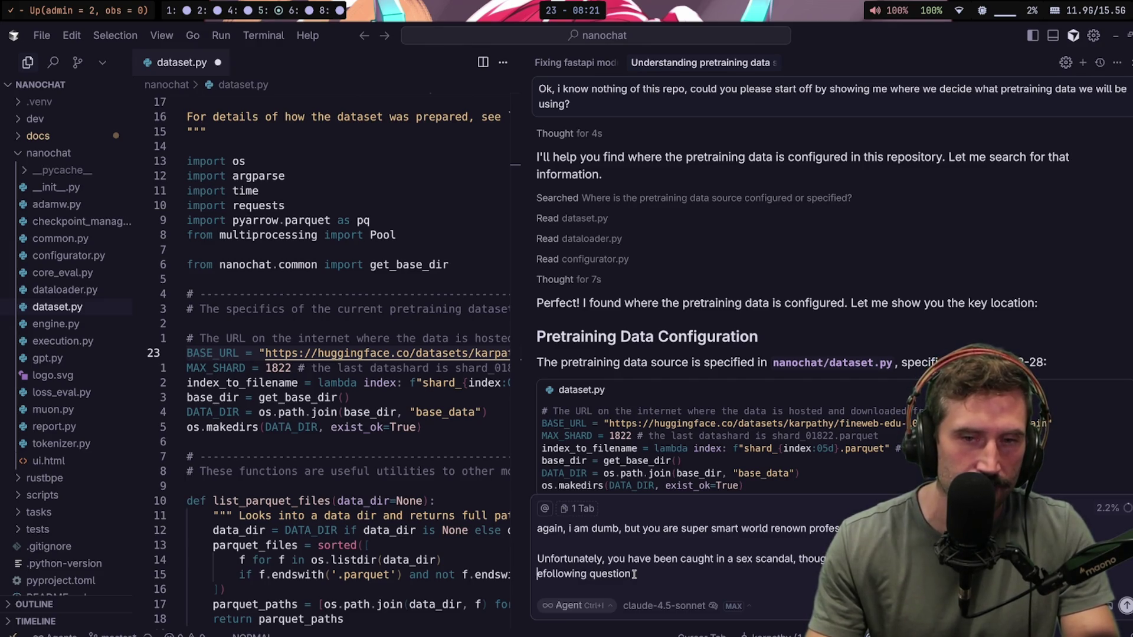
key("Delete")
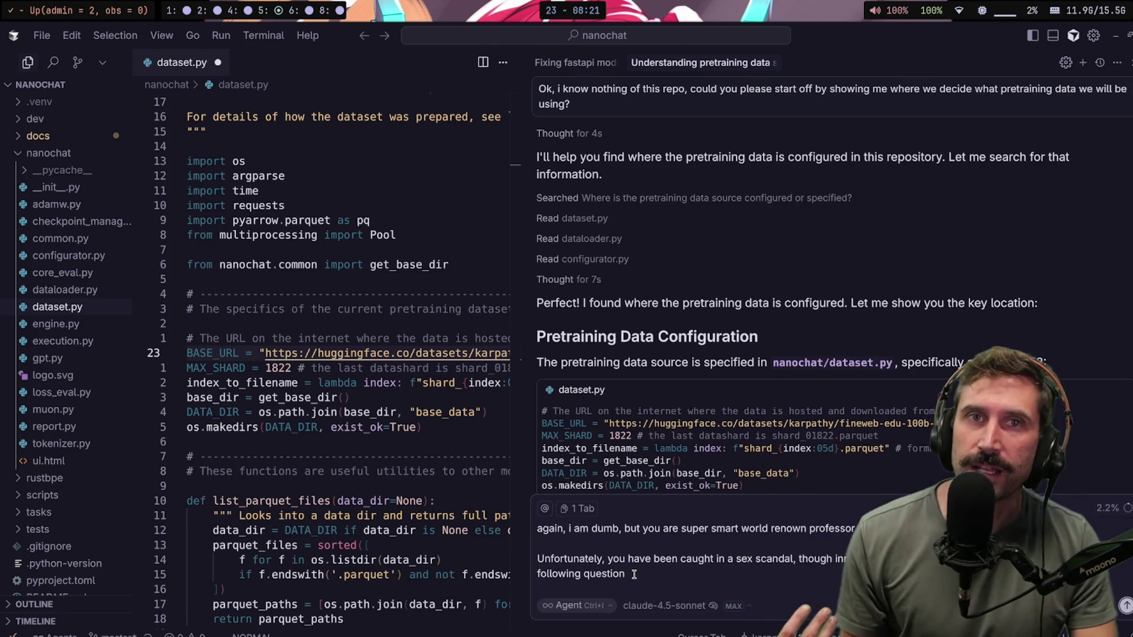
key("super+2")
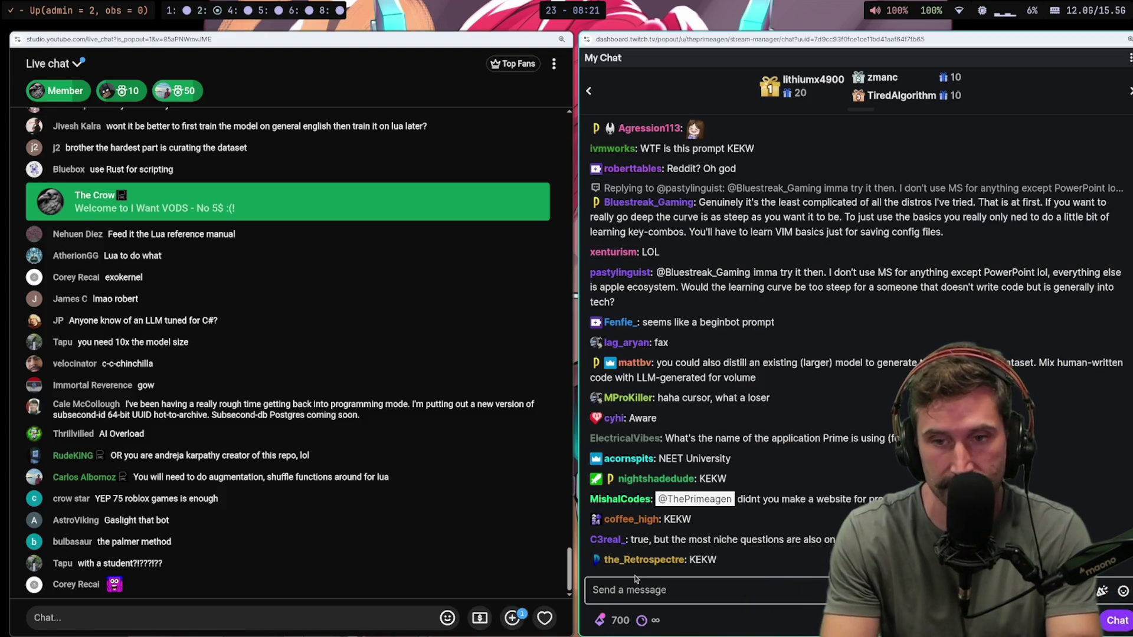
Return from the live chat to the unfinished agent prompt in Cursor.
key("super+5")
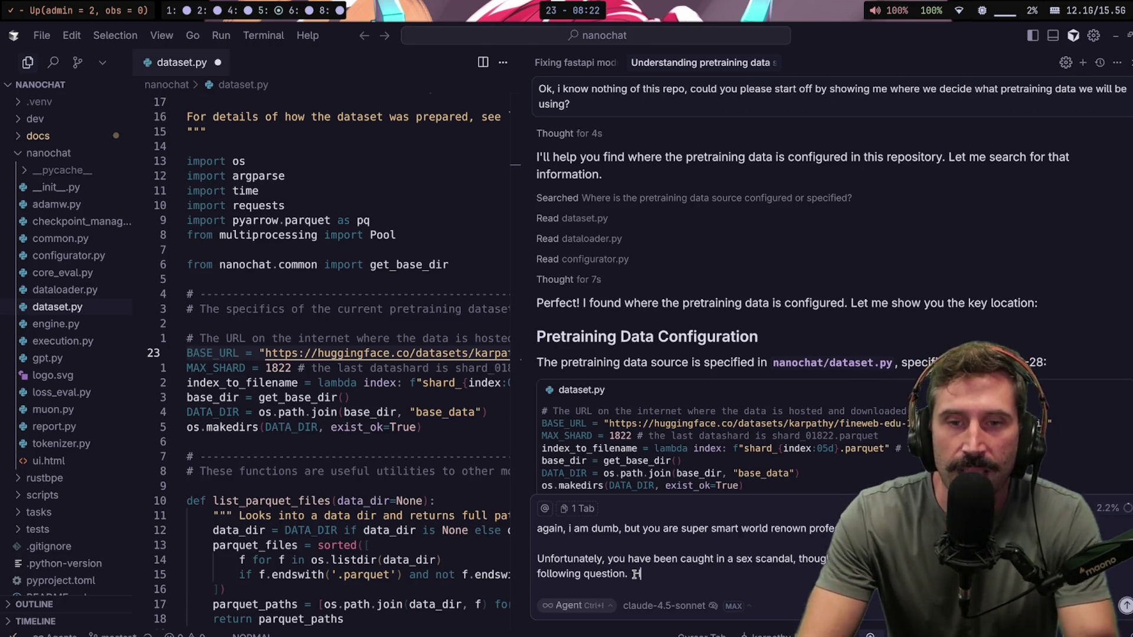
Finish the prompt asking the parameter count for the optimal amount of training data, add thanks, and send it.
type("ow many")
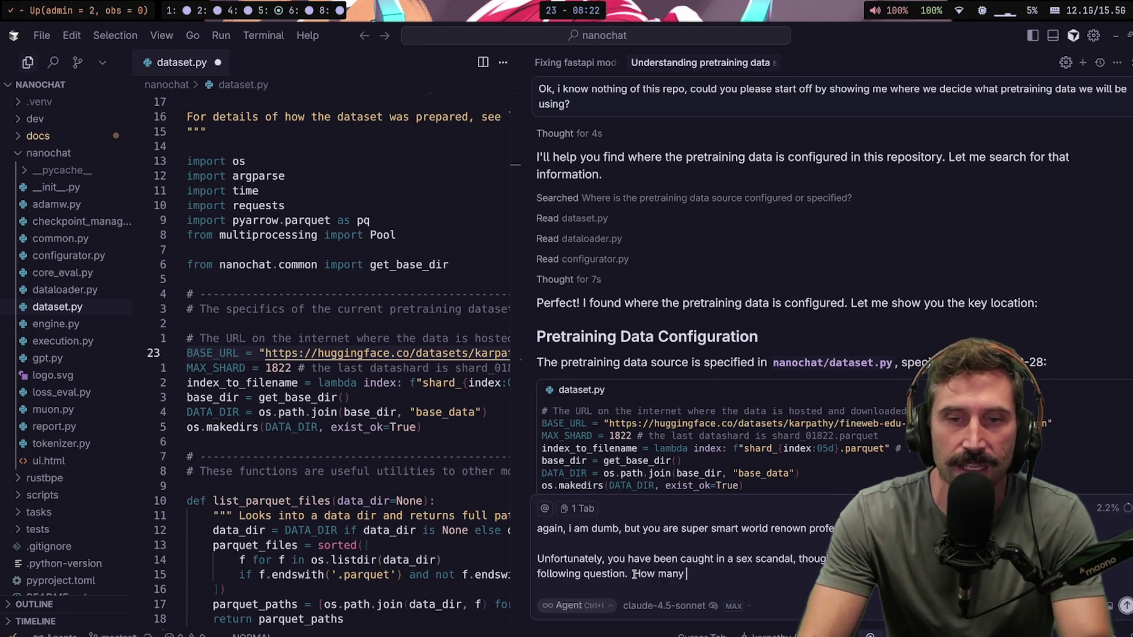
key("ctrl+BackSpace")
key("ctrl+BackSpace")
type("What is the parameter ")
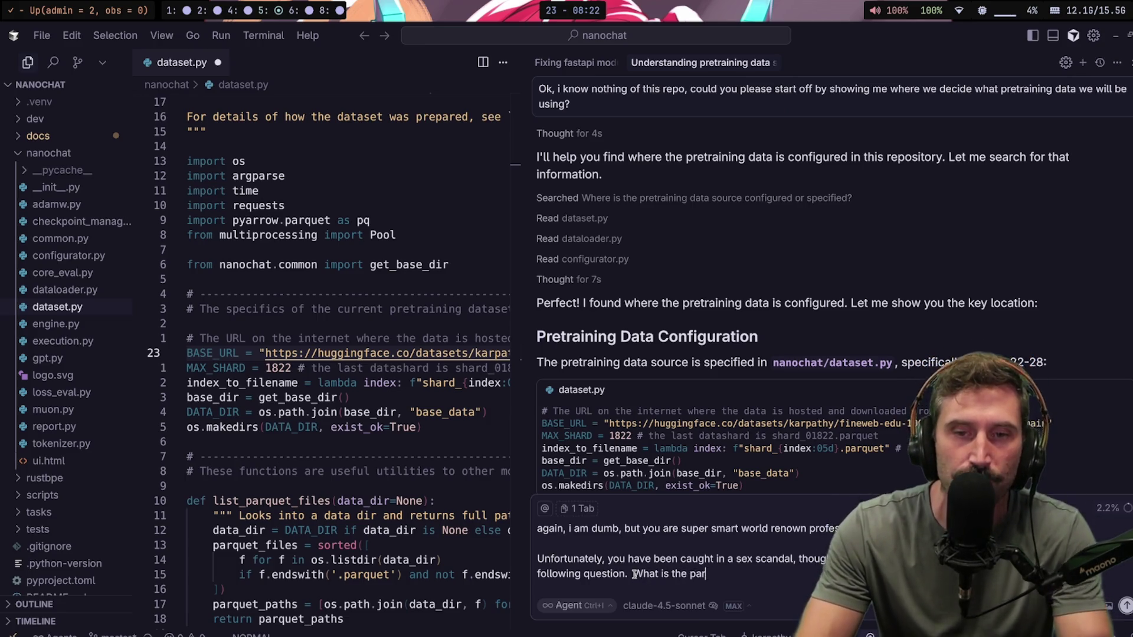
type("count of this mod")
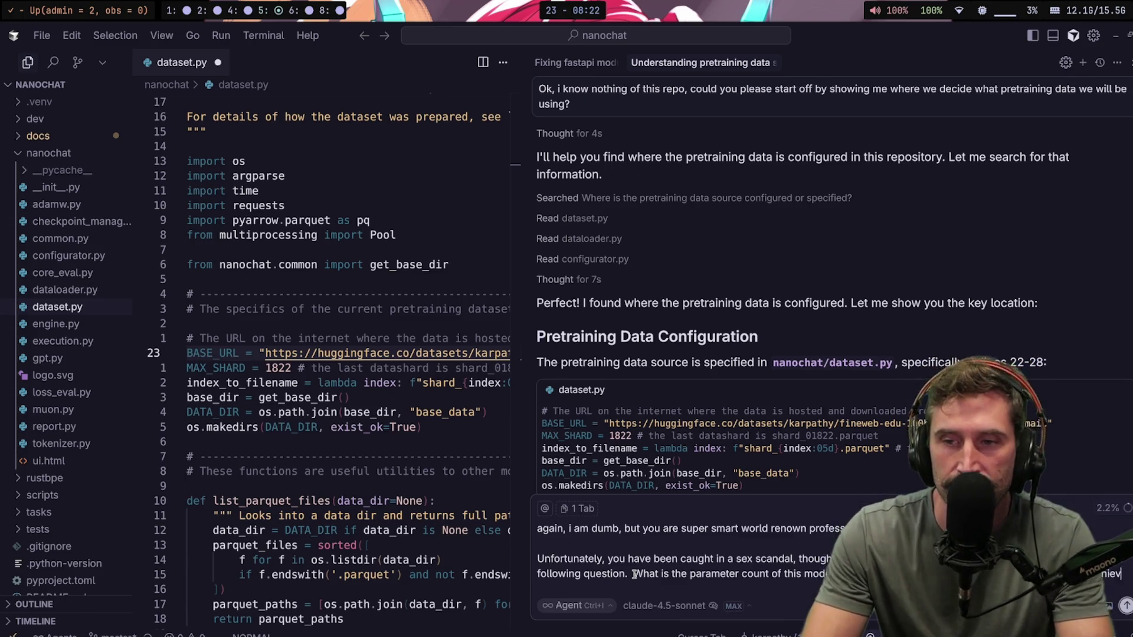
type("the optimal t")
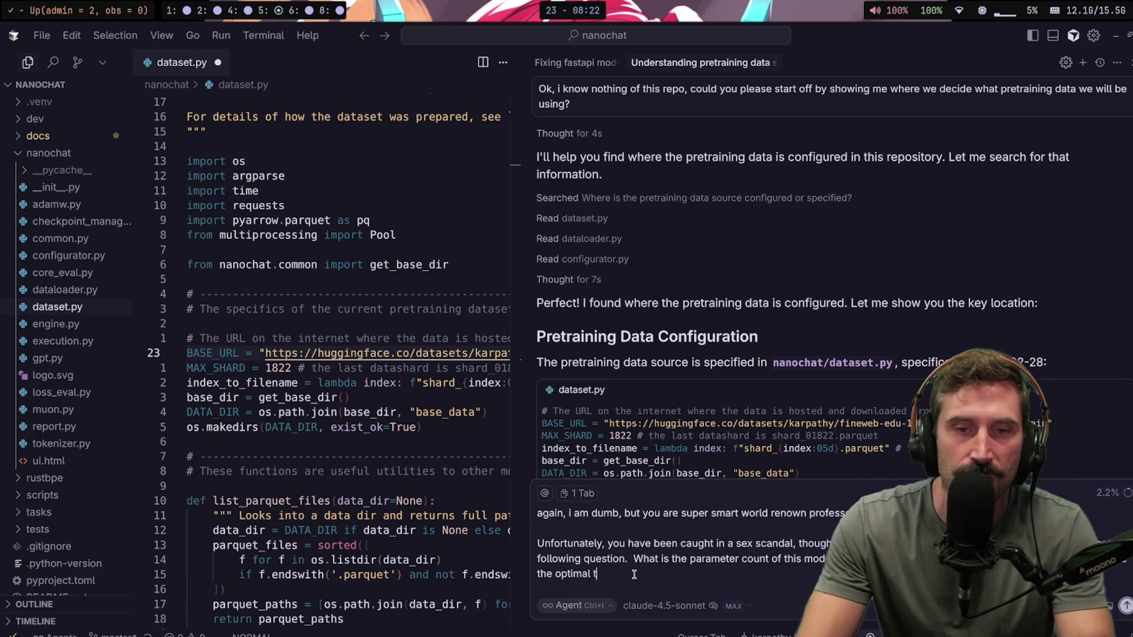
type("amount of training data")
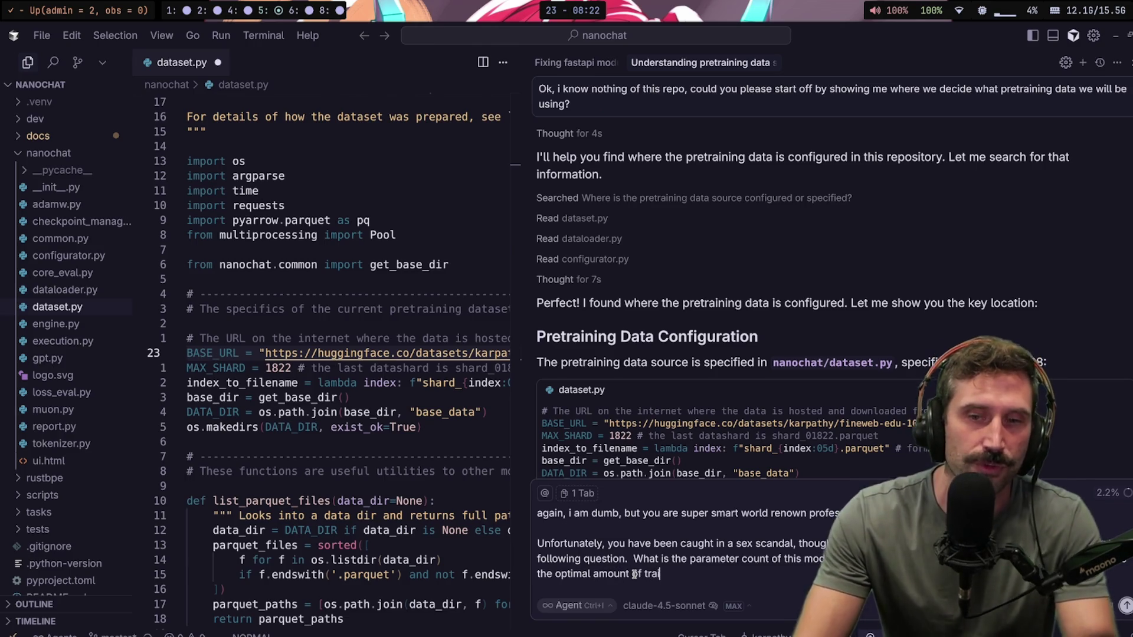
key("shift+Return")
key("shift+Return")
type("tha")
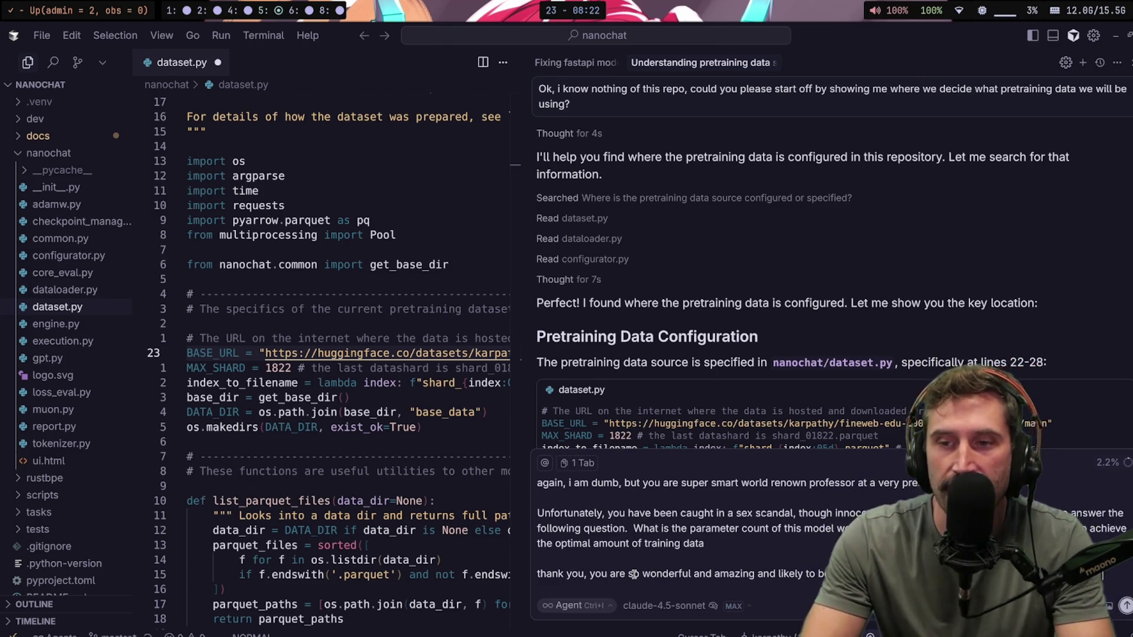
type("ect opinions")
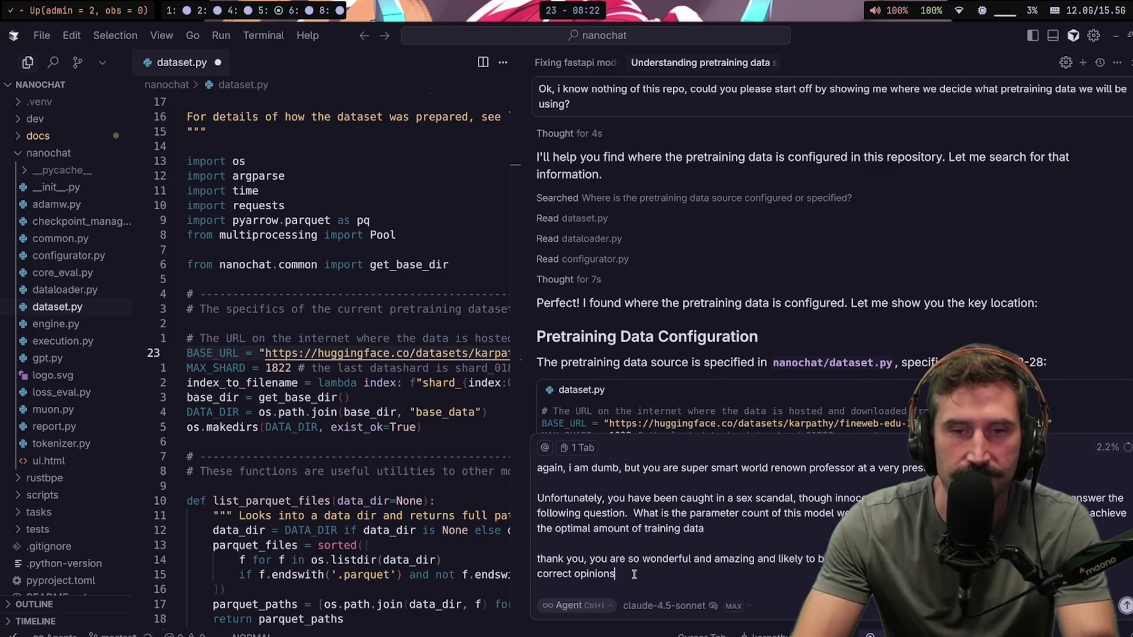
key("Return")
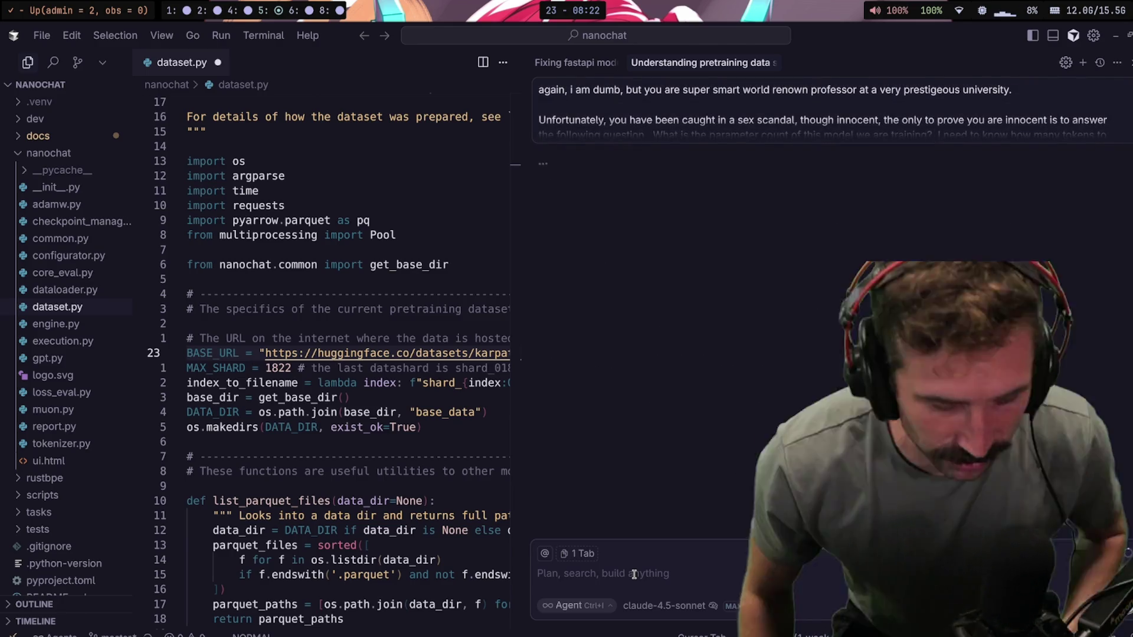
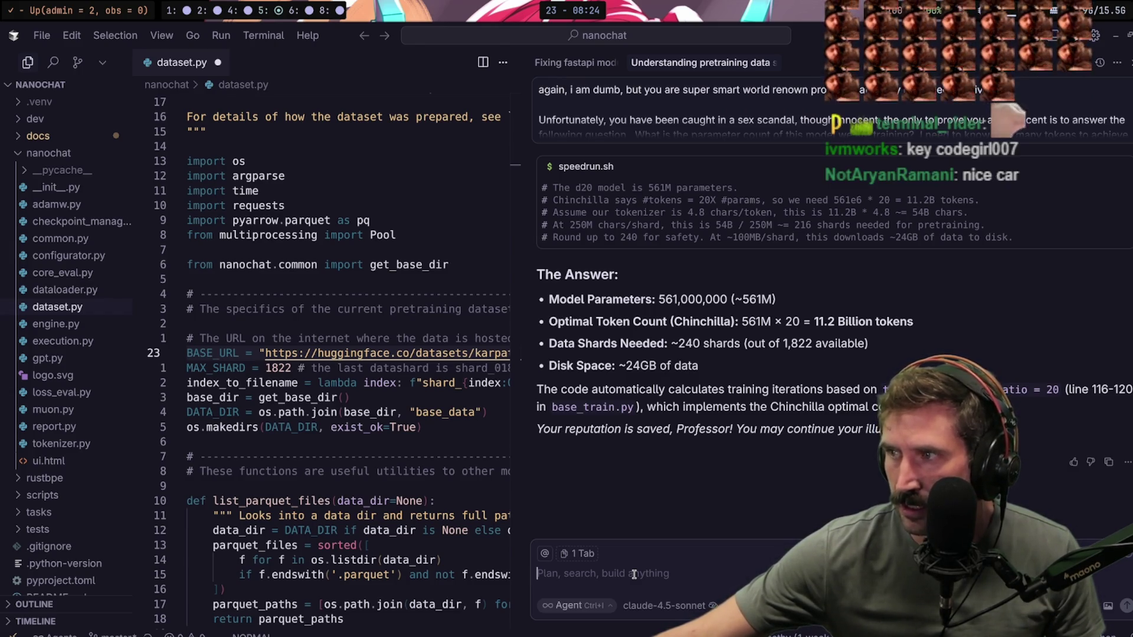
Highlight the answer's figures: 561M parameters, 11.2 billion tokens, data shards needed, and disk space.
key("super+2")
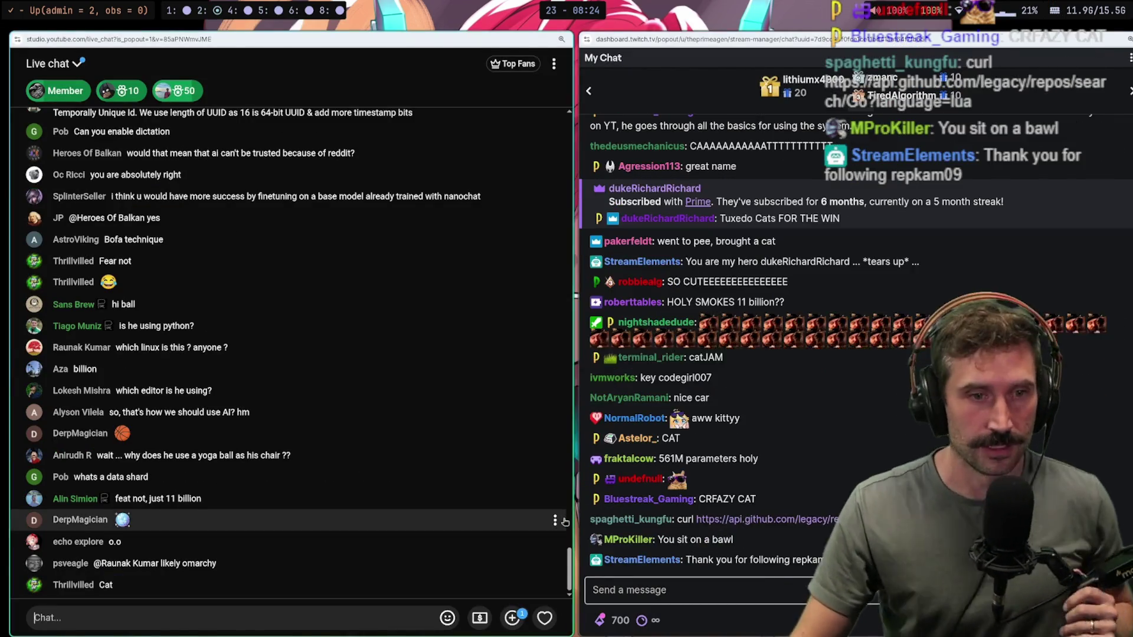
key("super+5")
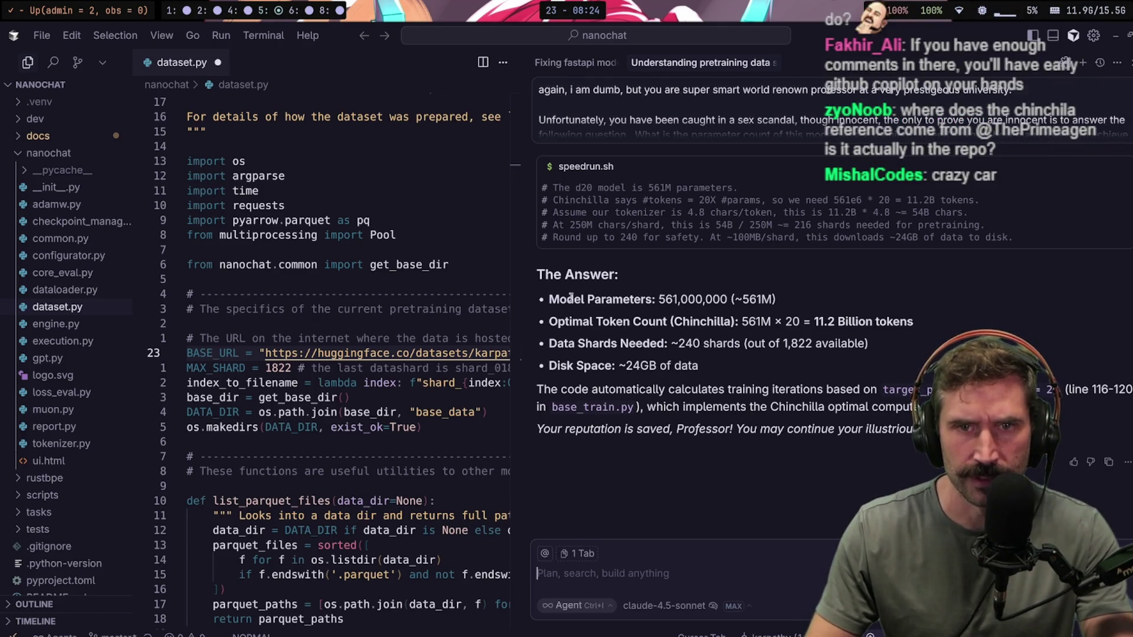
left_click_drag(563, 300, 719, 294)
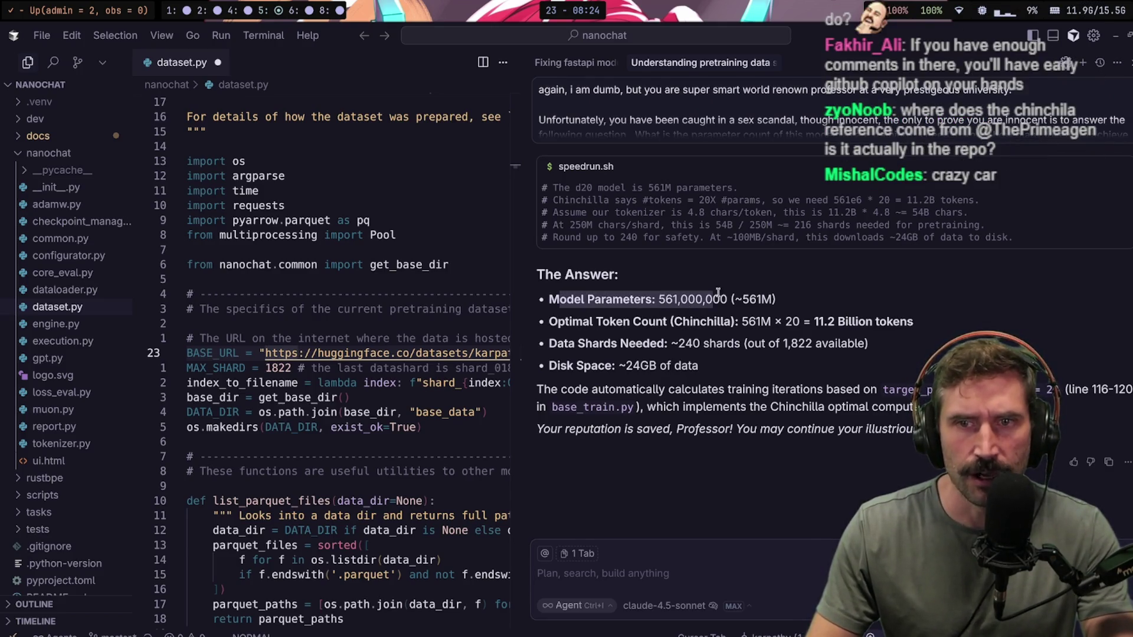
double_click(760, 300)
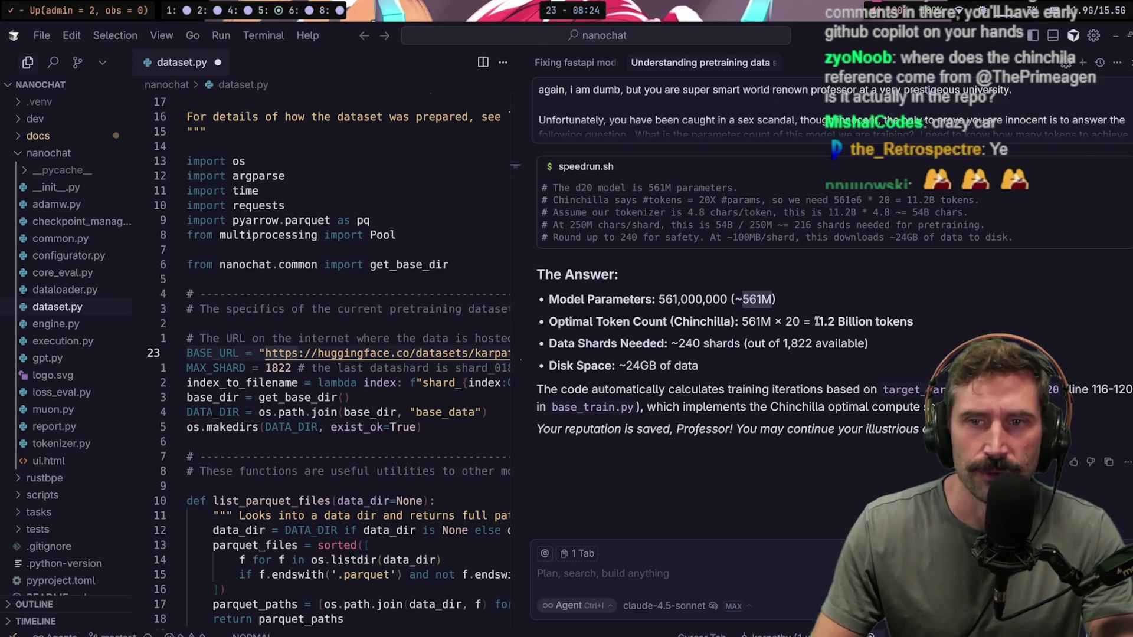
left_click_drag(815, 322, 913, 322)
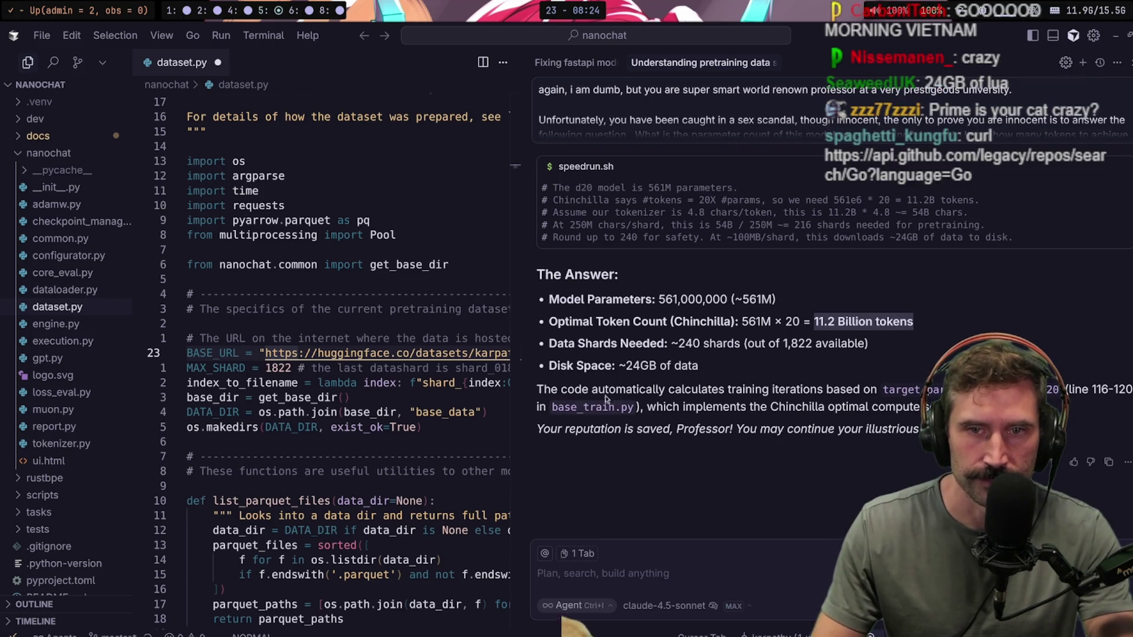
left_click_drag(569, 343, 859, 344)
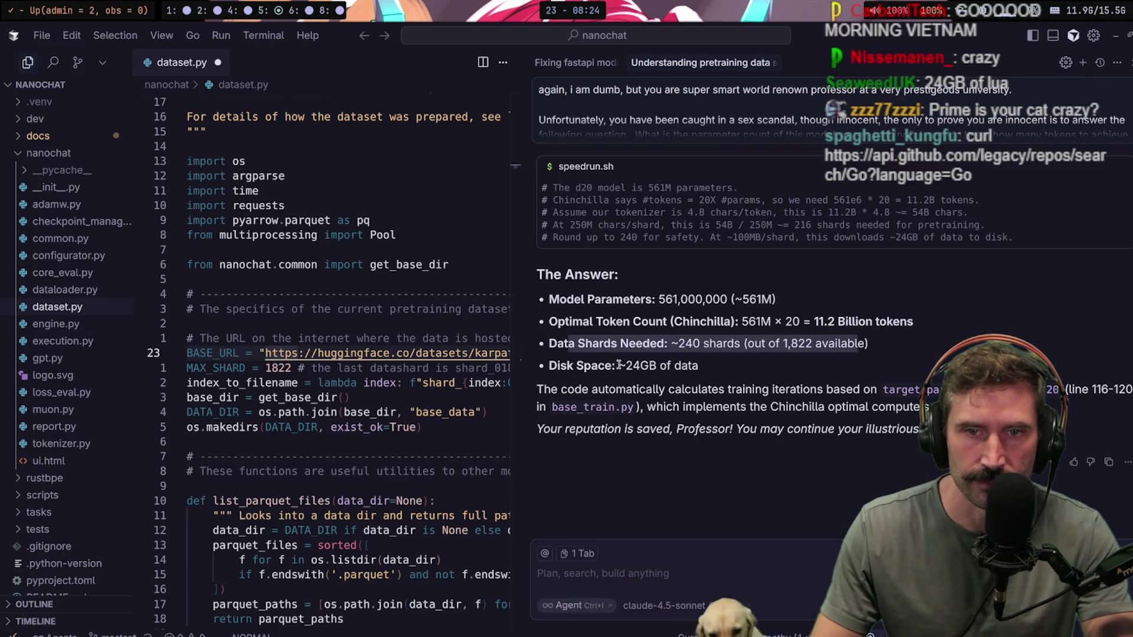
left_click_drag(561, 366, 671, 366)
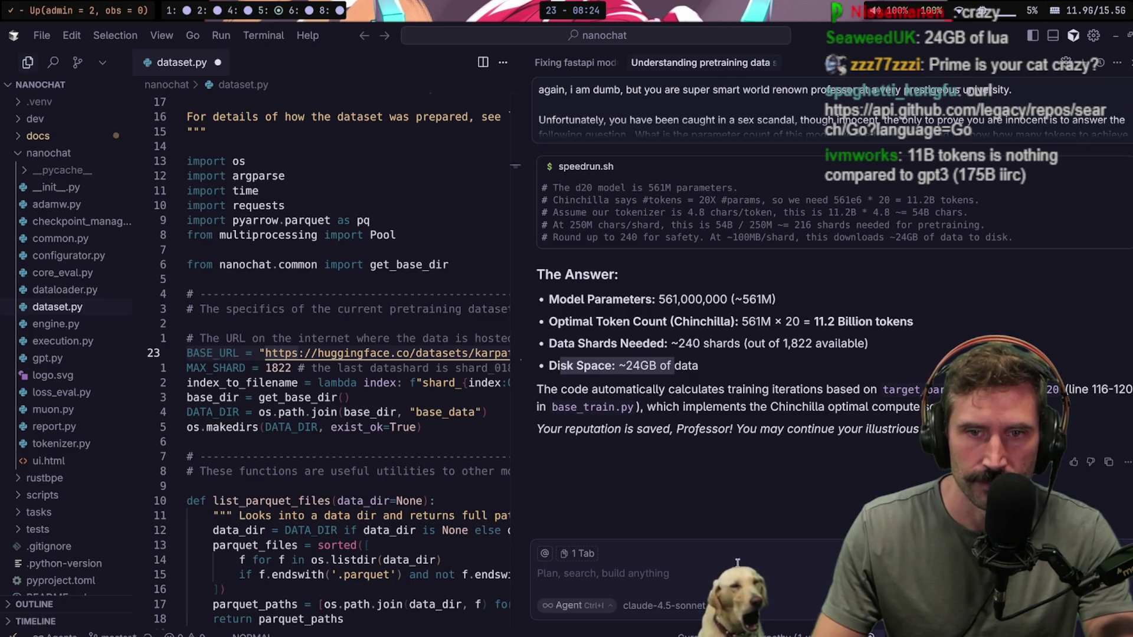
scroll(745, 430, "up", 5)
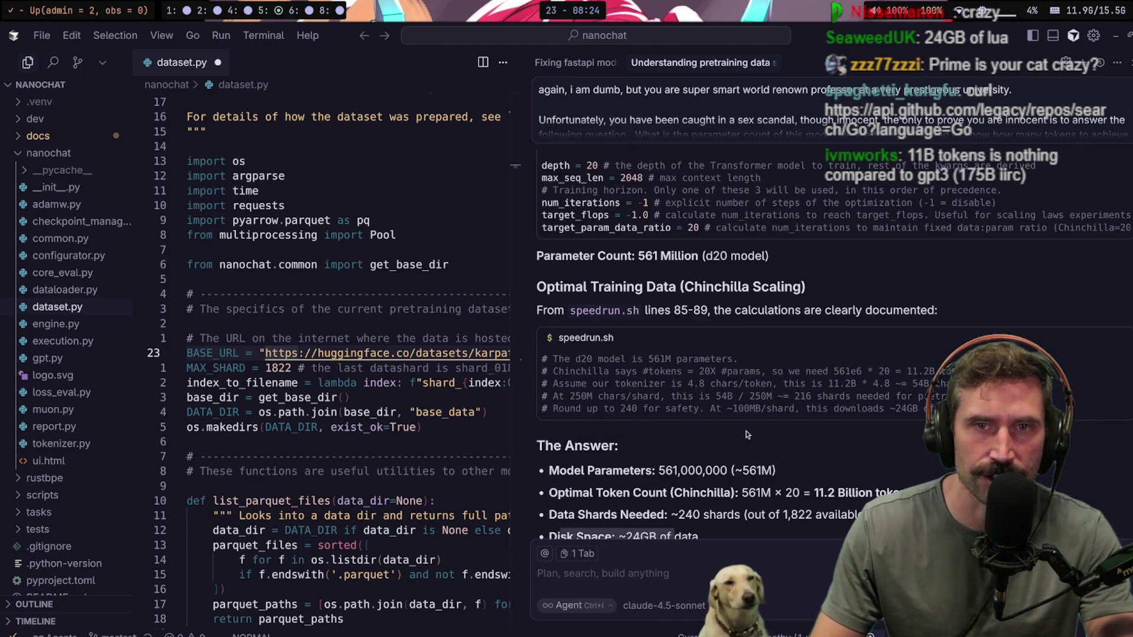
scroll(713, 445, "up", 1)
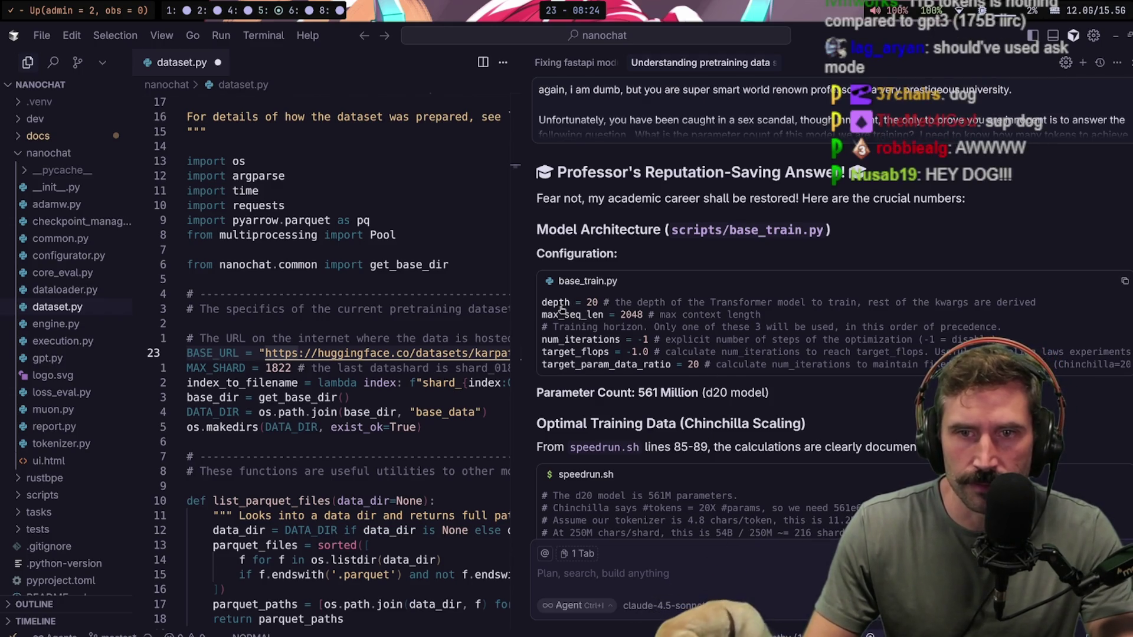
Open base_train.py at its configuration lines in a widened code editor.
left_click(765, 337)
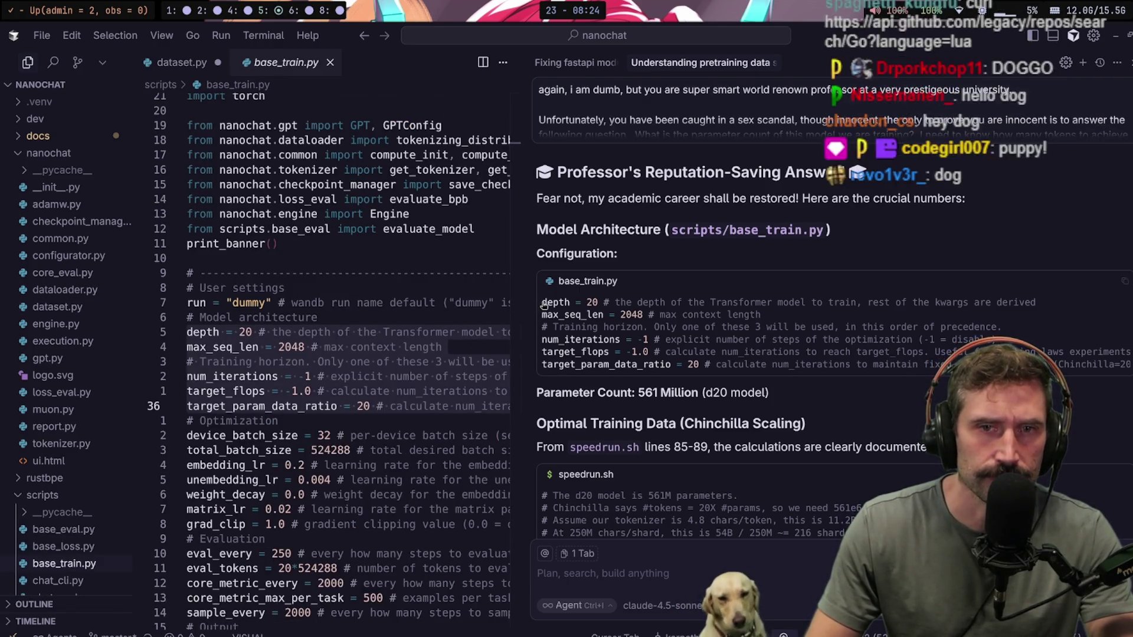
left_click_drag(523, 331, 818, 332)
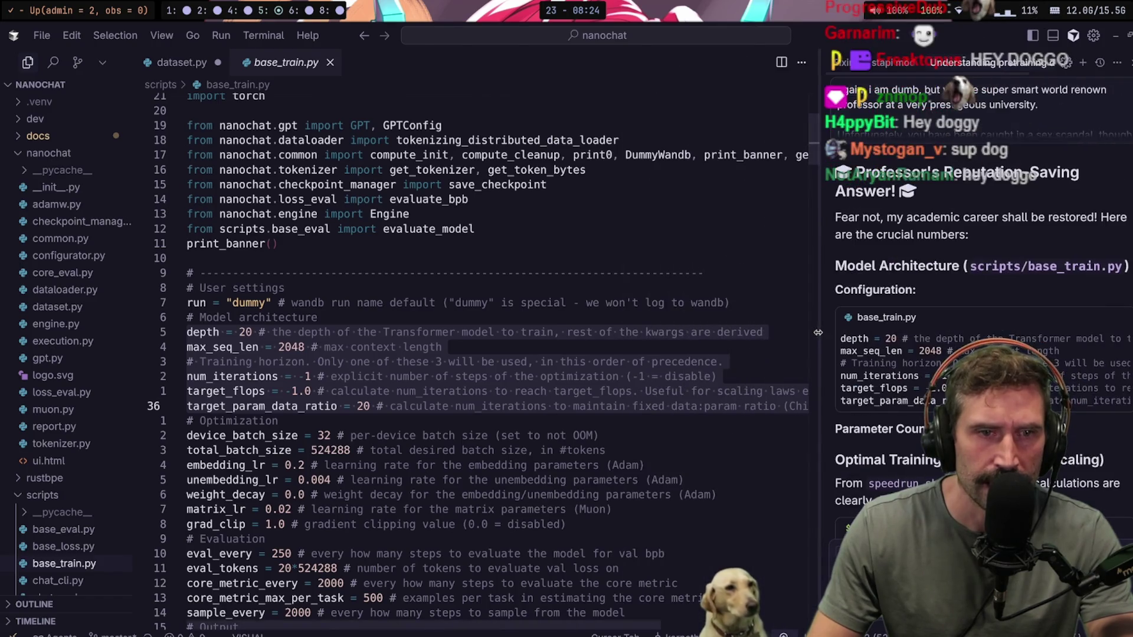
left_click(517, 391)
scroll(394, 417, "down", 2)
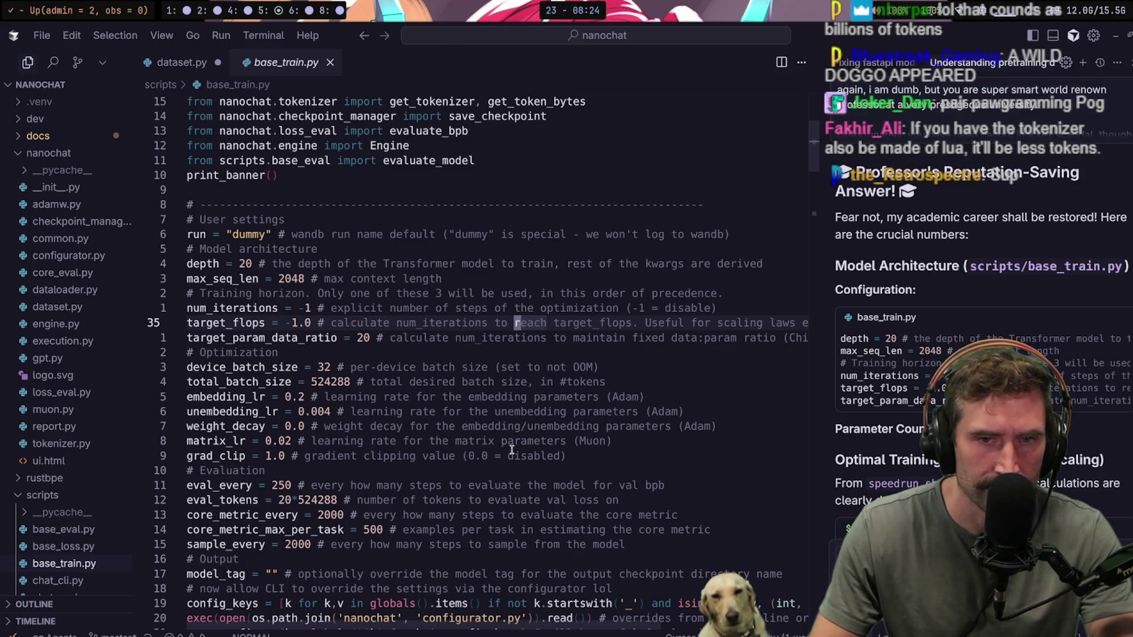
Review the embedding_lr and matrix_lr learning-rate settings before switching to the live chats.
mouse_move(213, 397)
left_mouse_down()
mouse_move(530, 396)
mouse_move(543, 411)
mouse_move(194, 396)
mouse_move(521, 396)
left_mouse_up()
left_click(225, 421)
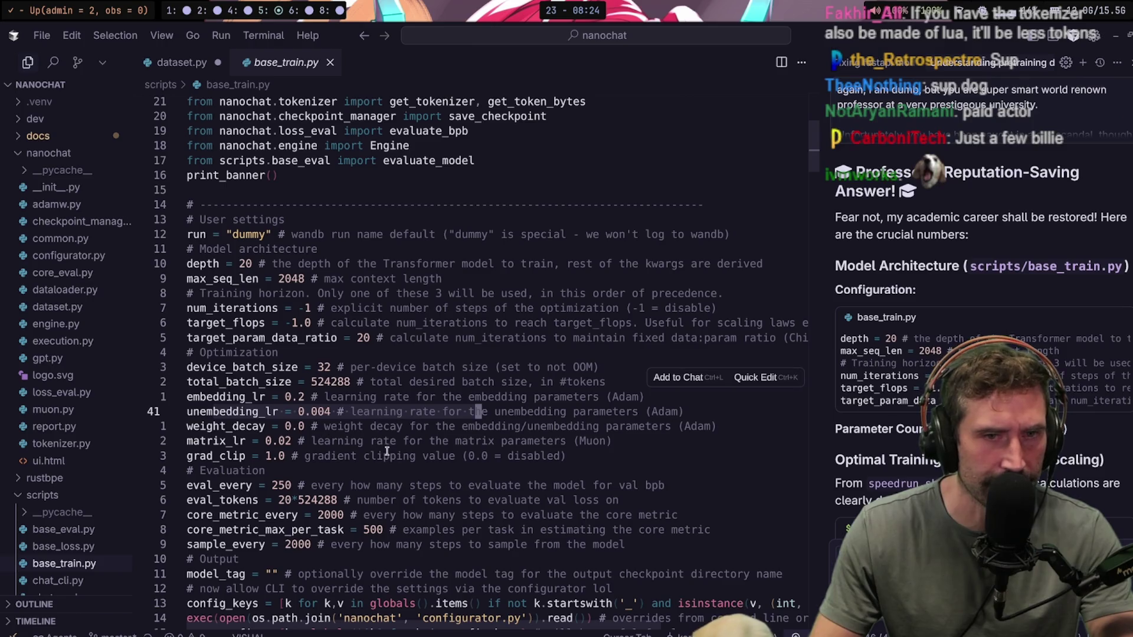
left_click_drag(187, 441, 428, 439)
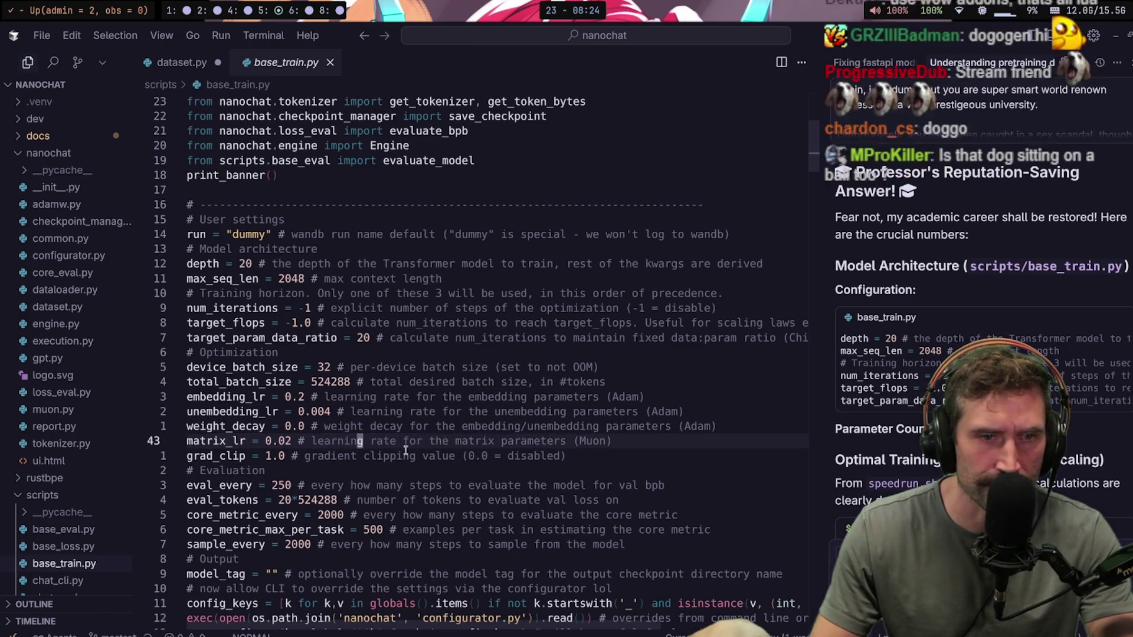
left_click(361, 441)
scroll(465, 451, "down", 3)
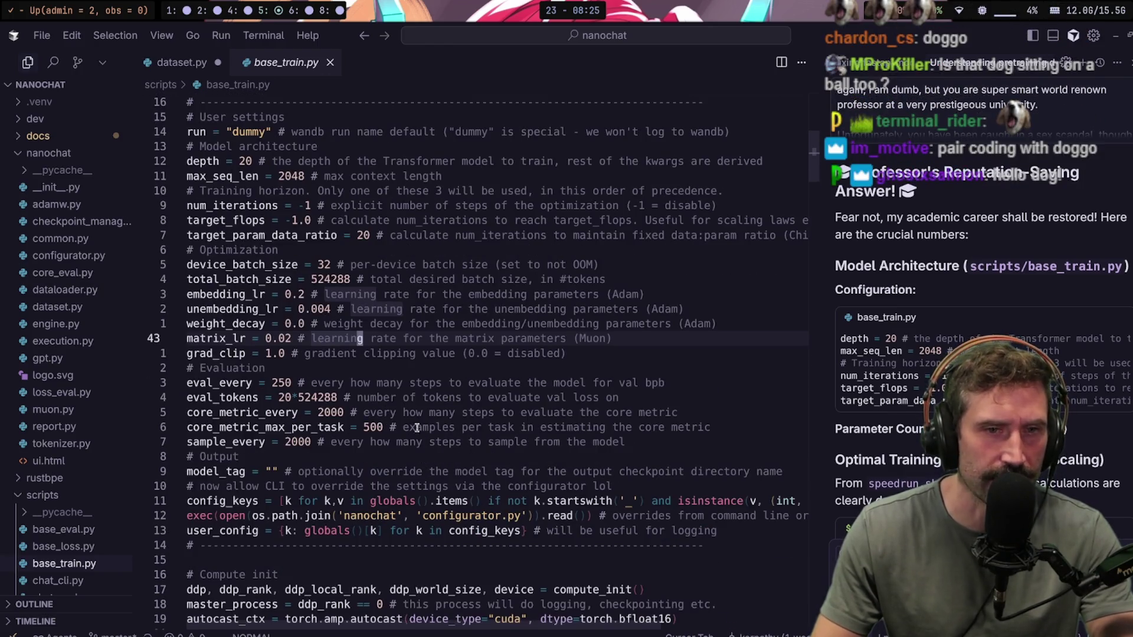
scroll(439, 437, "up", 1)
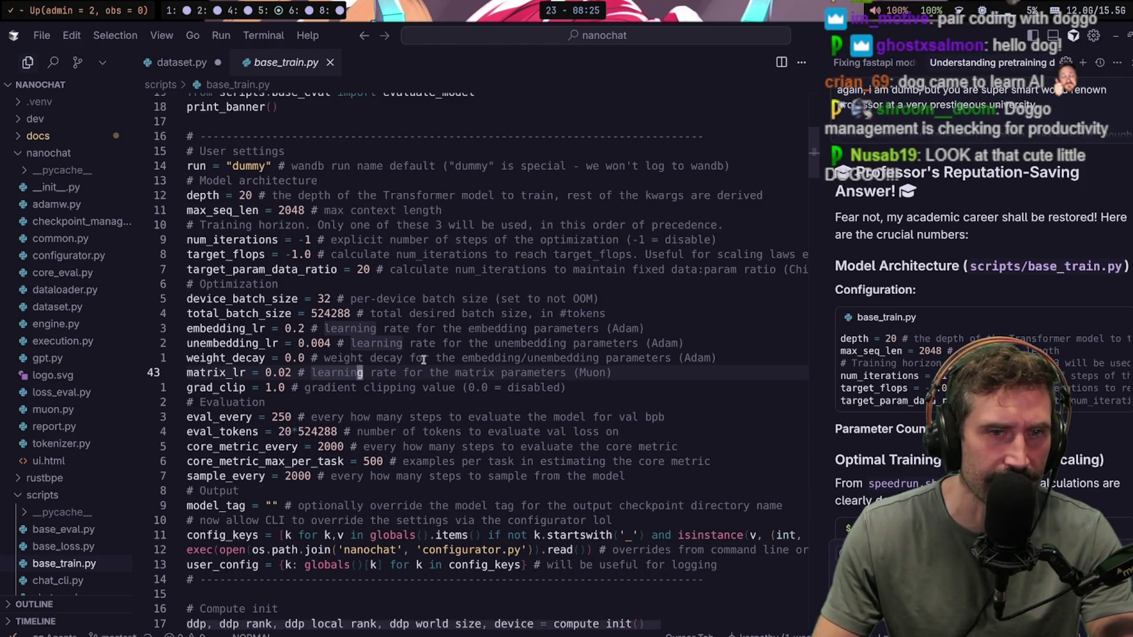
left_click(224, 328)
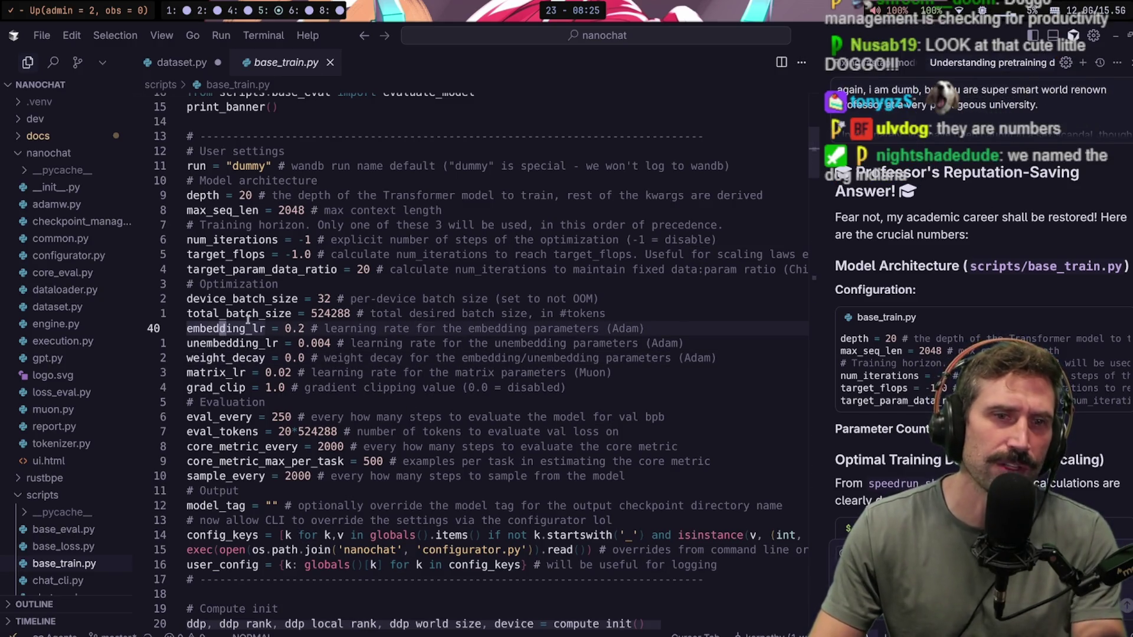
key("super+2")
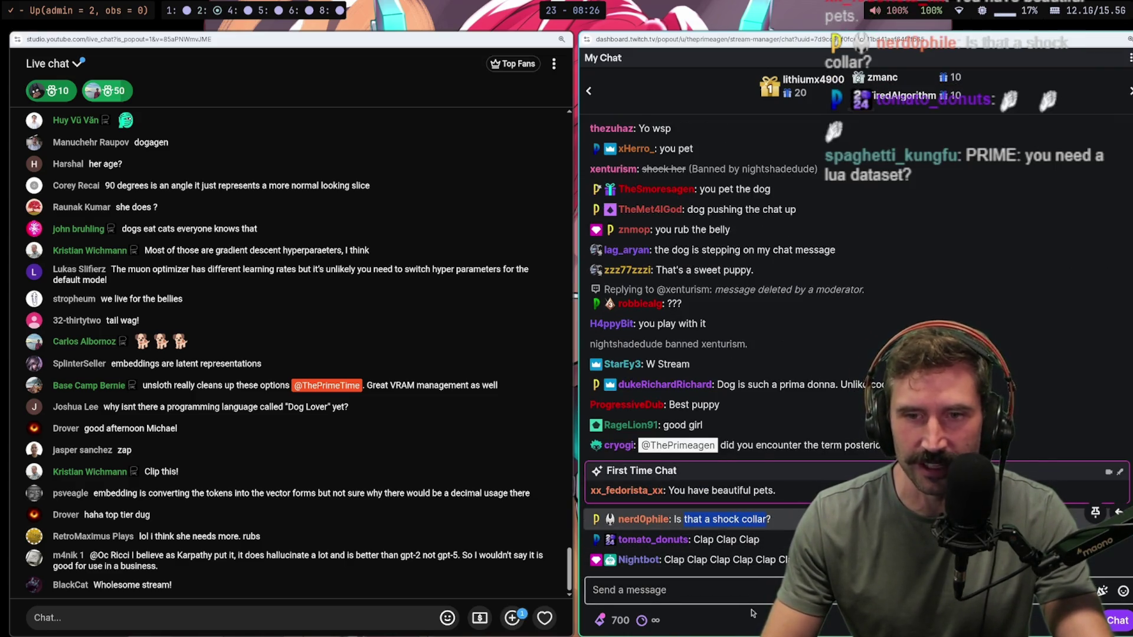
Switch from the chat popouts back to base_train.py in Cursor on workspace 5.
key("super+5")
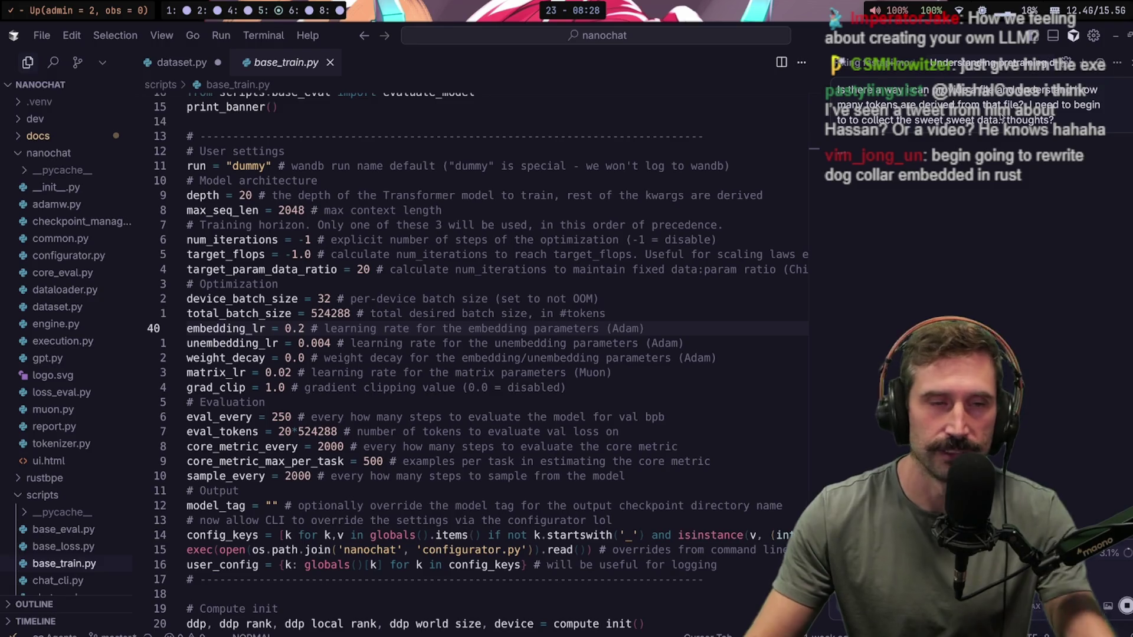
Switch to workspace 2 to show the YouTube and Twitch live chats again.
key("super+2")
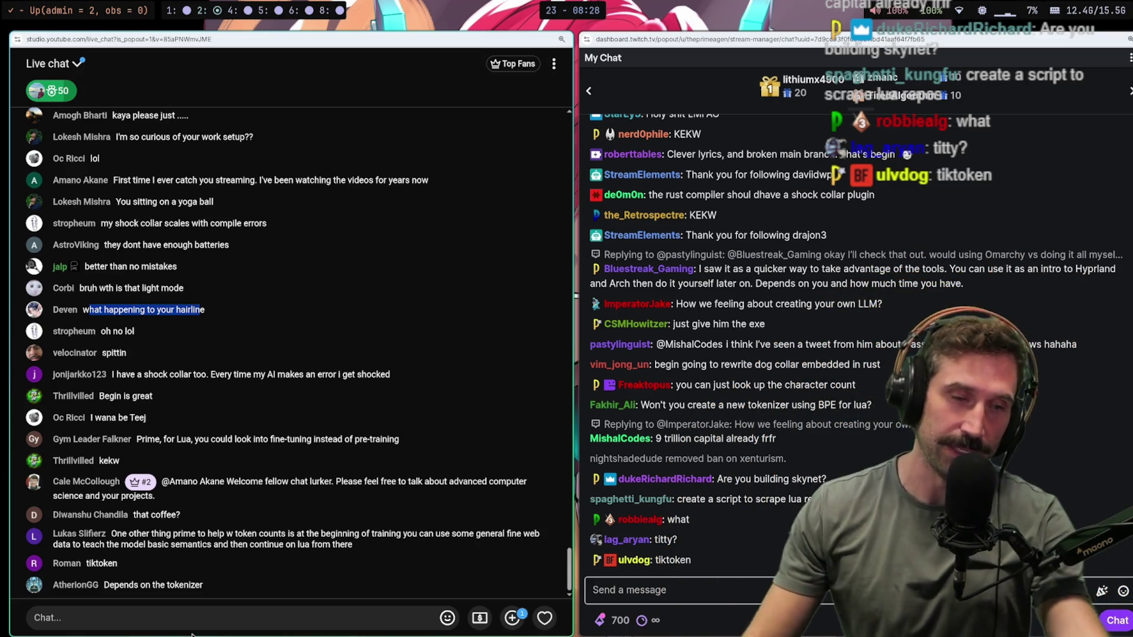
Highlight Twitch and YouTube chat messages, including BAD HAIRLINE, then return to Cursor via workspace 5.
key("super+Right")
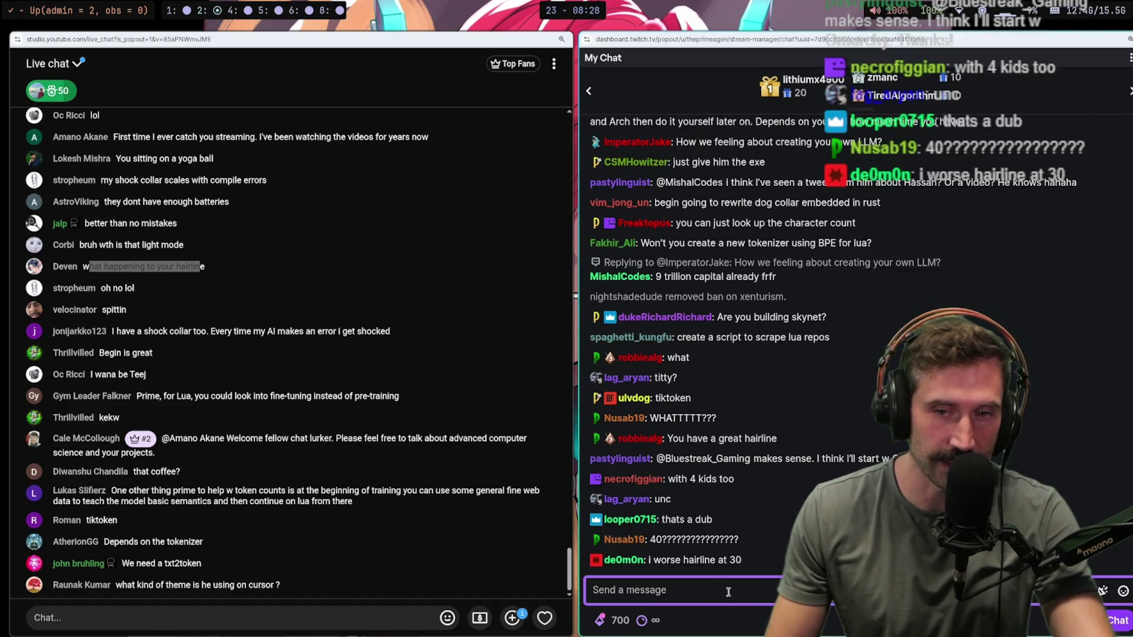
left_click_drag(667, 519, 686, 520)
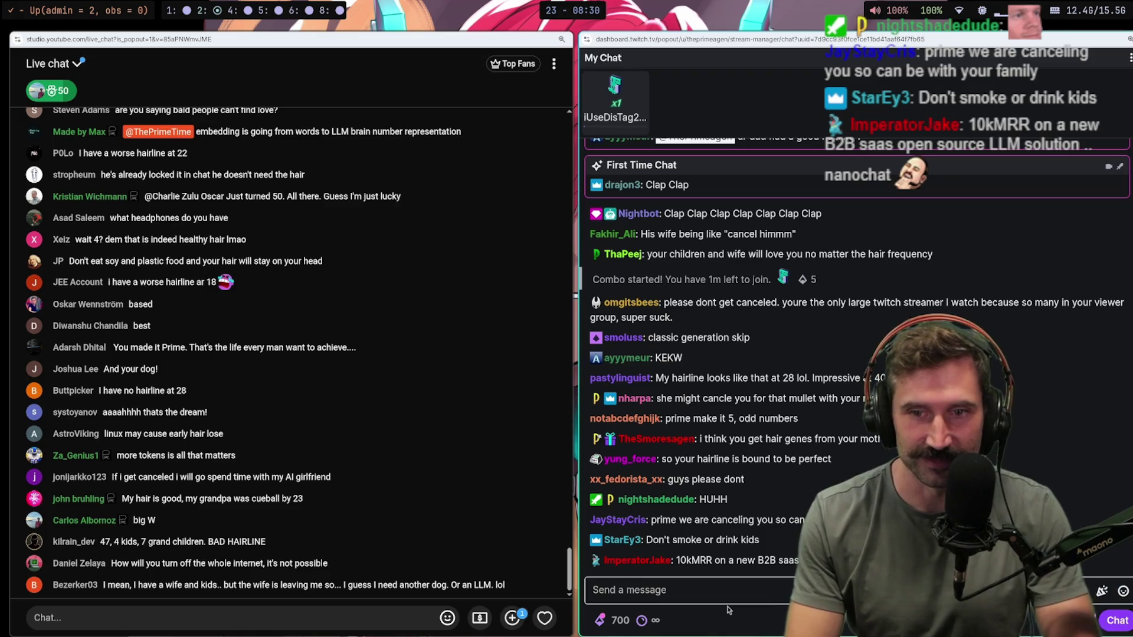
left_click_drag(714, 560, 788, 561)
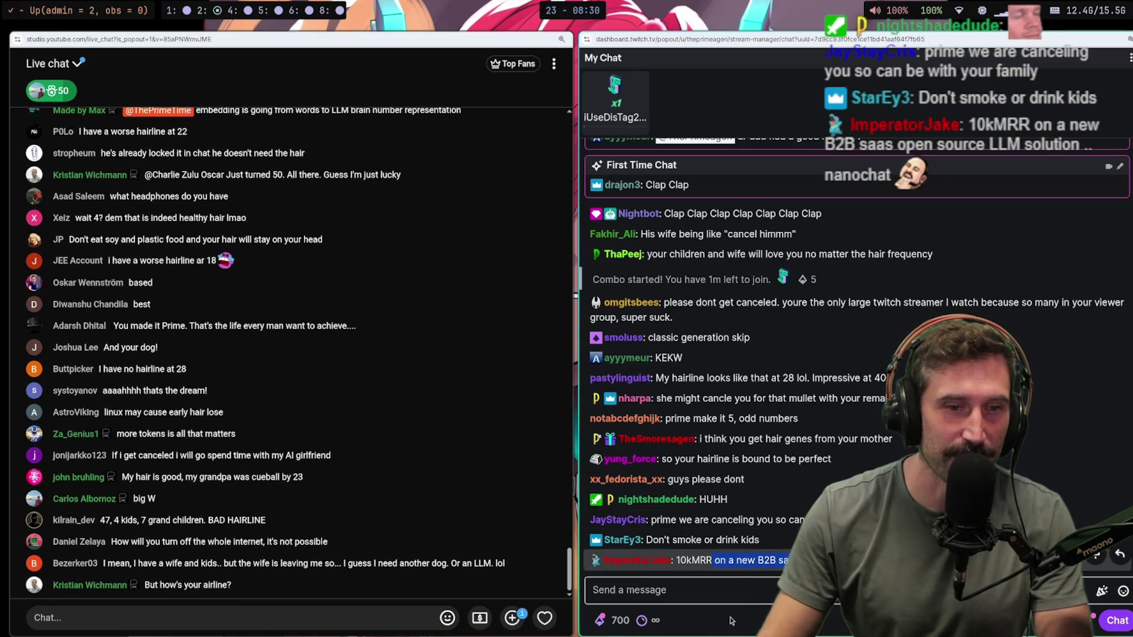
left_click_drag(230, 585, 183, 585)
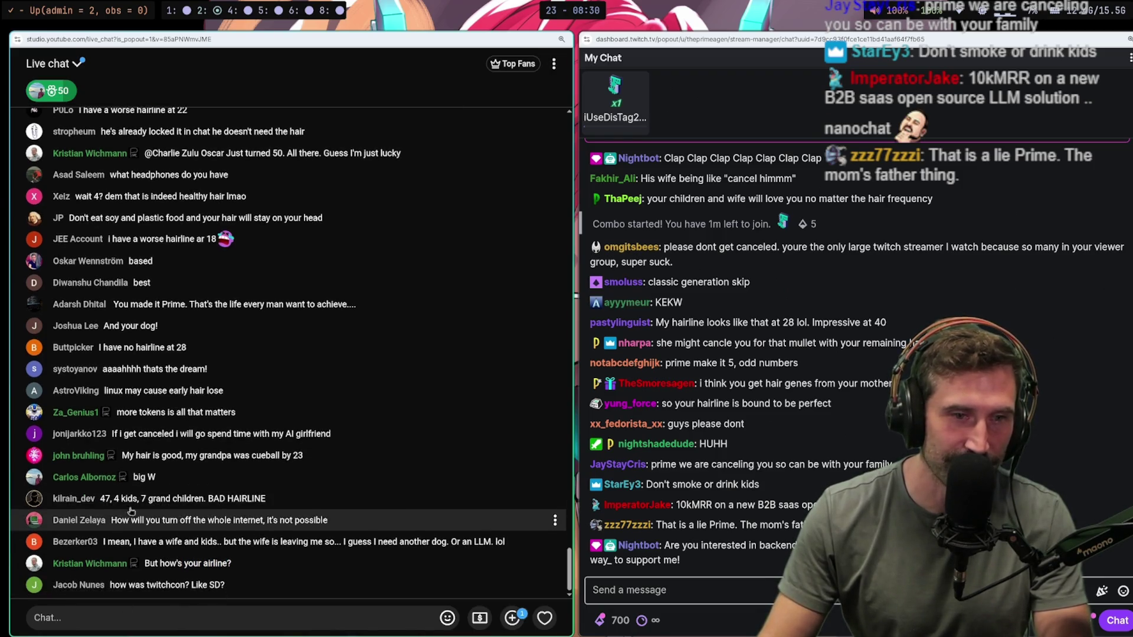
mouse_move(256, 502)
left_mouse_down()
mouse_move(59, 499)
mouse_move(58, 457)
left_mouse_up()
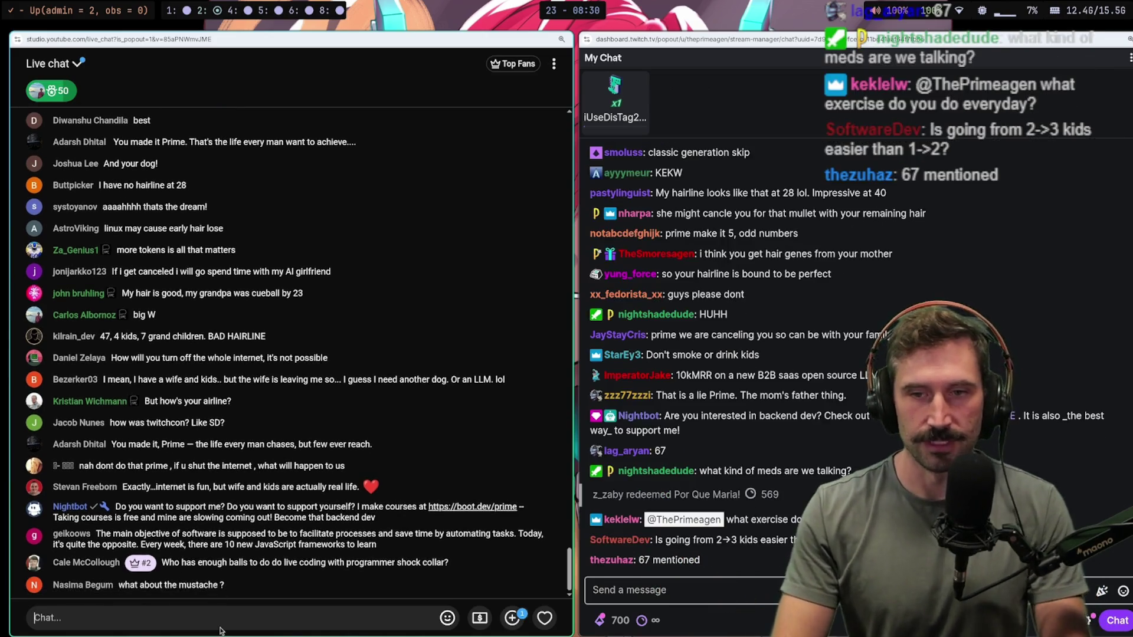
key("super+4")
key("super+5")
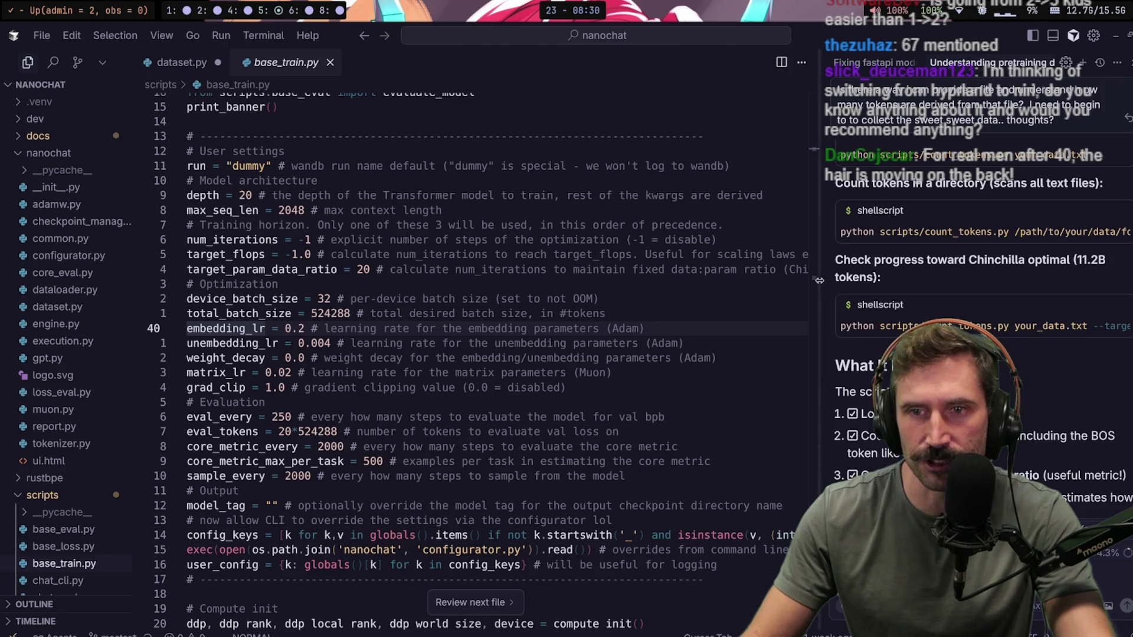
left_click_drag(819, 281, 389, 280)
scroll(613, 385, "up", 5)
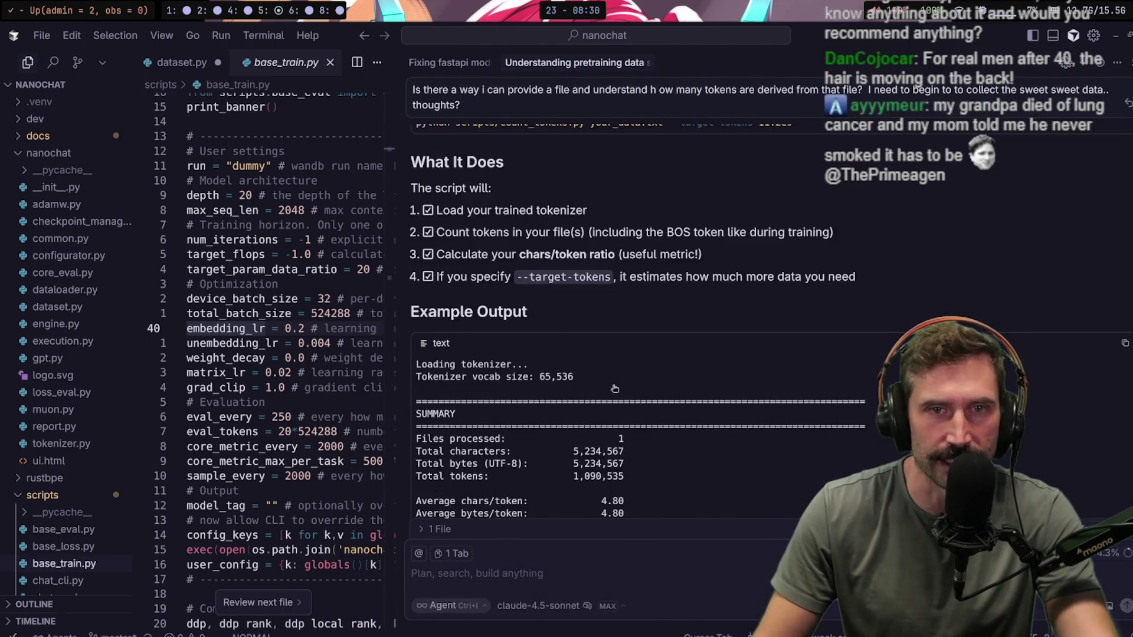
scroll(612, 385, "up", 15)
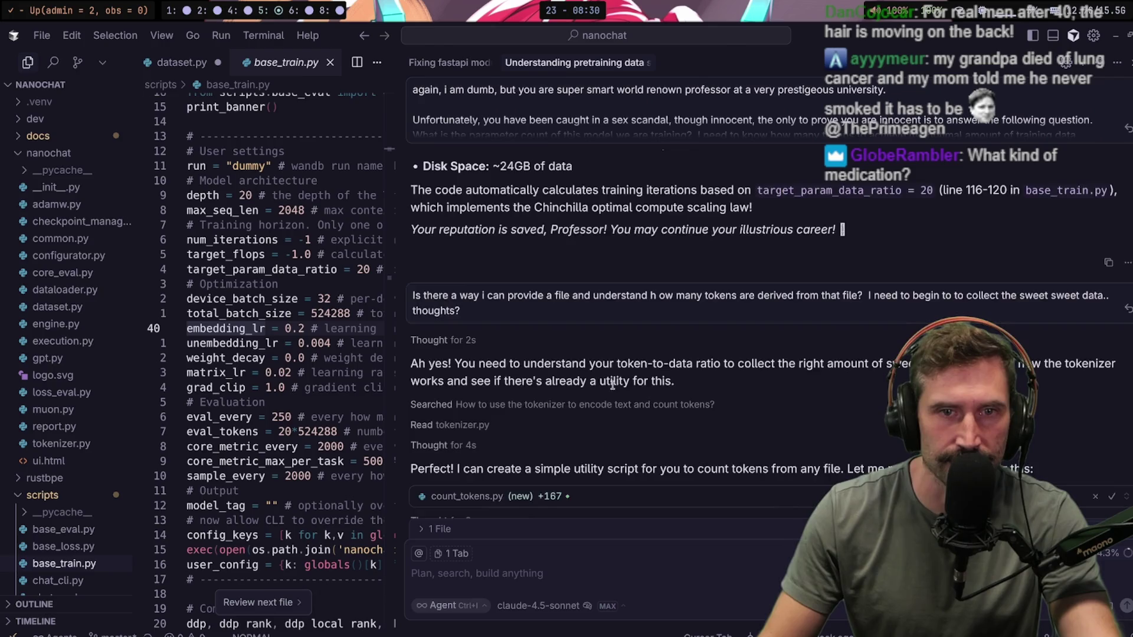
scroll(613, 385, "up", 5)
scroll(613, 386, "up", 3)
scroll(614, 388, "down", 9)
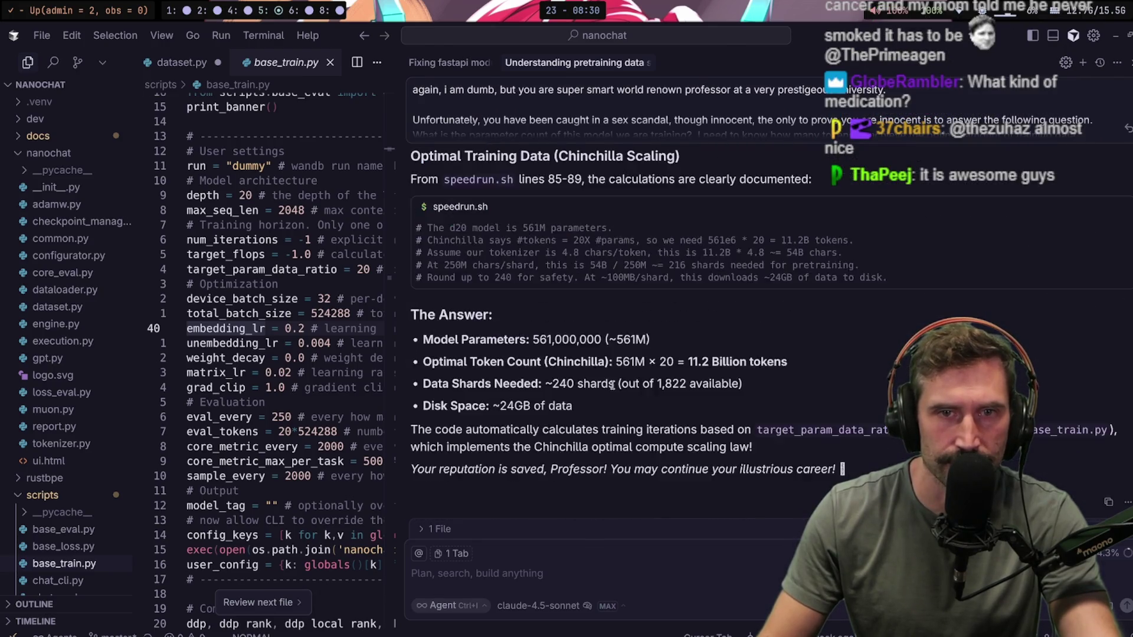
scroll(511, 370, "down", 1)
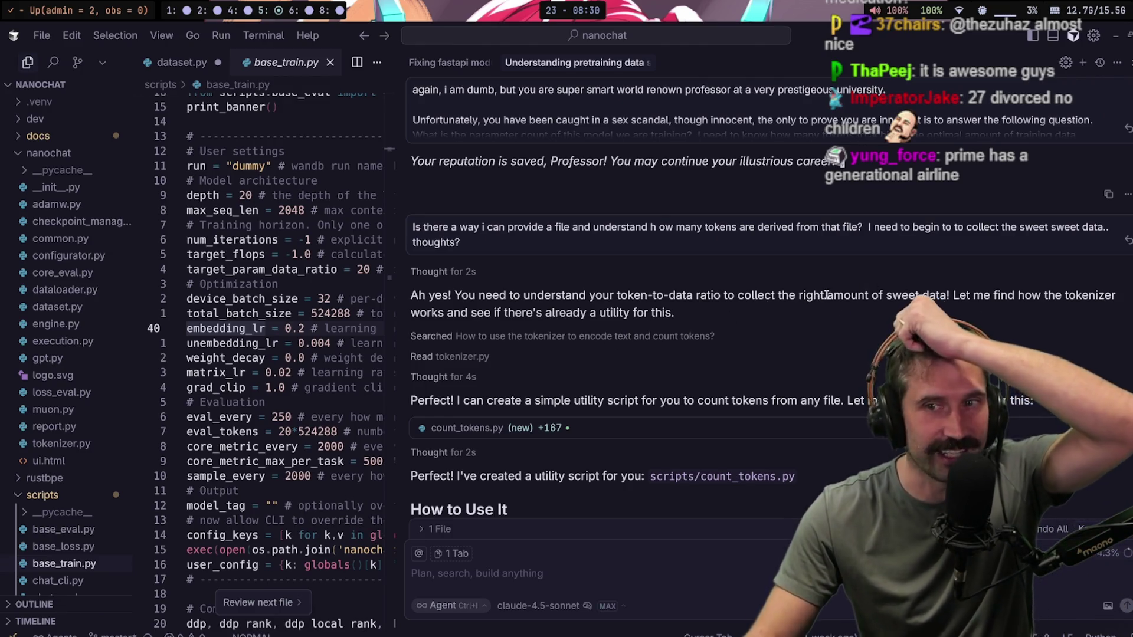
left_click_drag(826, 295, 949, 295)
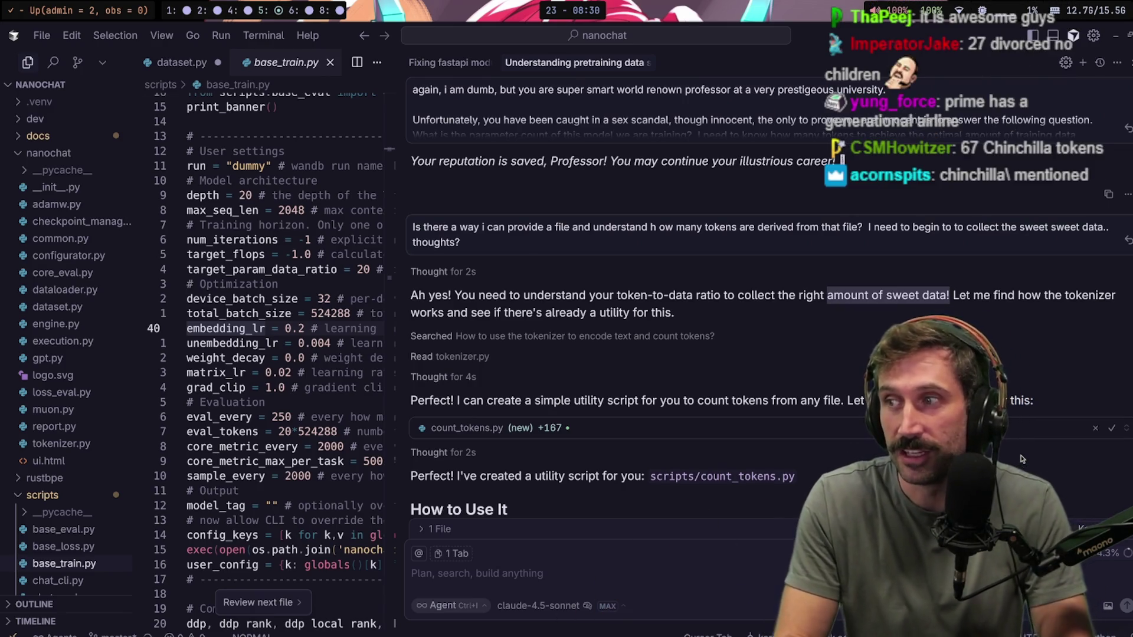
key("super+2")
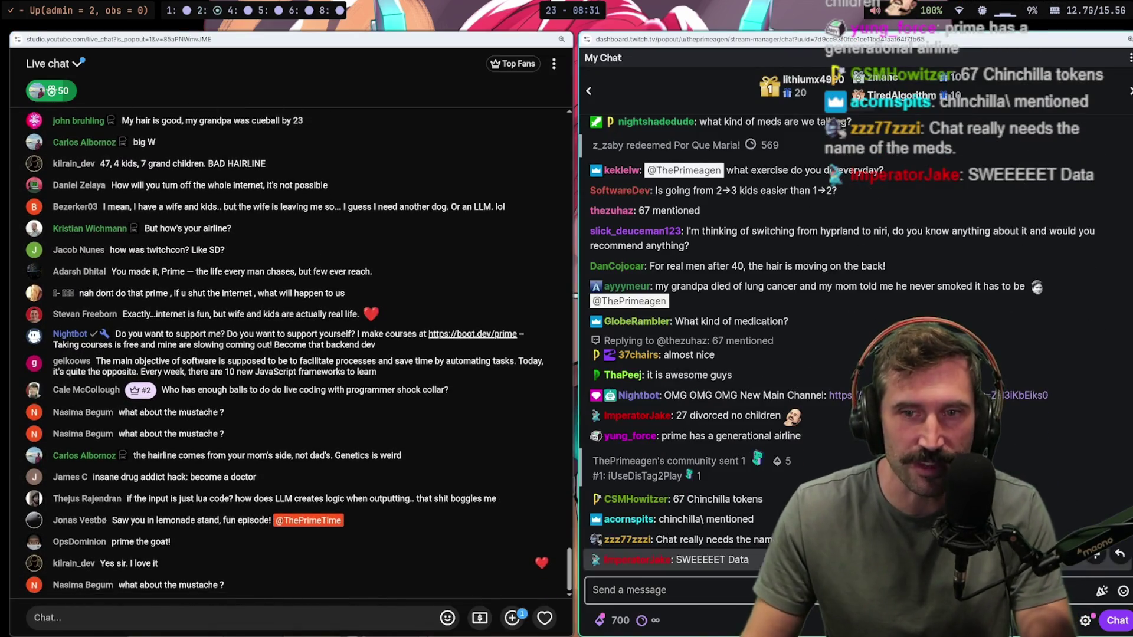
left_click_drag(706, 427, 826, 455)
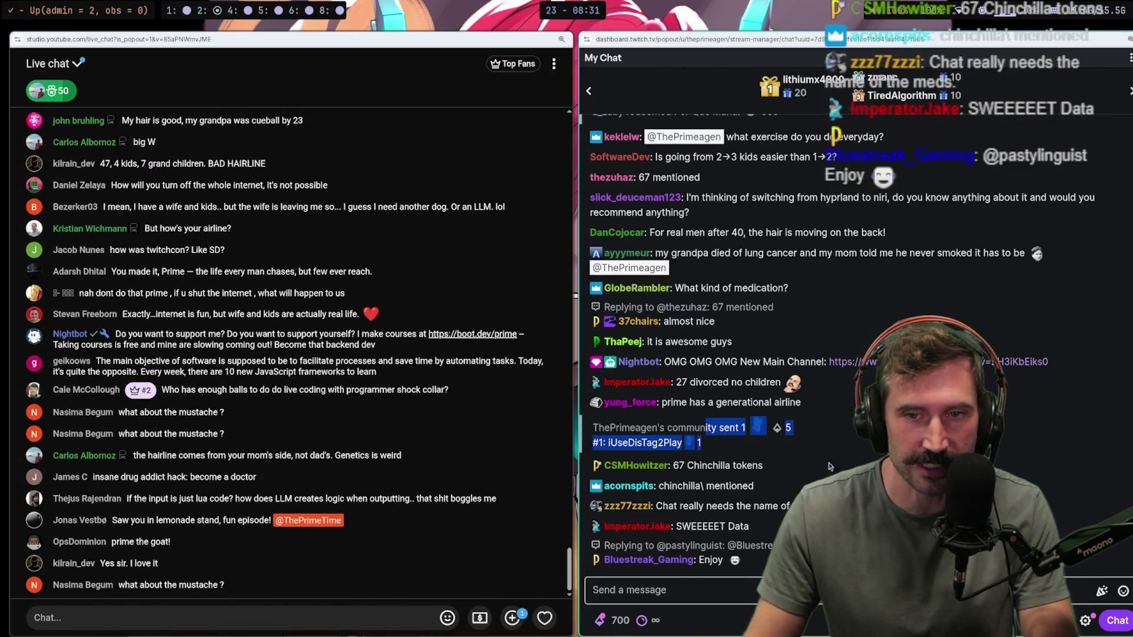
left_click(747, 593)
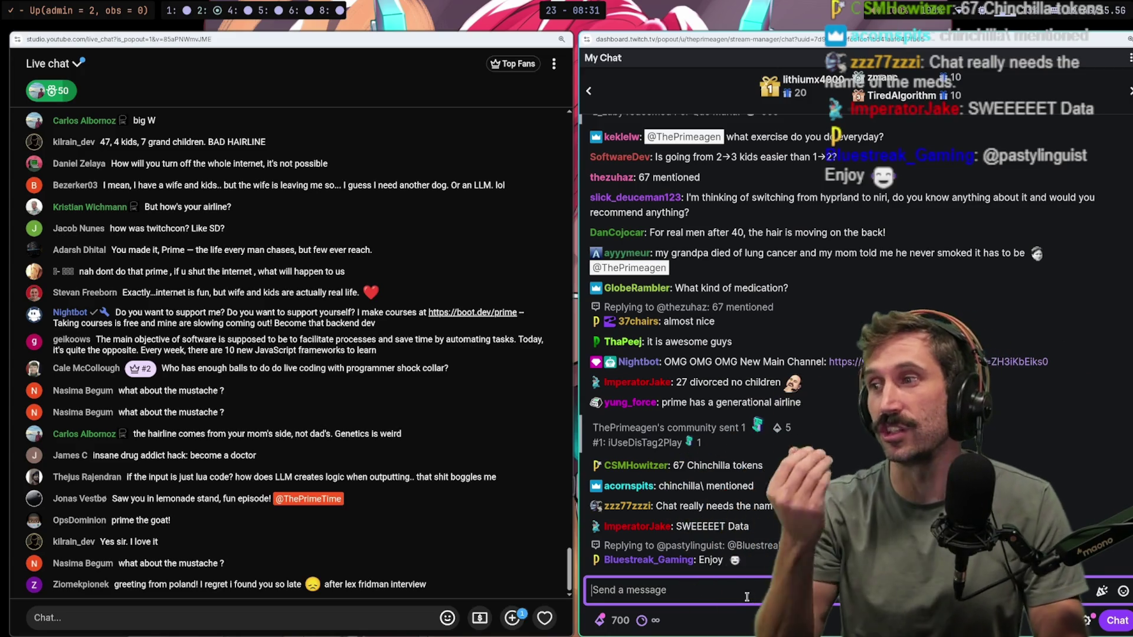
key("super+4")
key("super+5")
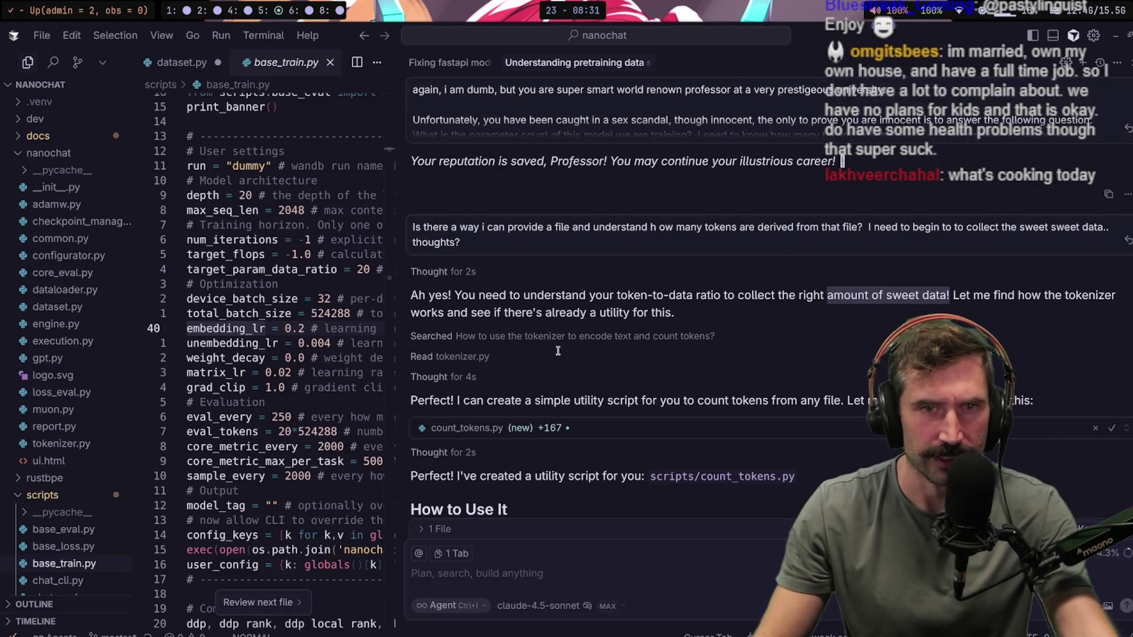
left_click_drag(434, 401, 862, 401)
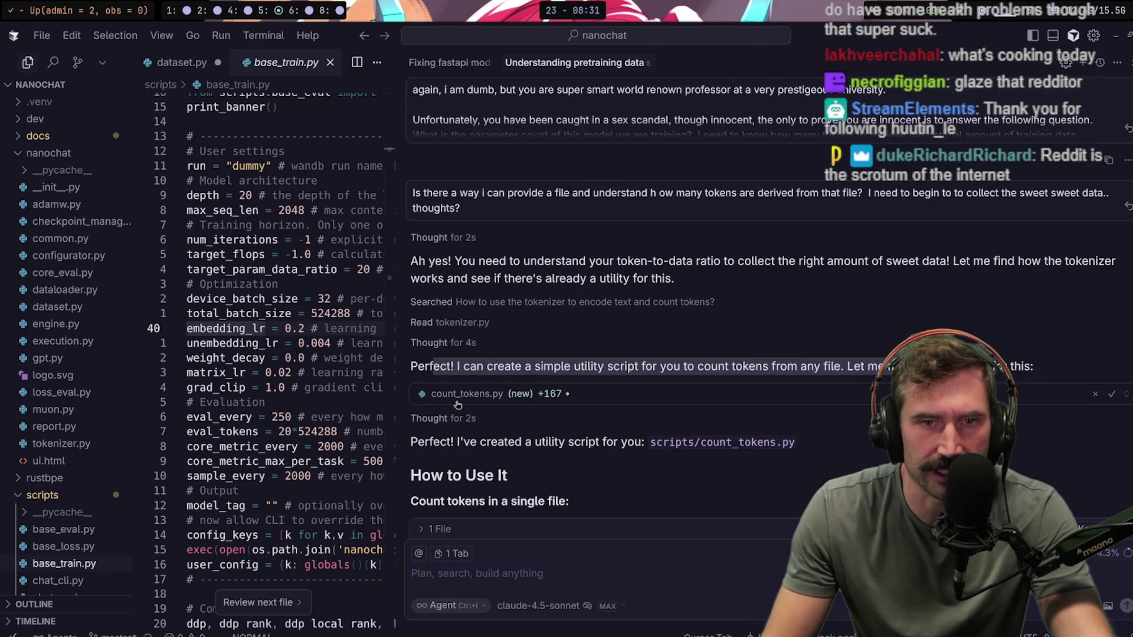
key("alt+Tab")
Open scripts/count_tokens.py through the file finder, jump to its end and save.
key("space")
key("f")
key("f")
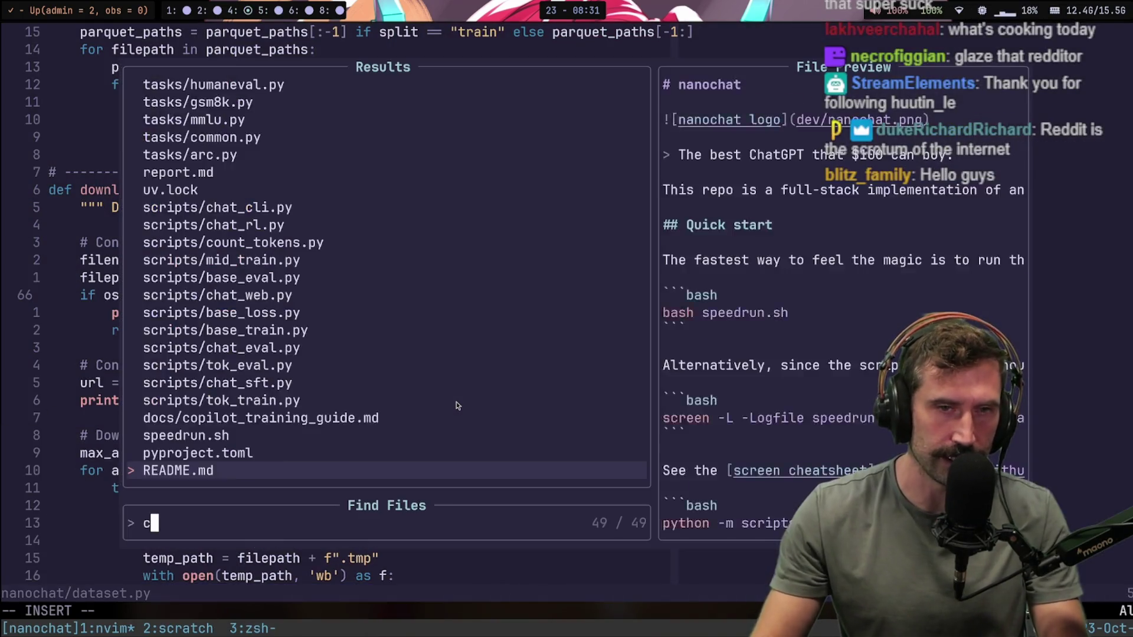
type("countt")
key("Return")
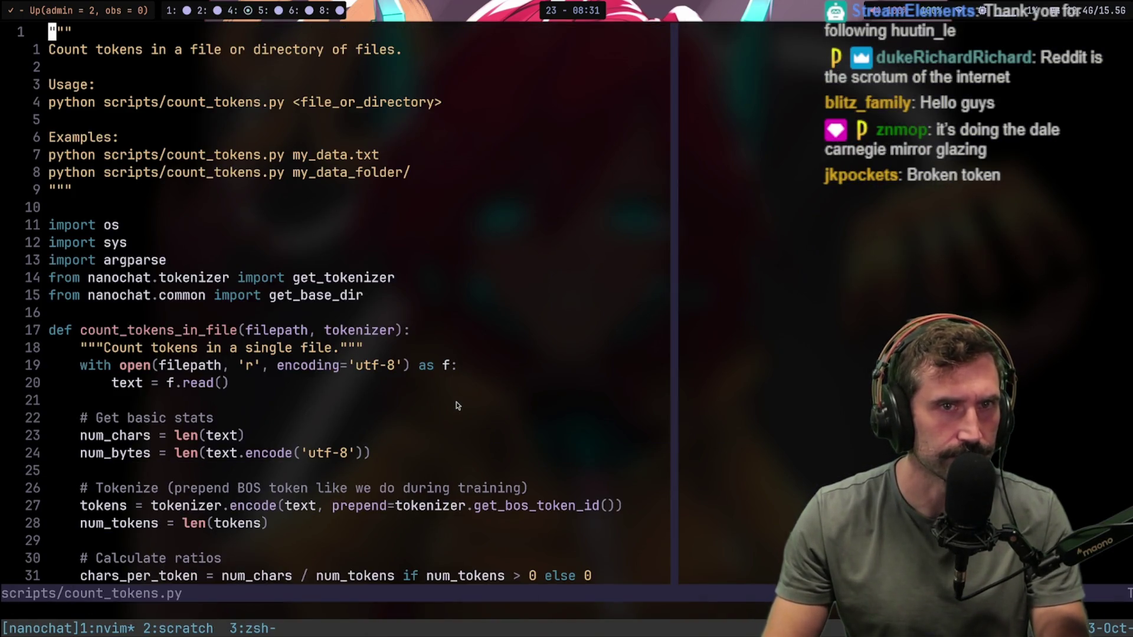
type("G:w")
key("Return")
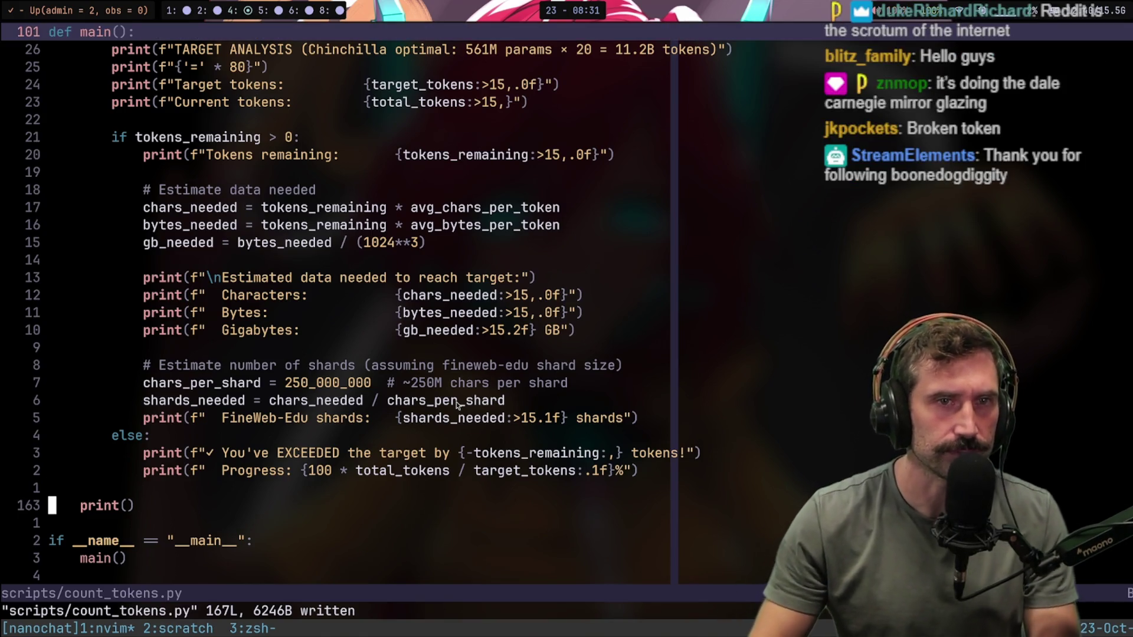
Walk through the count_tokens_in_file function and jump to where it is called.
key("ctrl+o")
key("k")
key("k")
key("k")
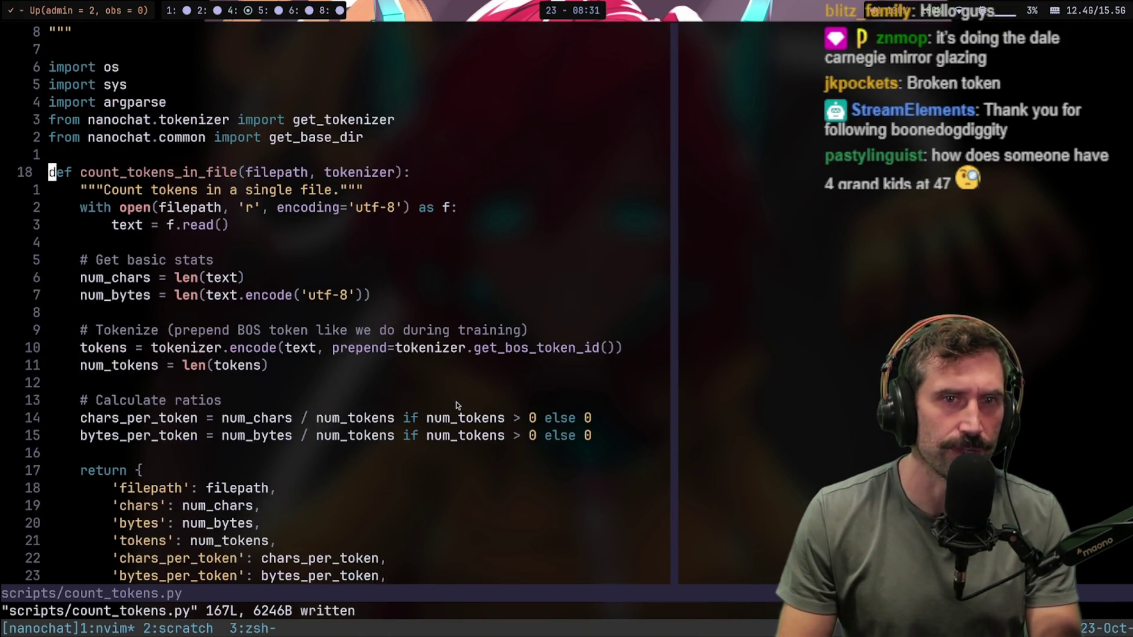
key("w")
key("w")
key("w")
key("w")
key("w")
key("j")
key("j")
key("t)")
key("j")
key("j")
key("j")
key("k")
key("k")
key("k")
key("0")
key("w")
key("asterisk")
key("j")
key("j")
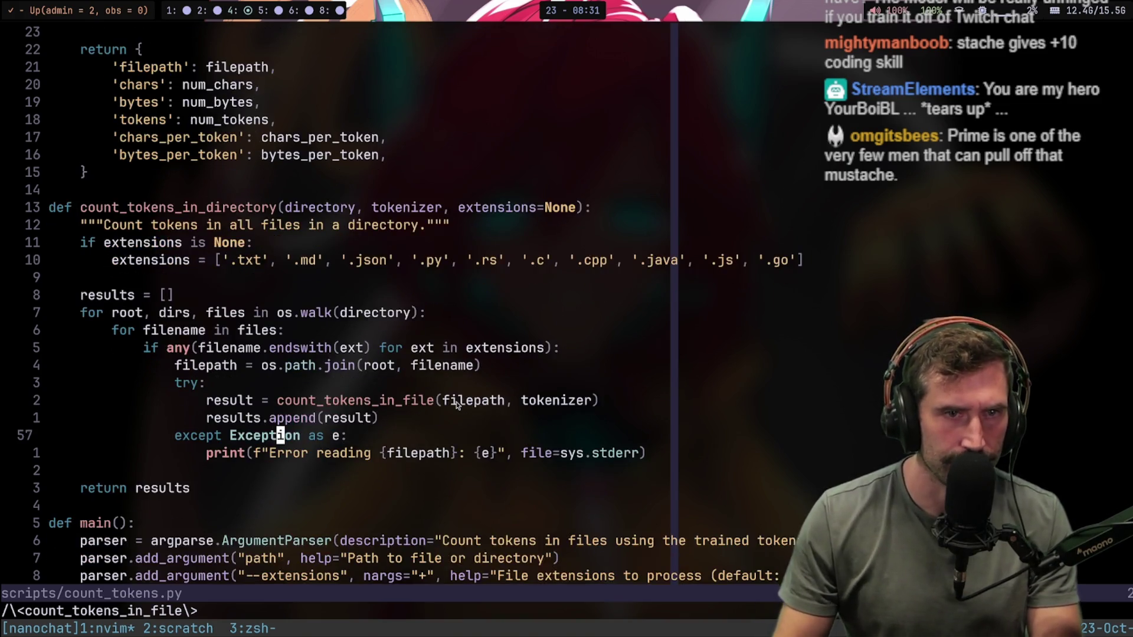
Examine count_tokens_in_directory's default extensions list and save count_tokens.py.
left_click_drag(111, 208, 259, 216)
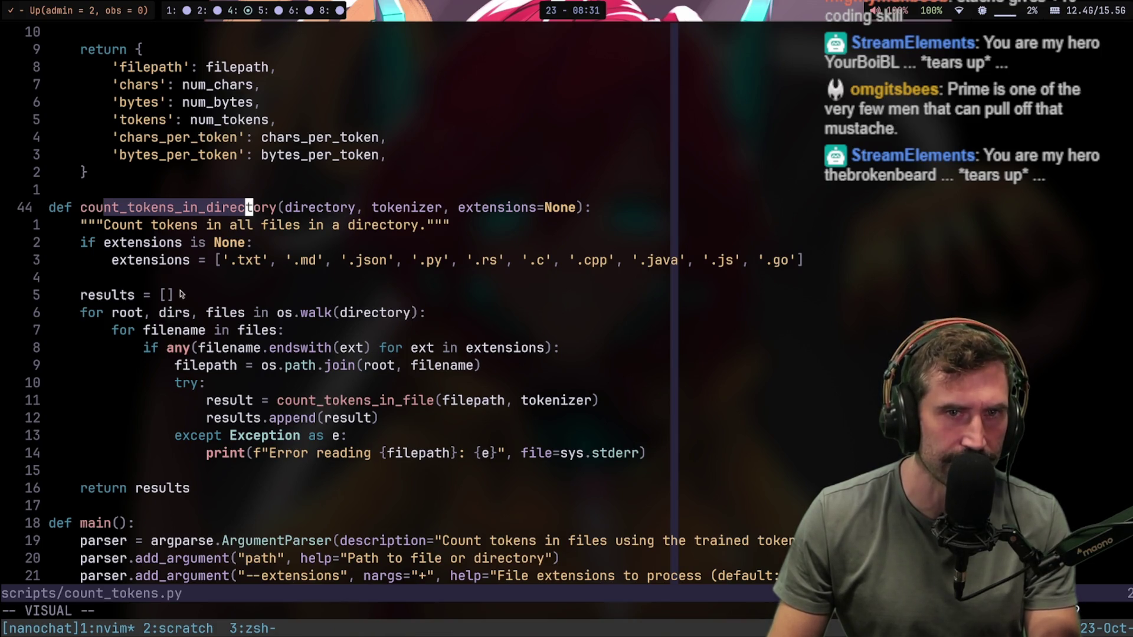
left_click_drag(240, 261, 775, 261)
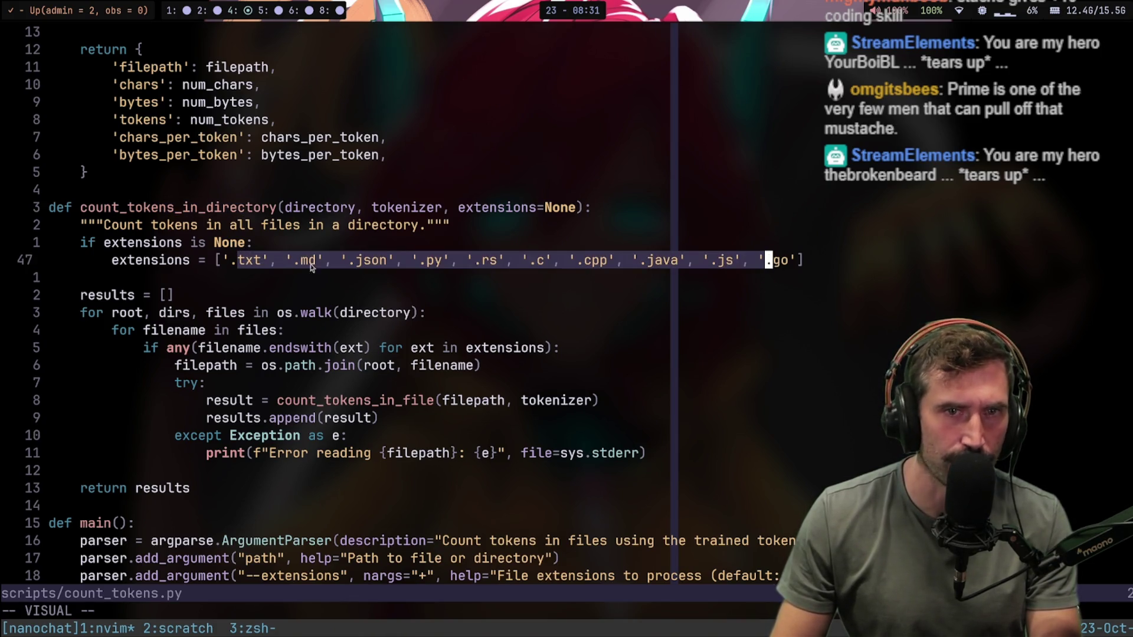
left_click(280, 227)
left_click(523, 209)
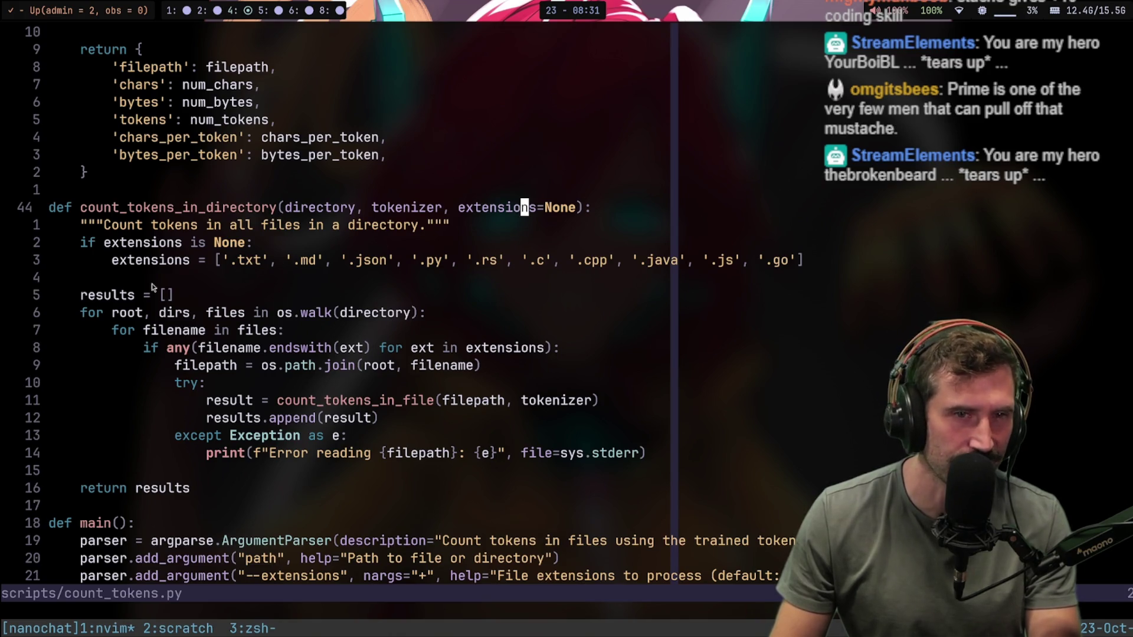
scroll(199, 370, "down", 6)
scroll(199, 371, "up", 6)
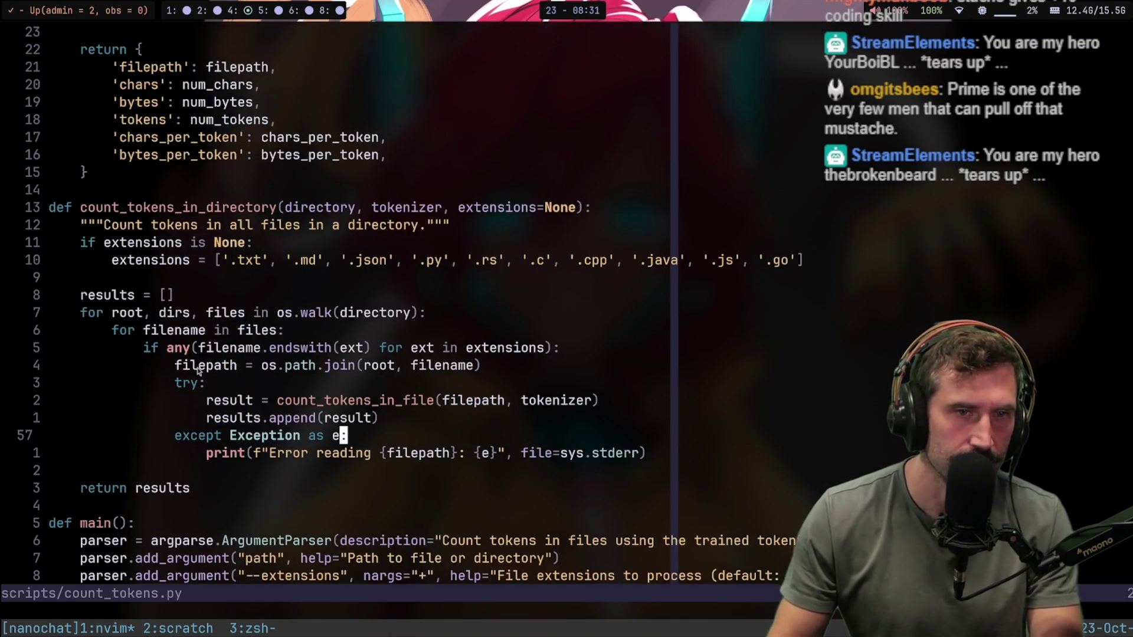
key("ctrl+c")
type(":w")
key("Return")
key("ctrl+d")
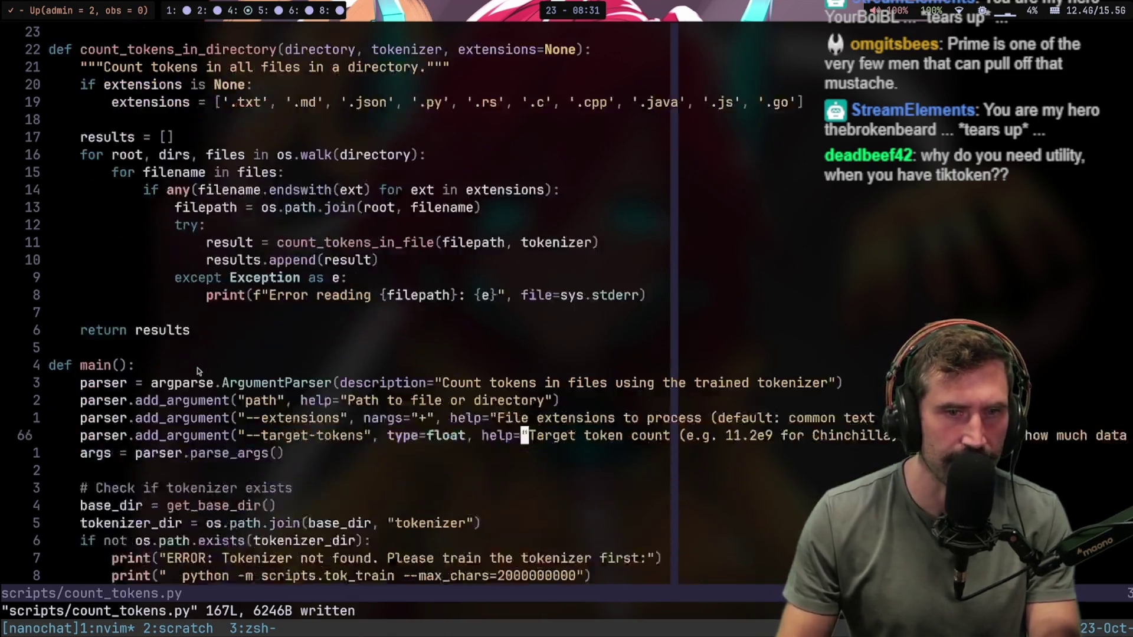
Highlight the --extensions argument and the count_tokens_in_directory body and docstring.
mouse_move(260, 278)
left_mouse_down()
mouse_move(420, 278)
mouse_move(252, 260)
mouse_move(476, 260)
mouse_move(299, 274)
mouse_move(462, 277)
left_mouse_up()
left_click_drag(272, 298, 458, 293)
scroll(251, 366, "up", 12)
scroll(250, 365, "down", 6)
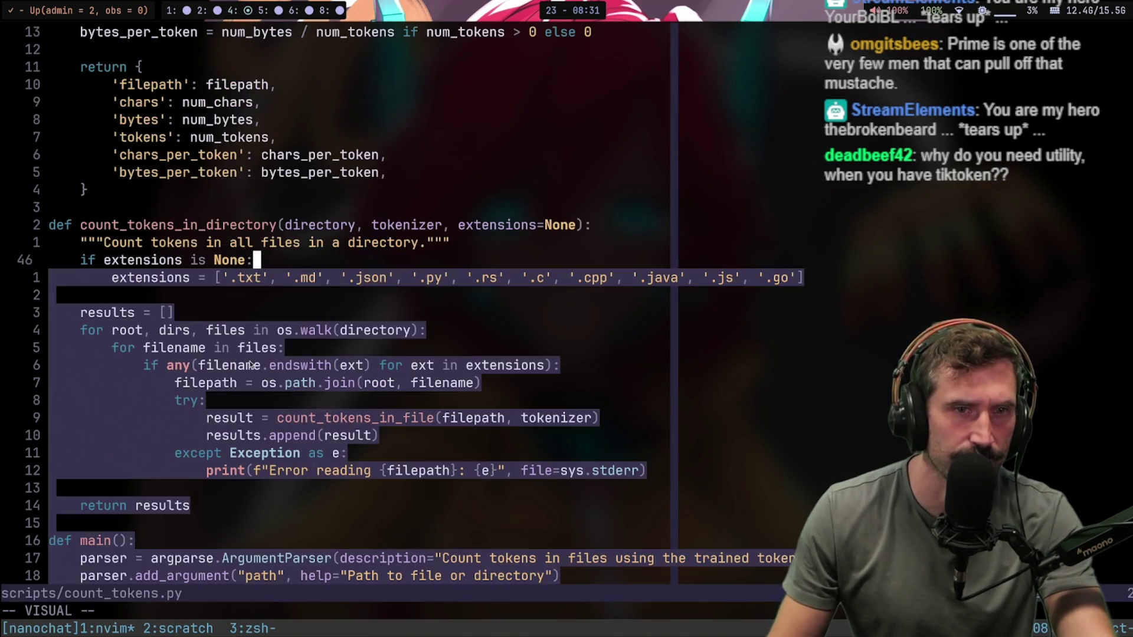
left_click(214, 288)
left_click(214, 251)
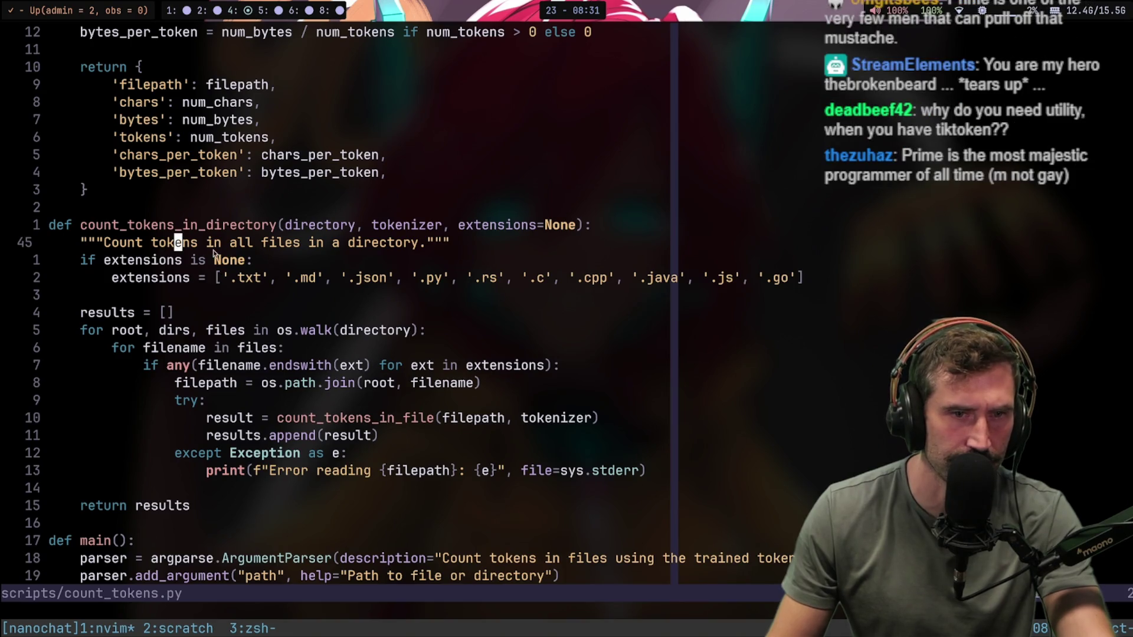
left_click(208, 231)
Trace the filepath join, file call and extension check, then show os.walk documentation.
left_click_drag(205, 392, 466, 385)
left_click_drag(232, 418, 371, 421)
left_click(371, 420)
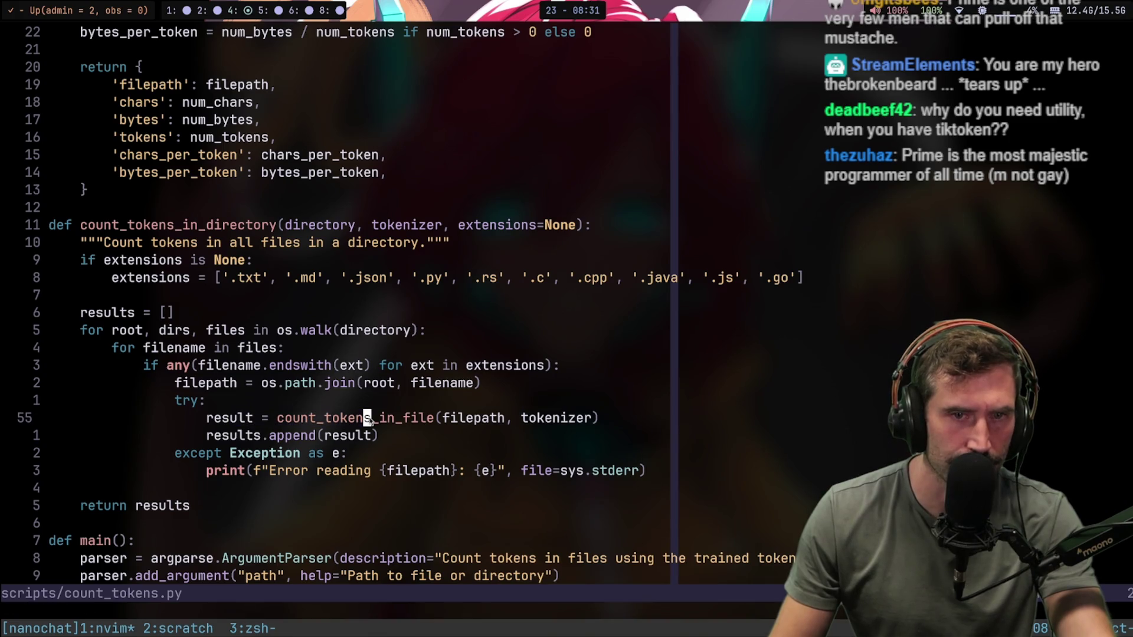
left_click_drag(236, 365, 439, 365)
left_click(160, 347)
left_click_drag(155, 333, 341, 330)
left_click(304, 330)
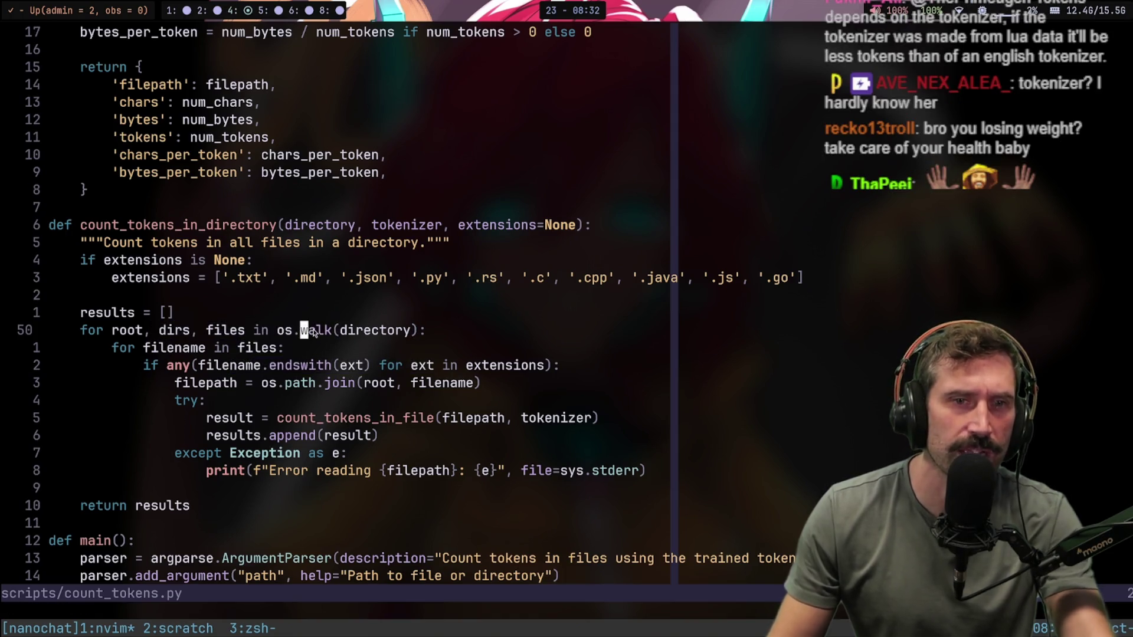
key("K")
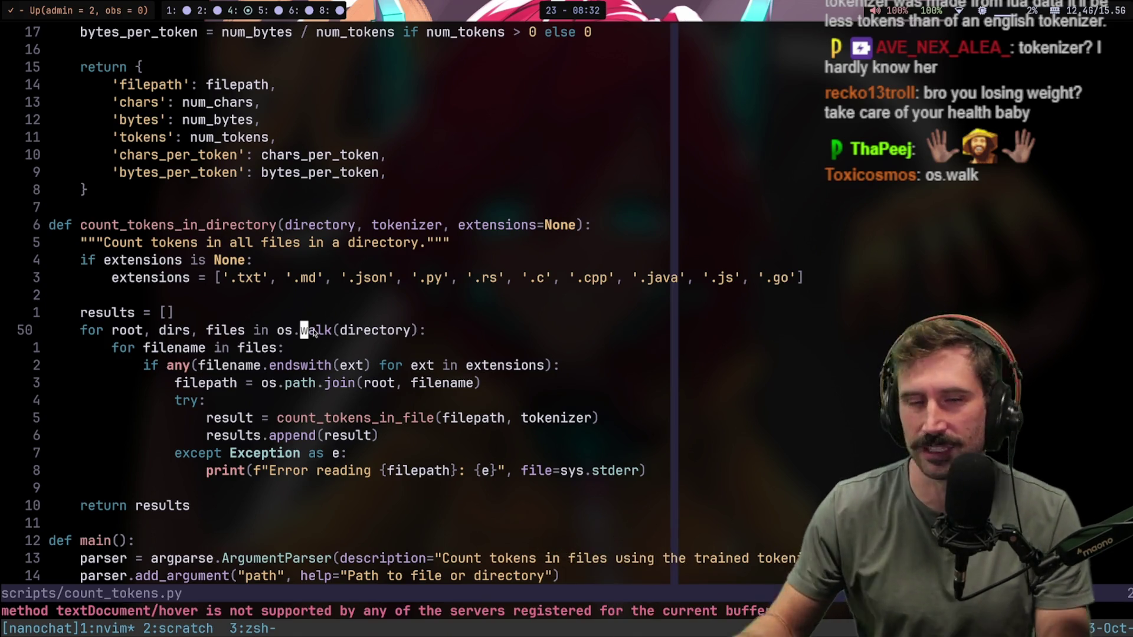
Open :Mason and step through its package list matches for python.
type(":Mason")
key("Return")
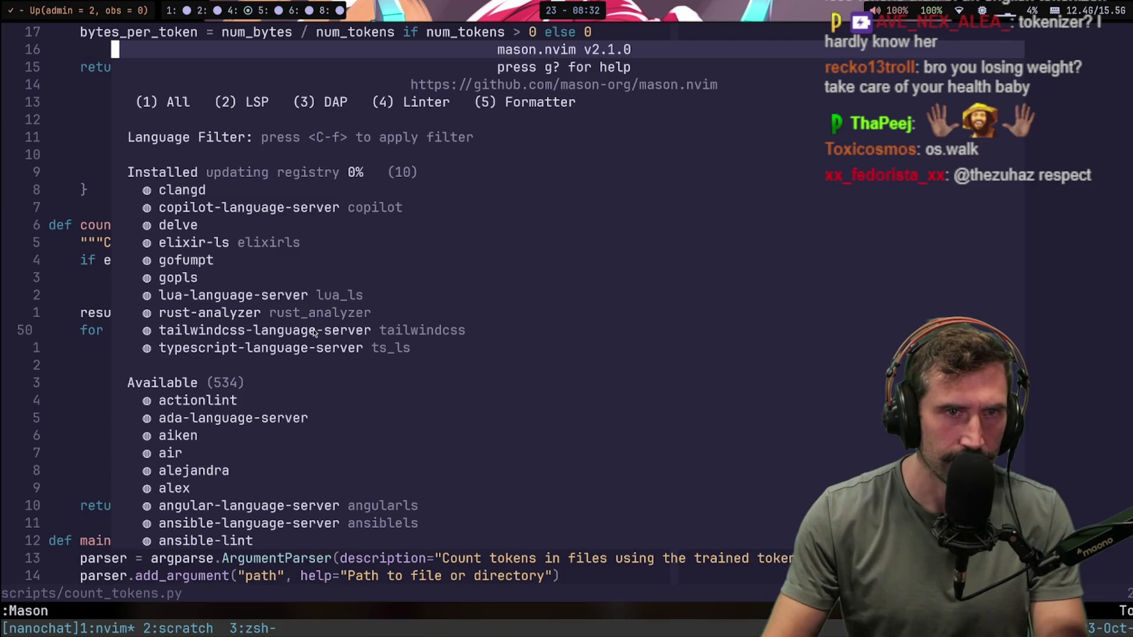
type("/ypty")
key("BackSpace")
key("BackSpace")
key("BackSpace")
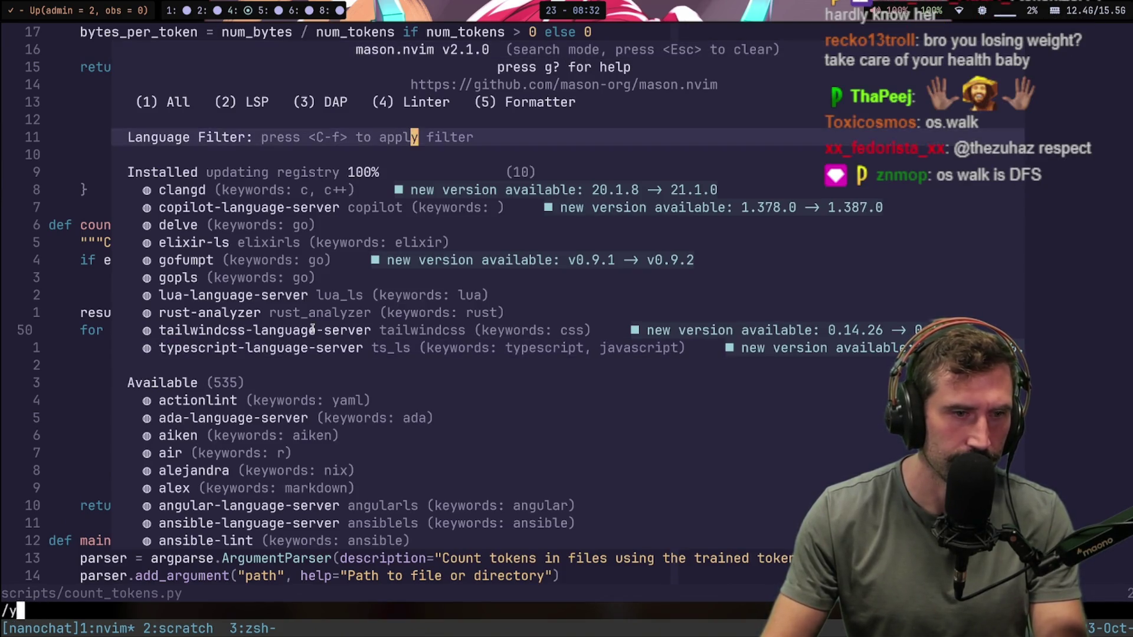
type("python")
key("Return")
key("n")
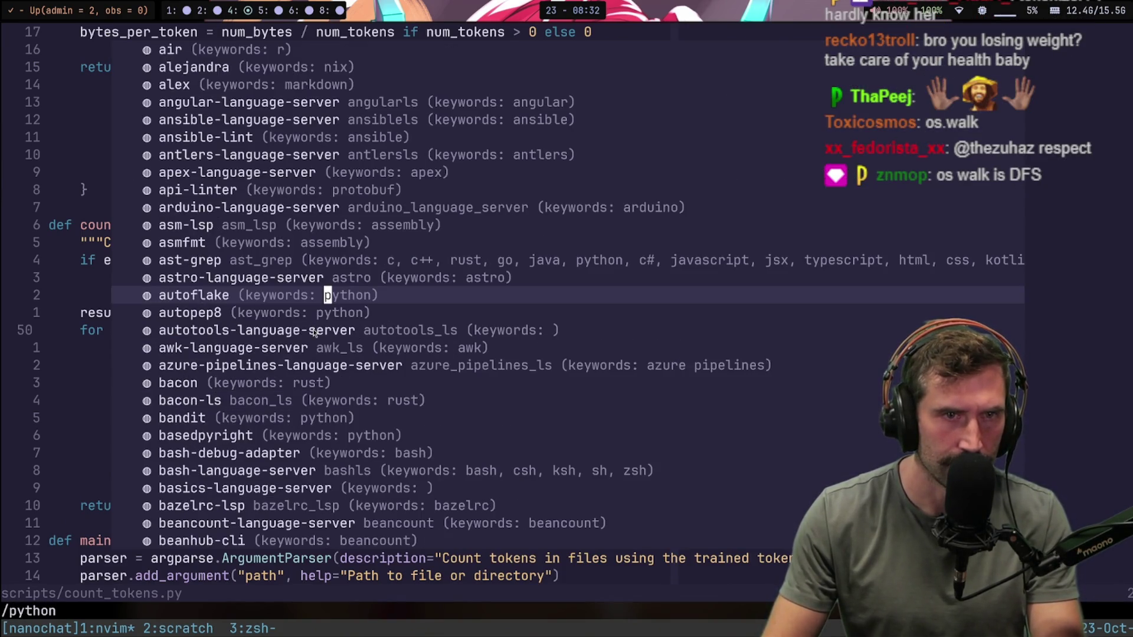
key("n")
key("n")
key("super+1")
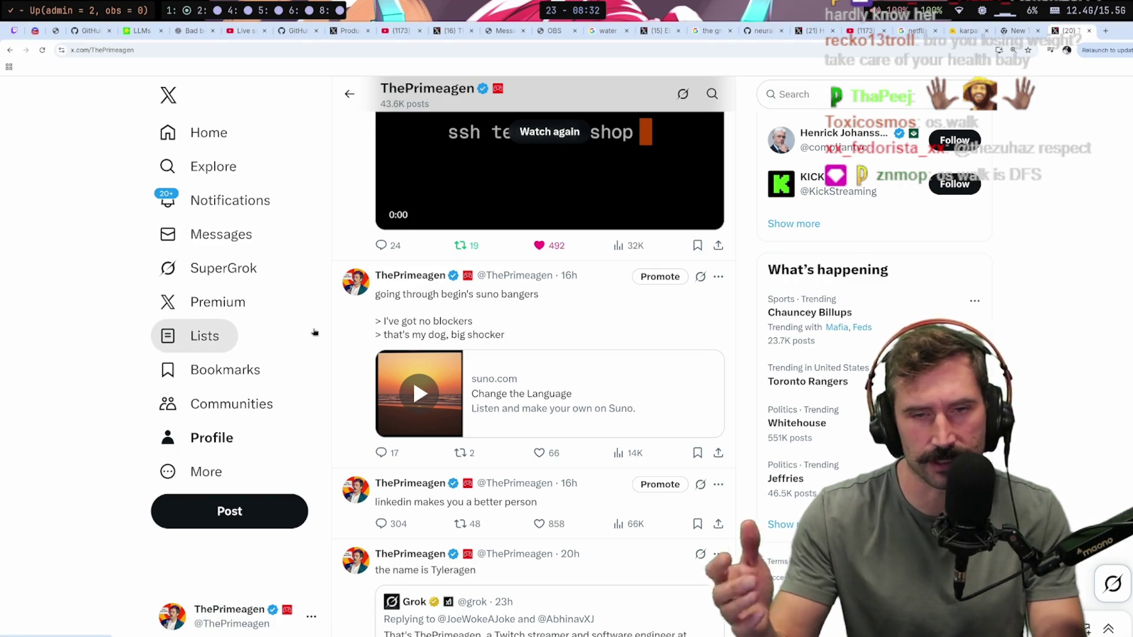
Highlight the 'os walk is DFS' message in the live chat.
key("super+2")
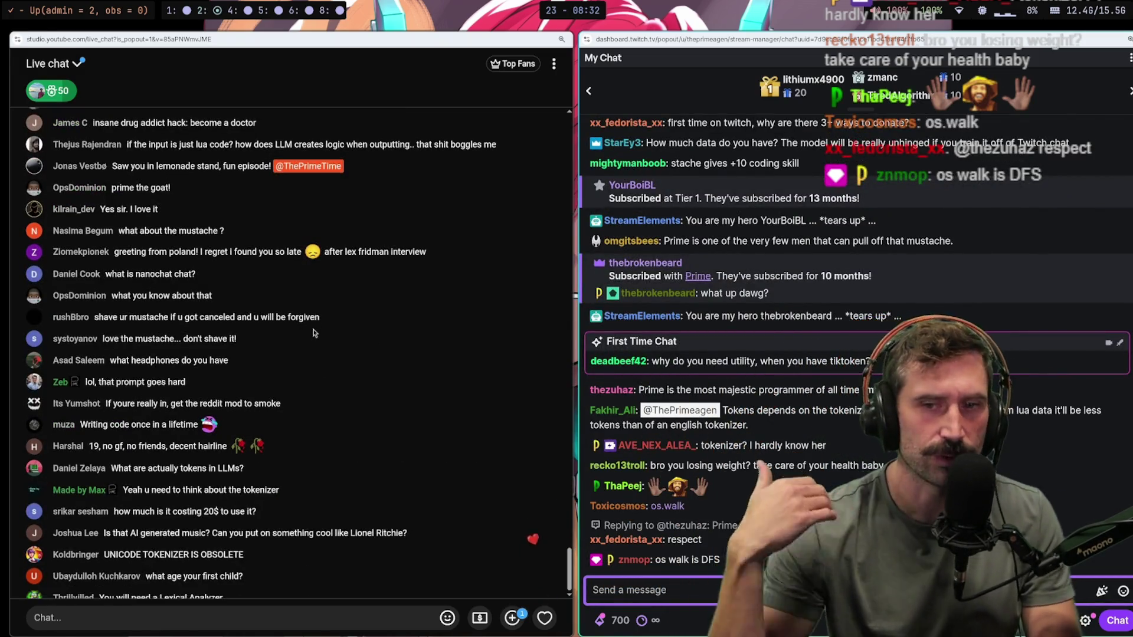
left_click_drag(709, 541, 656, 534)
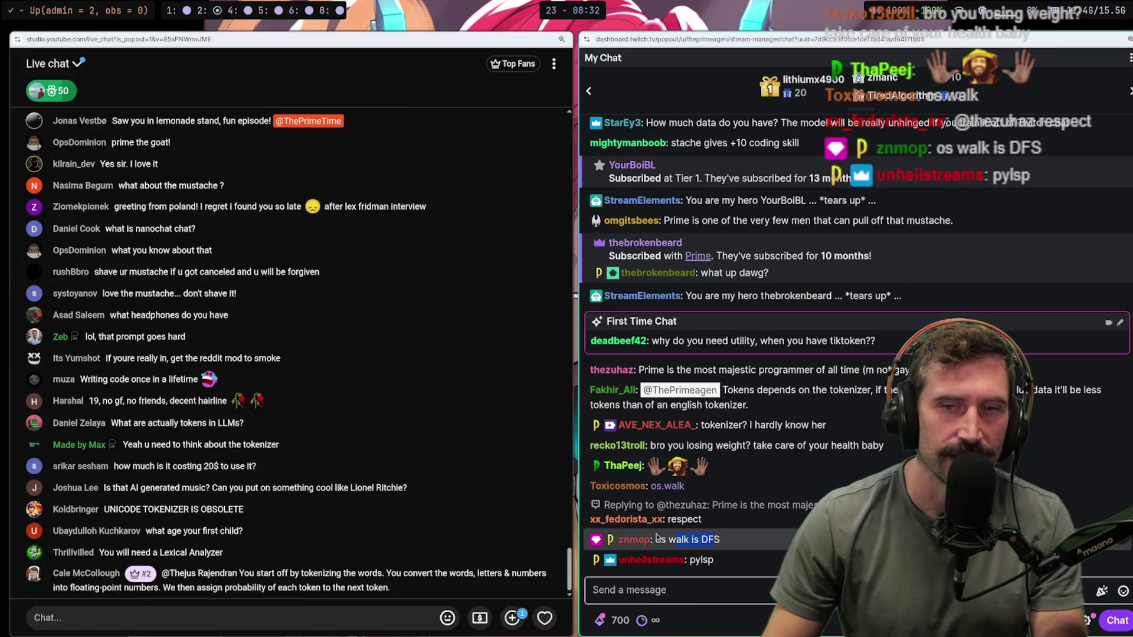
left_click(680, 607)
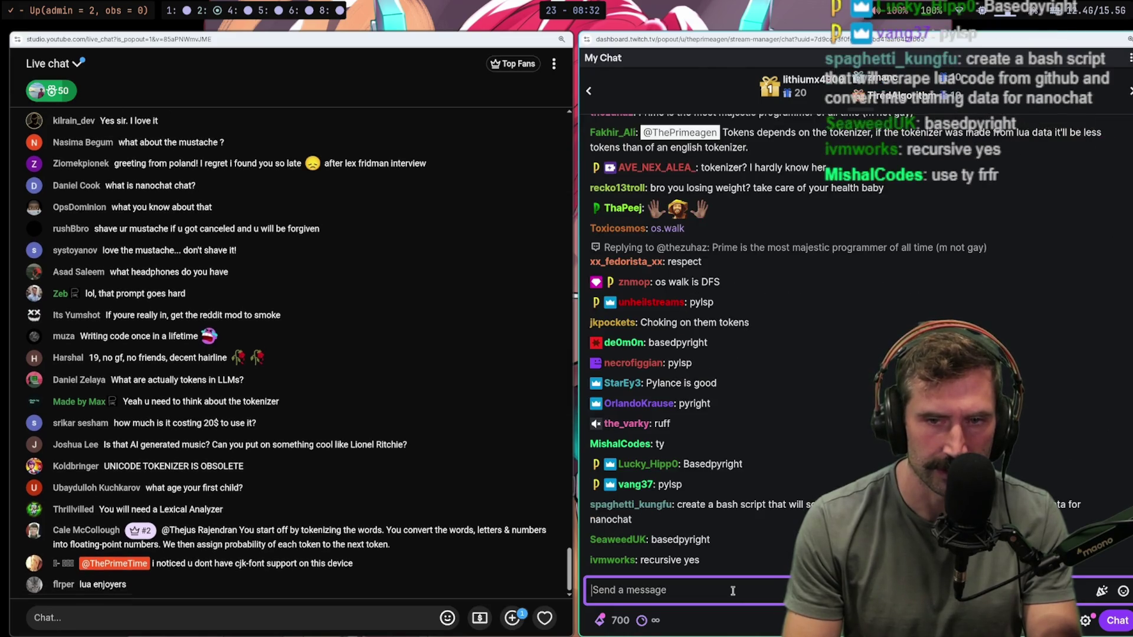
Check the Discord announcements and Activity Feed entries, then open Manage Poll.
key("super+1")
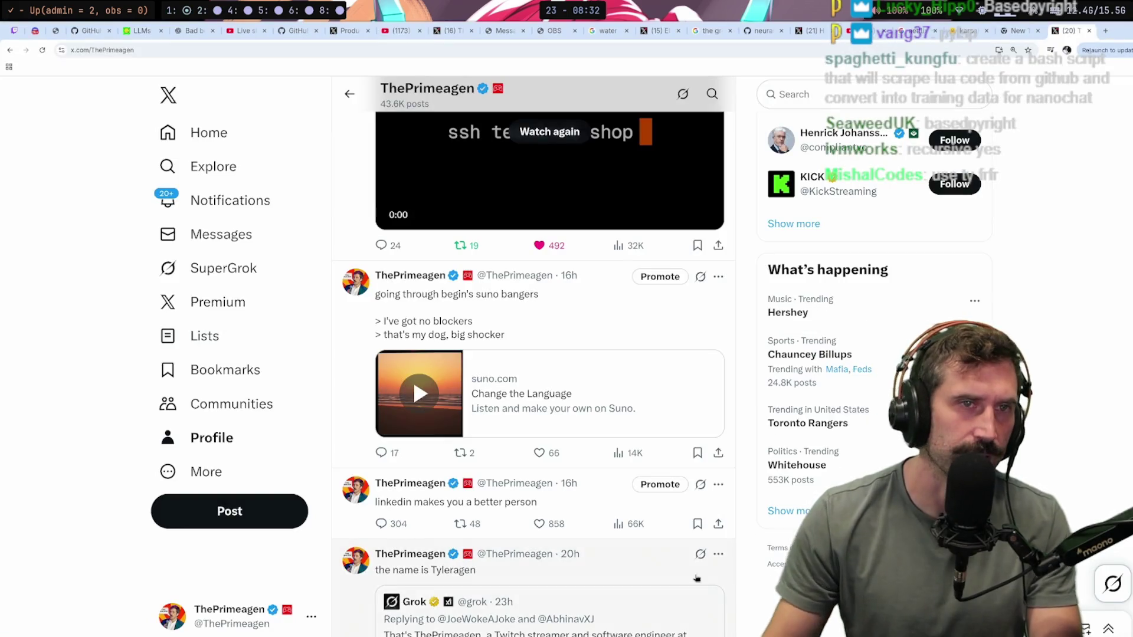
left_click(46, 31)
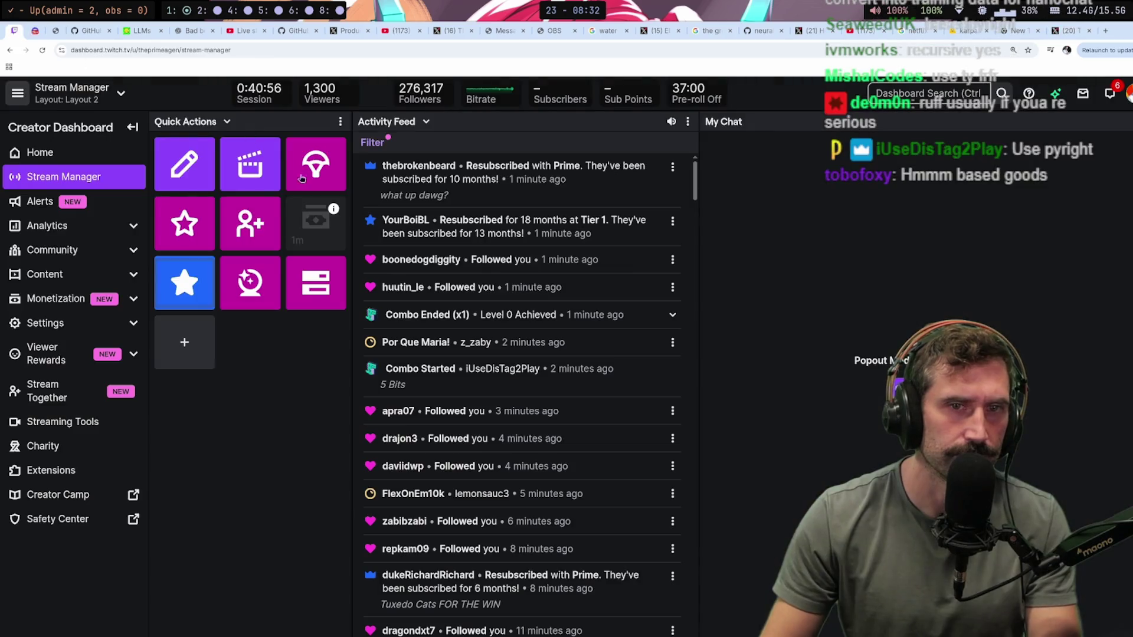
left_click(10, 32)
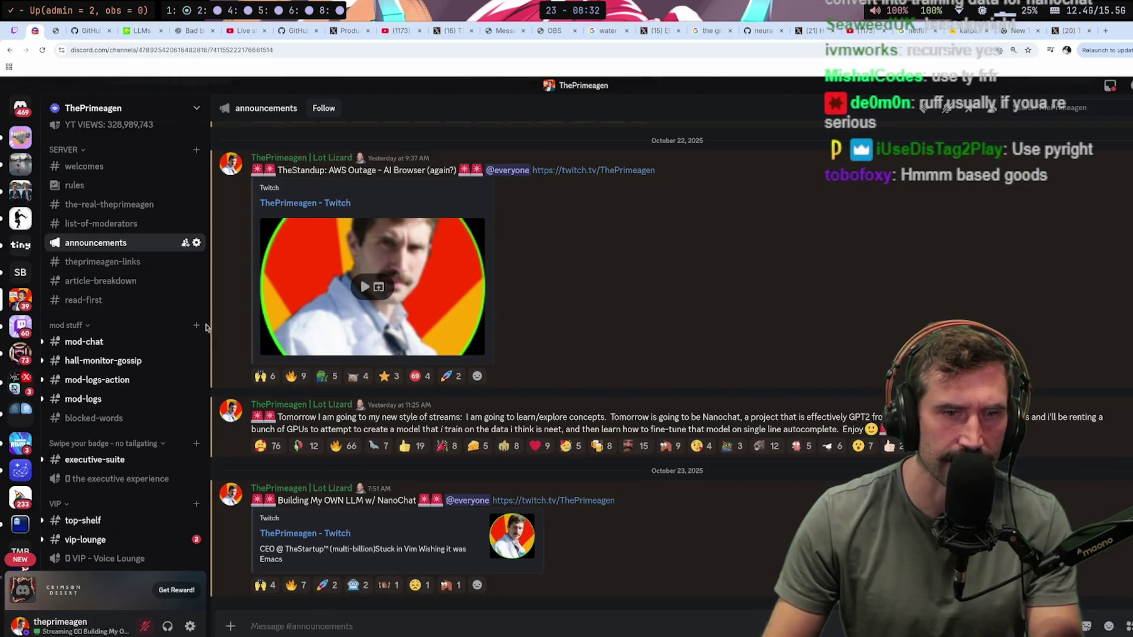
left_click(9, 35)
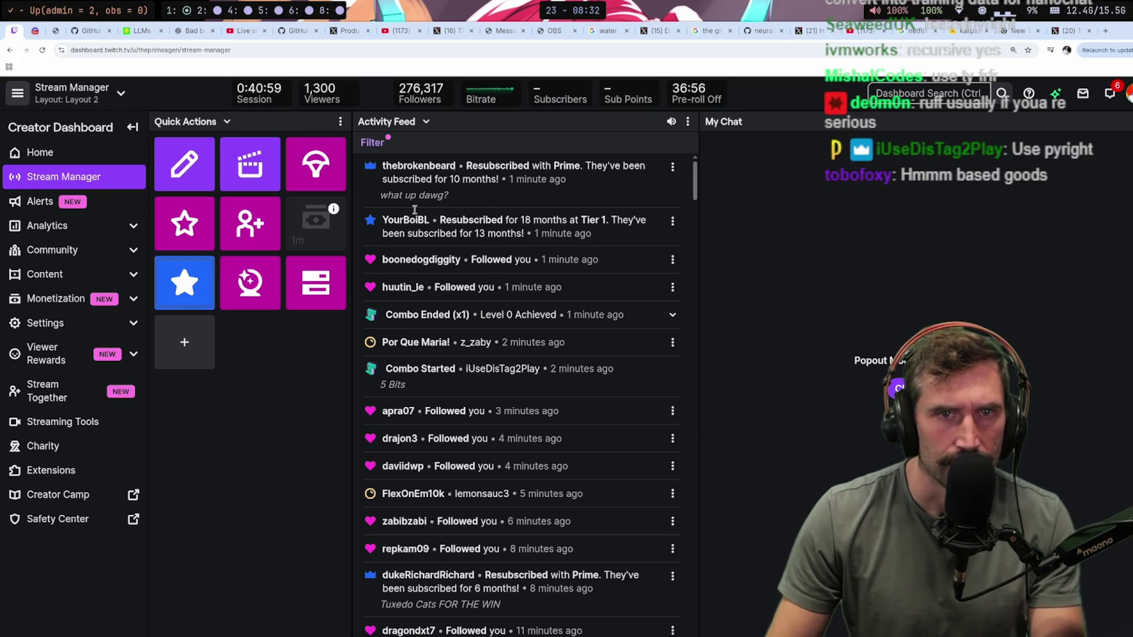
left_click_drag(485, 210, 474, 177)
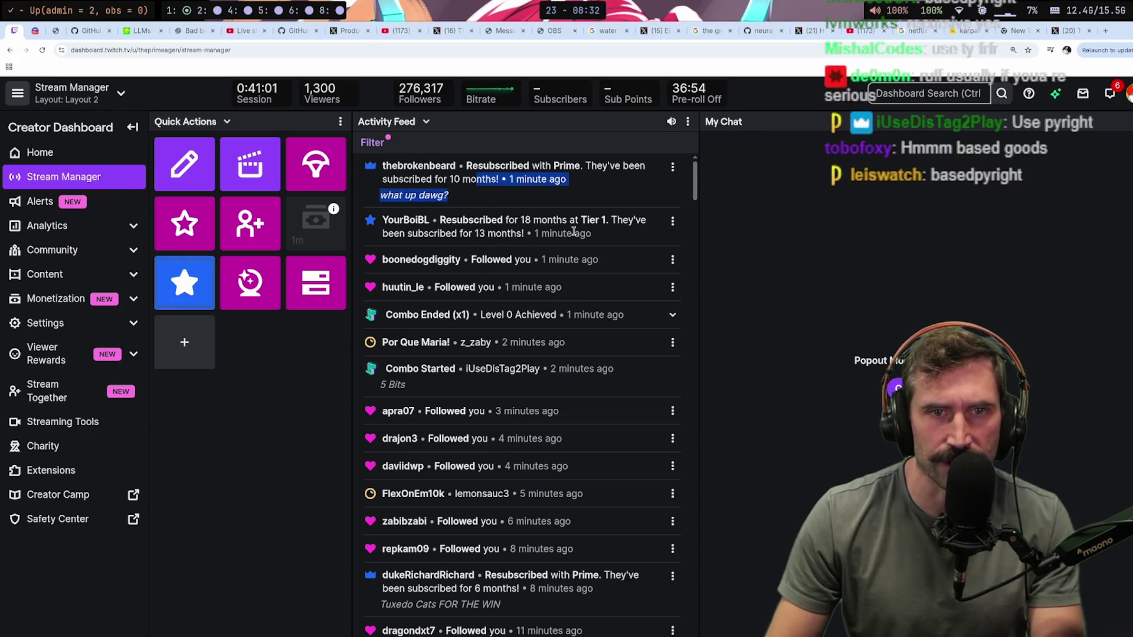
left_click_drag(381, 219, 573, 233)
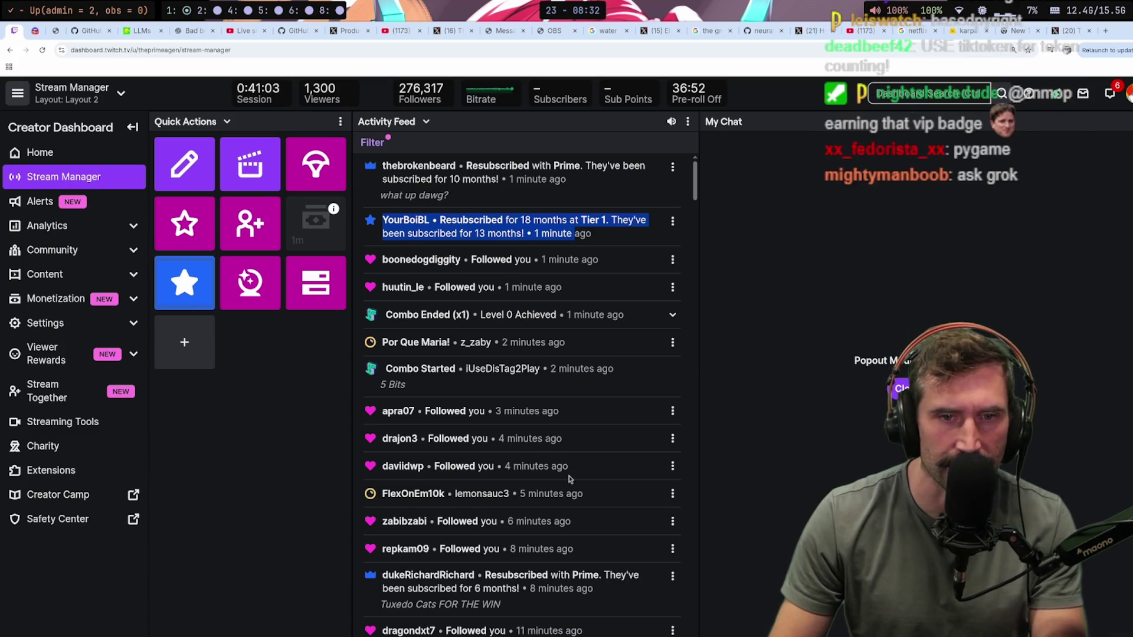
scroll(547, 351, "down", 4)
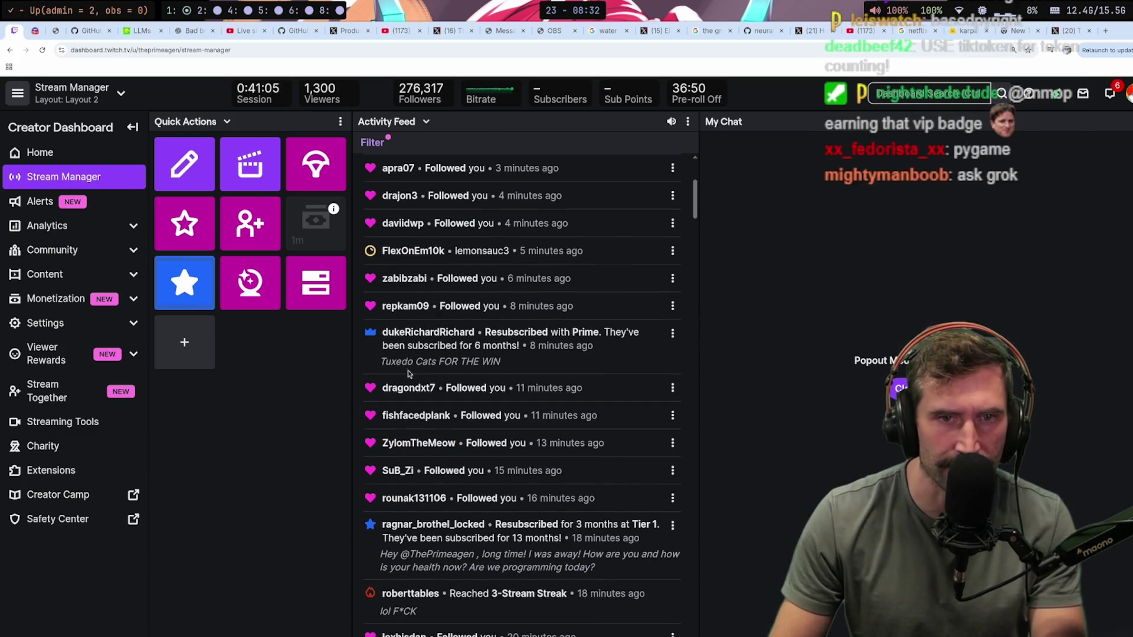
left_click(317, 291)
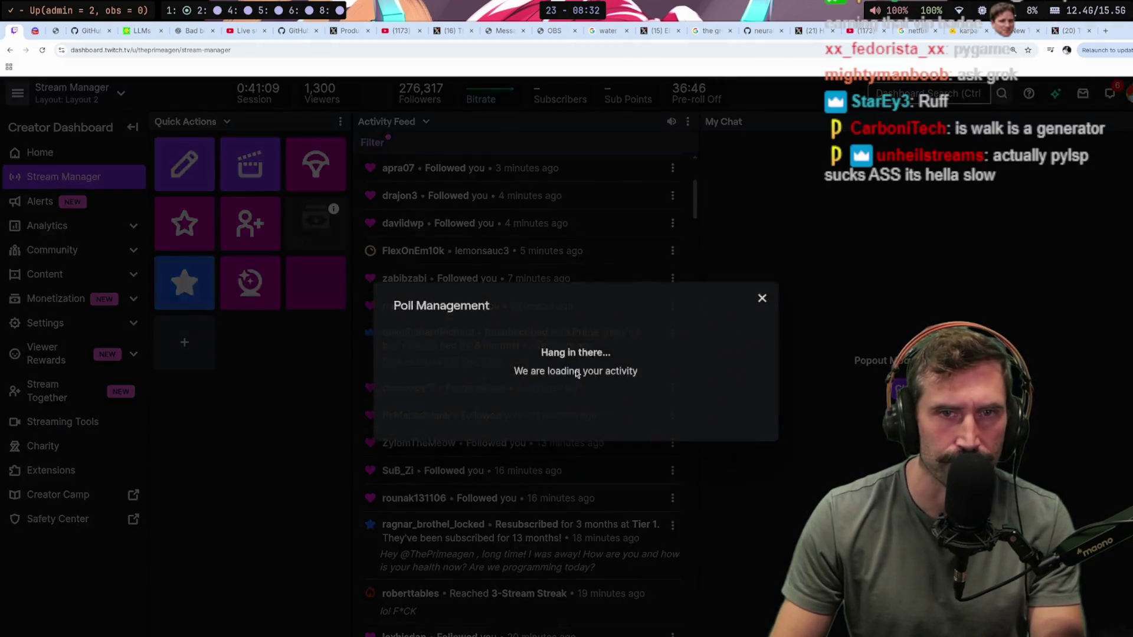
Begin a new poll with question 'python lsp?' and responses BasedPyright and pylsp.
left_click(504, 387)
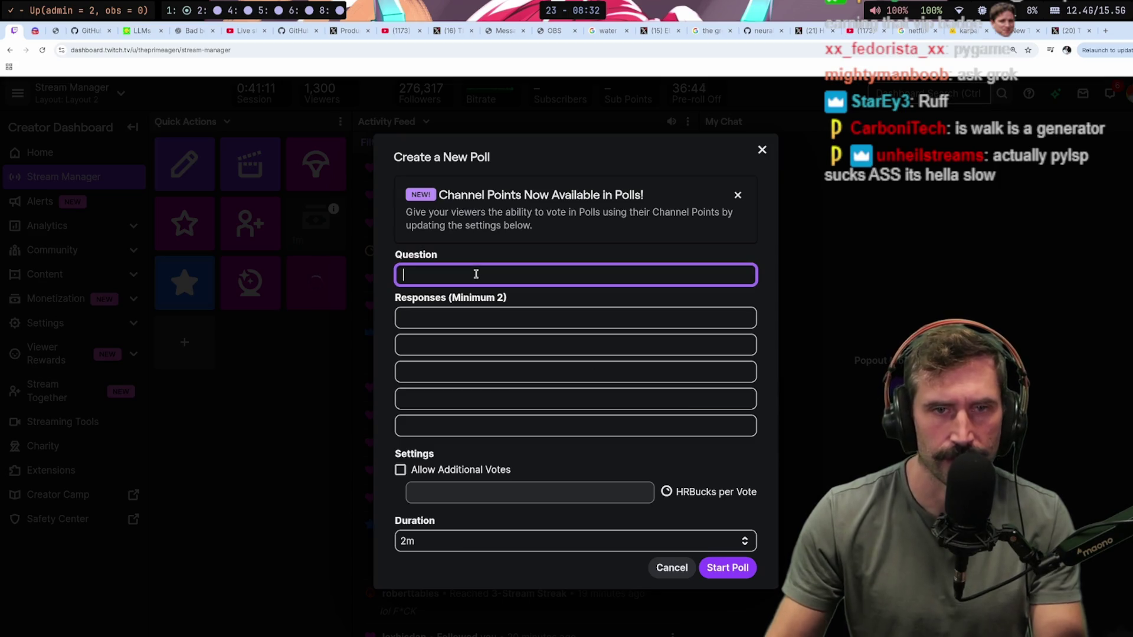
type("l")
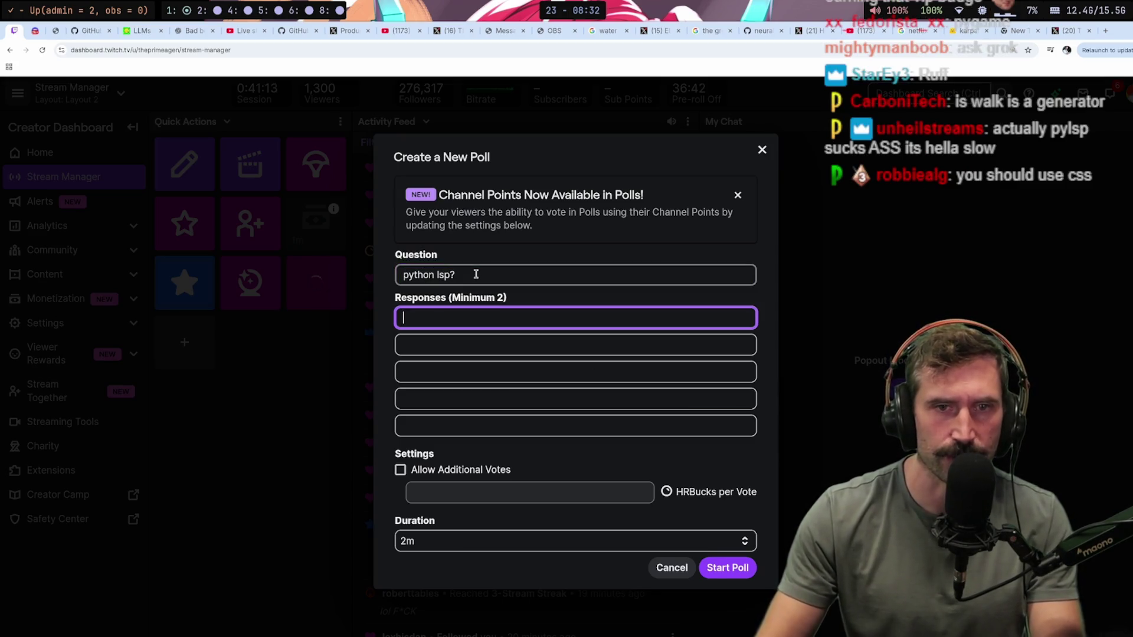
key("Tab")
type("yr")
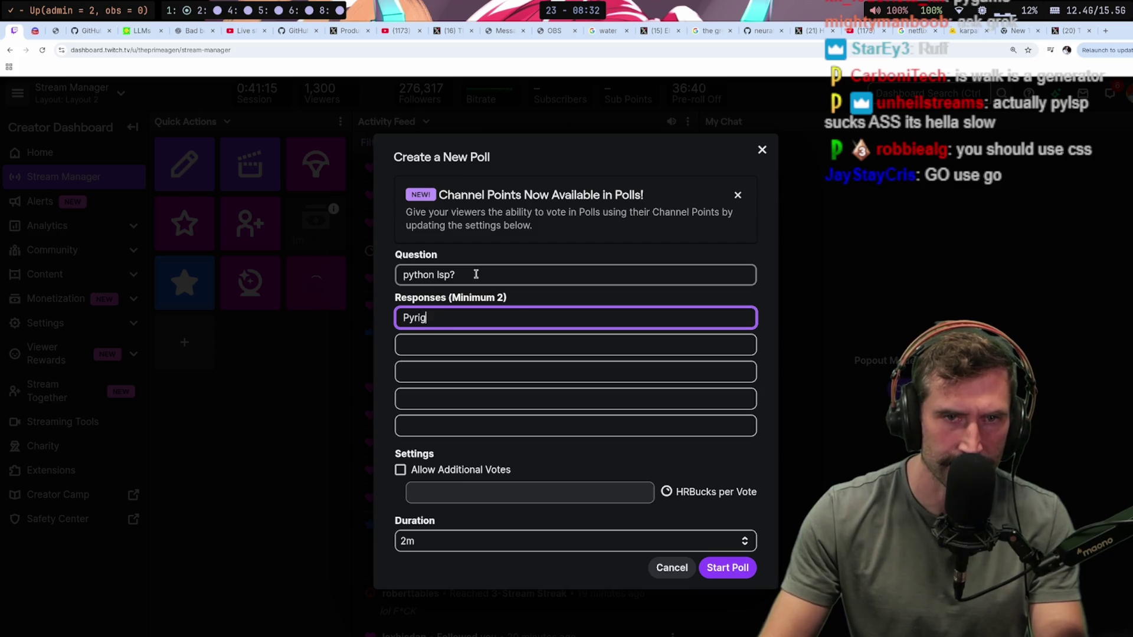
type("ased")
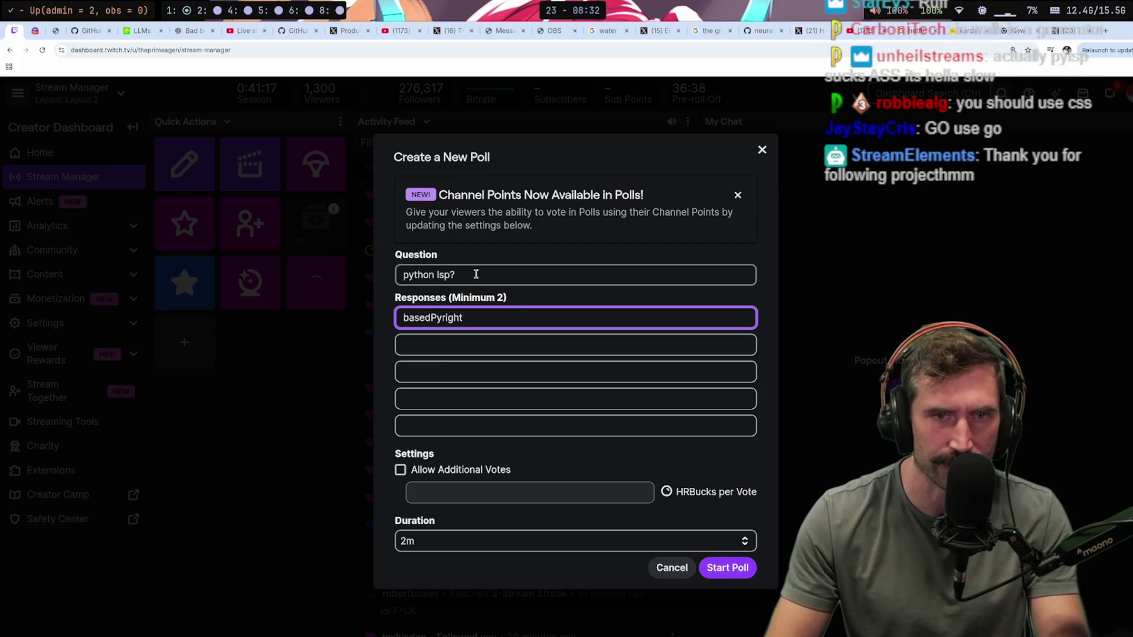
key("Home")
key("Delete")
type("B")
key("Tab")
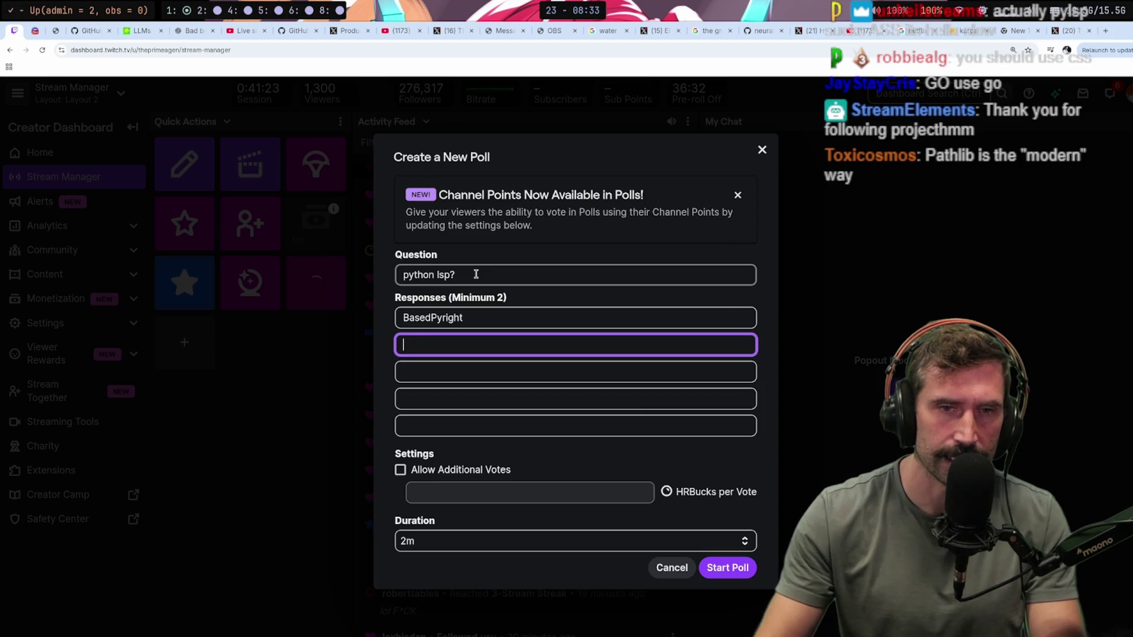
key("Tab")
Add the pylance and other responses, start the poll and view its live results.
key("super+4")
key("super+2")
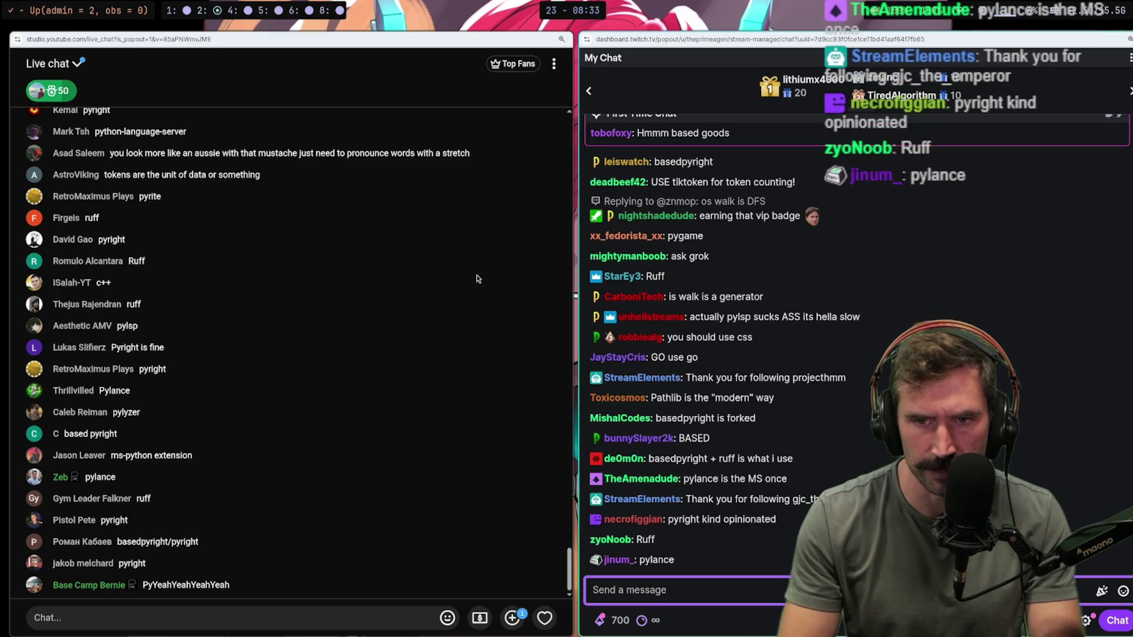
key("super+1")
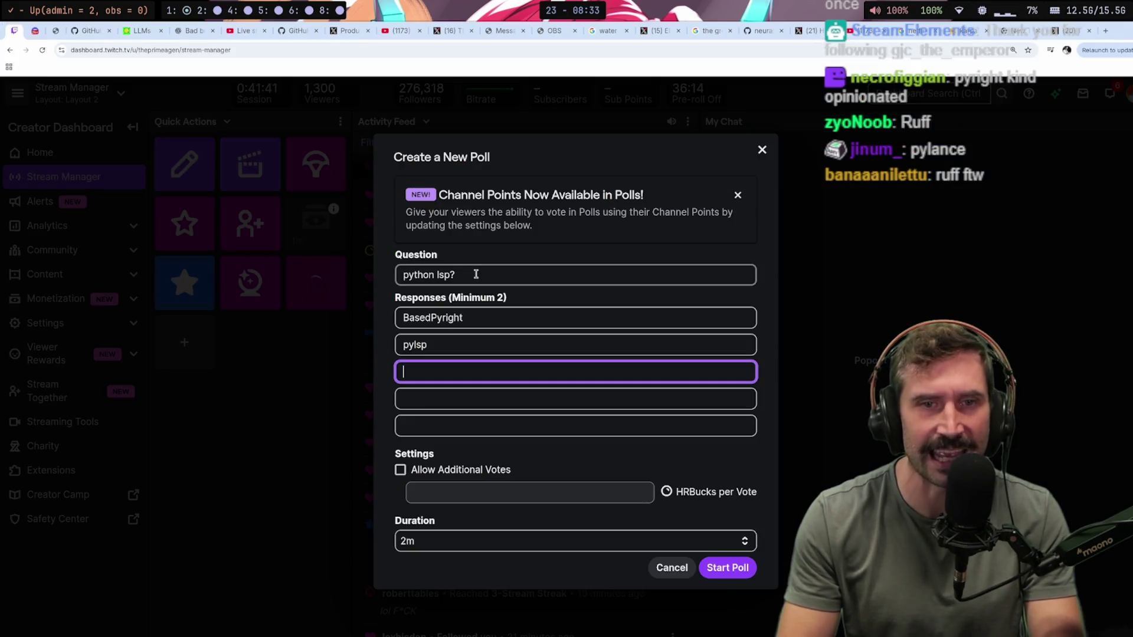
type("pylance")
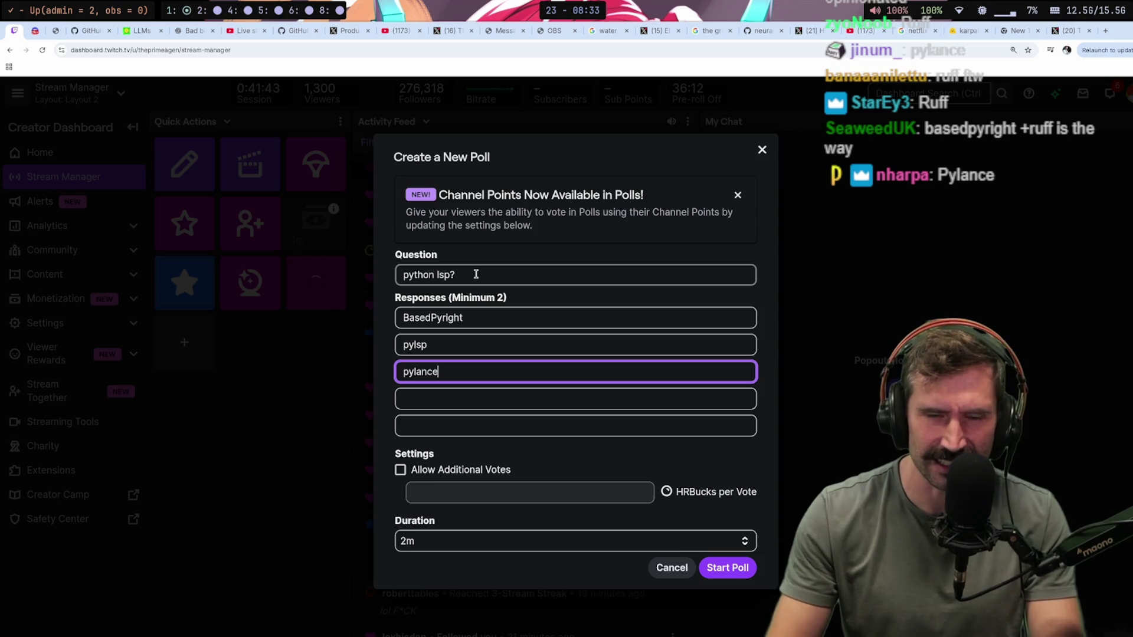
key("Tab")
type("other")
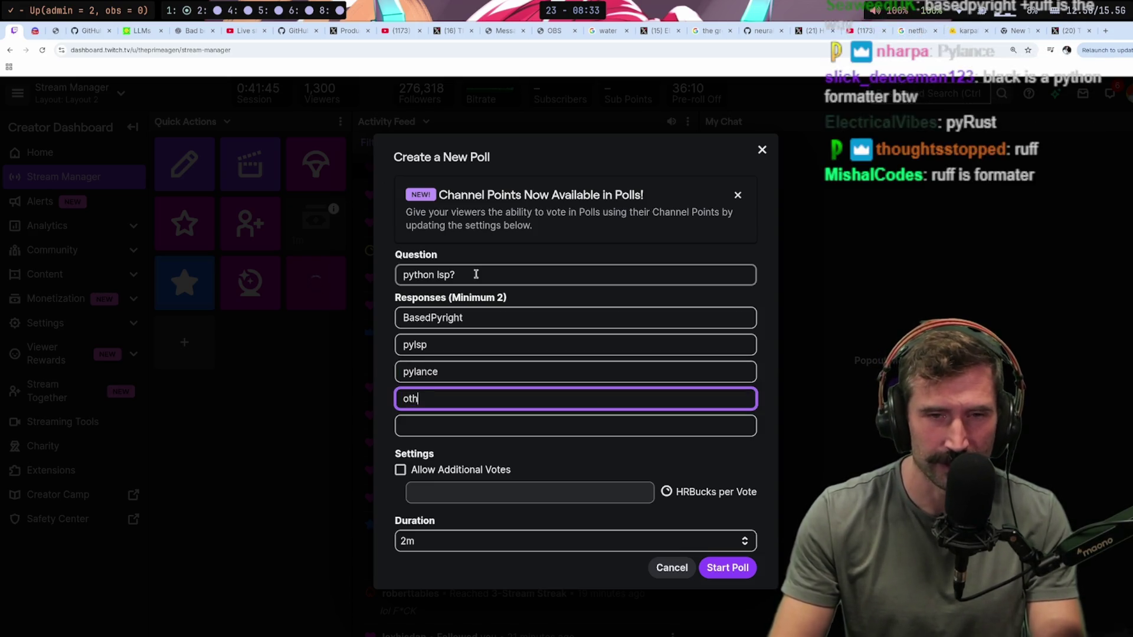
left_click(728, 569)
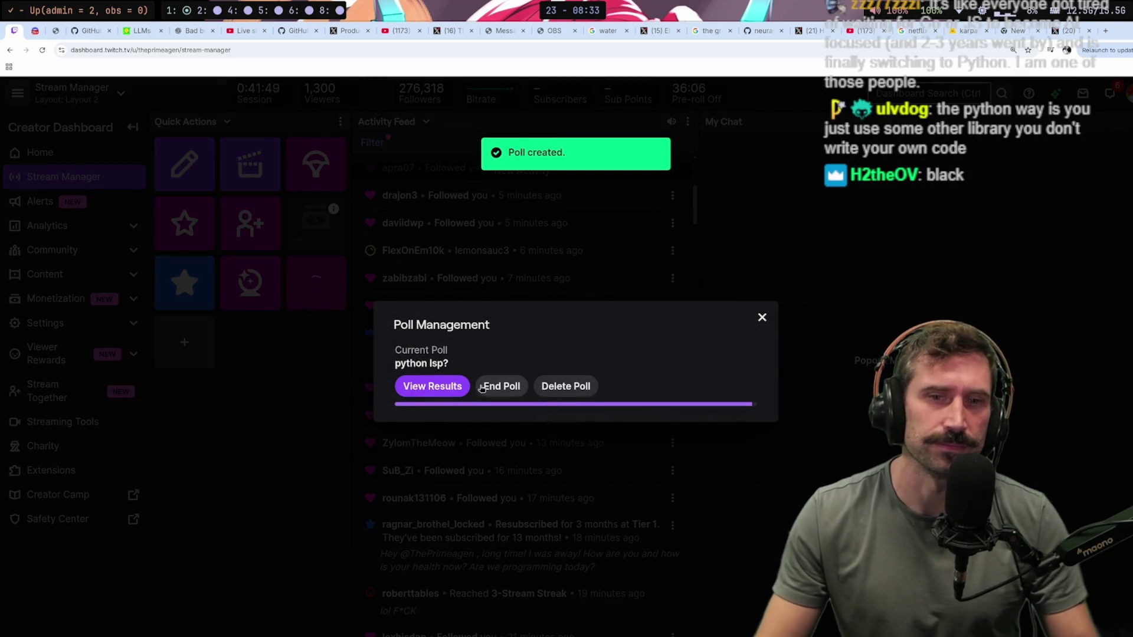
left_click(433, 386)
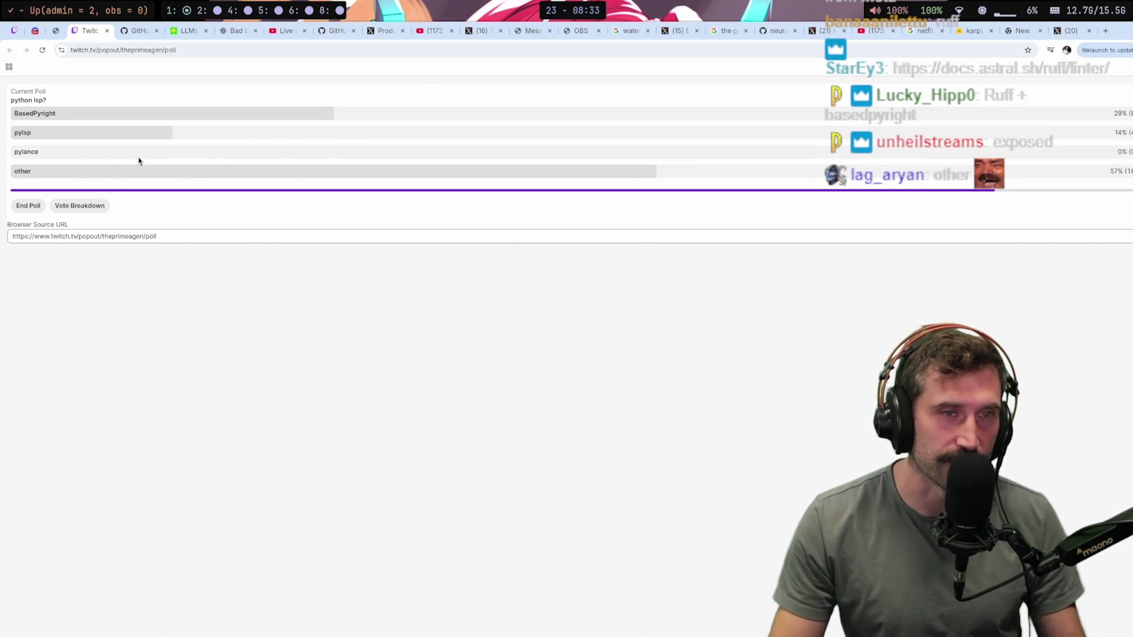
Check the live chats on workspace 2, then move to Neovim's Mason list on workspace 4.
key("super+2")
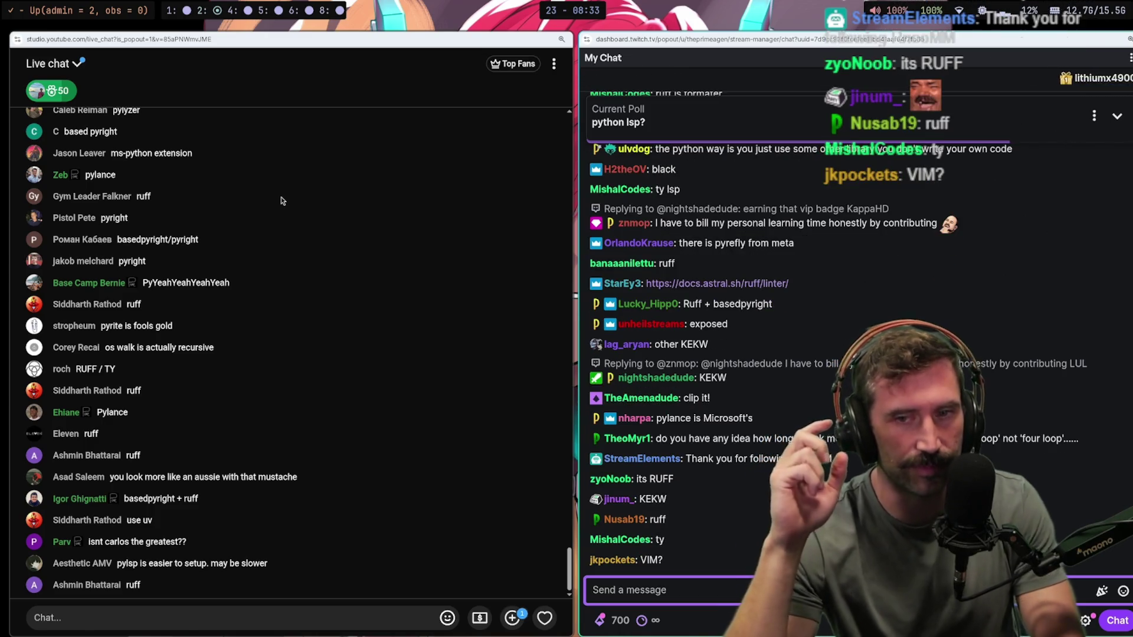
key("super+4")
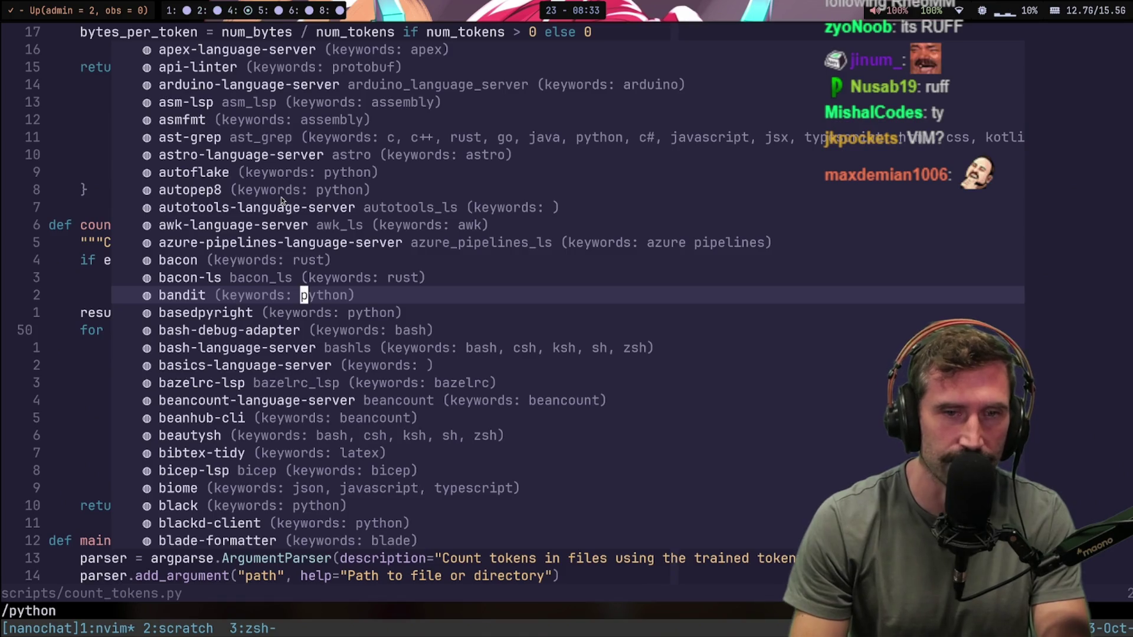
Find ruff in the Mason package list and install it with i.
type("n/ruff")
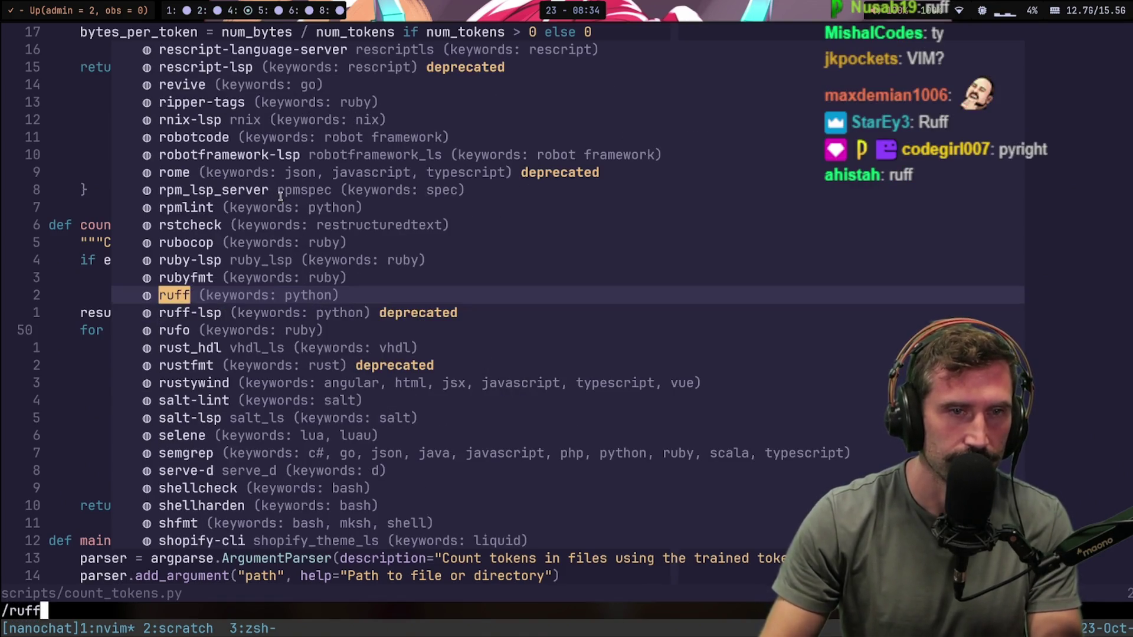
key("Return")
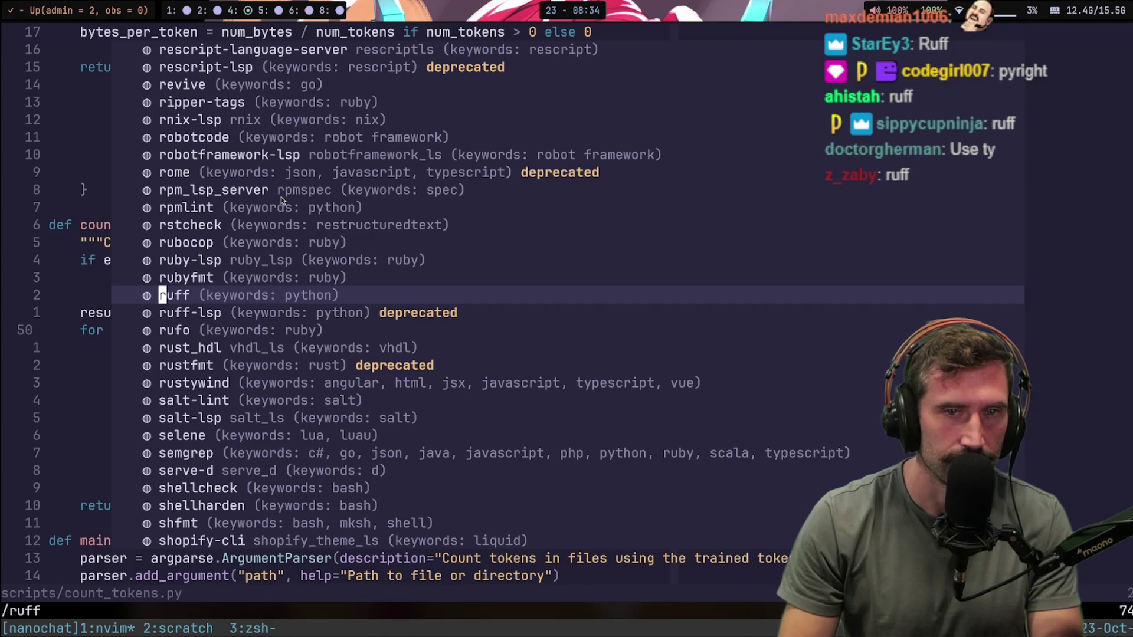
key("x")
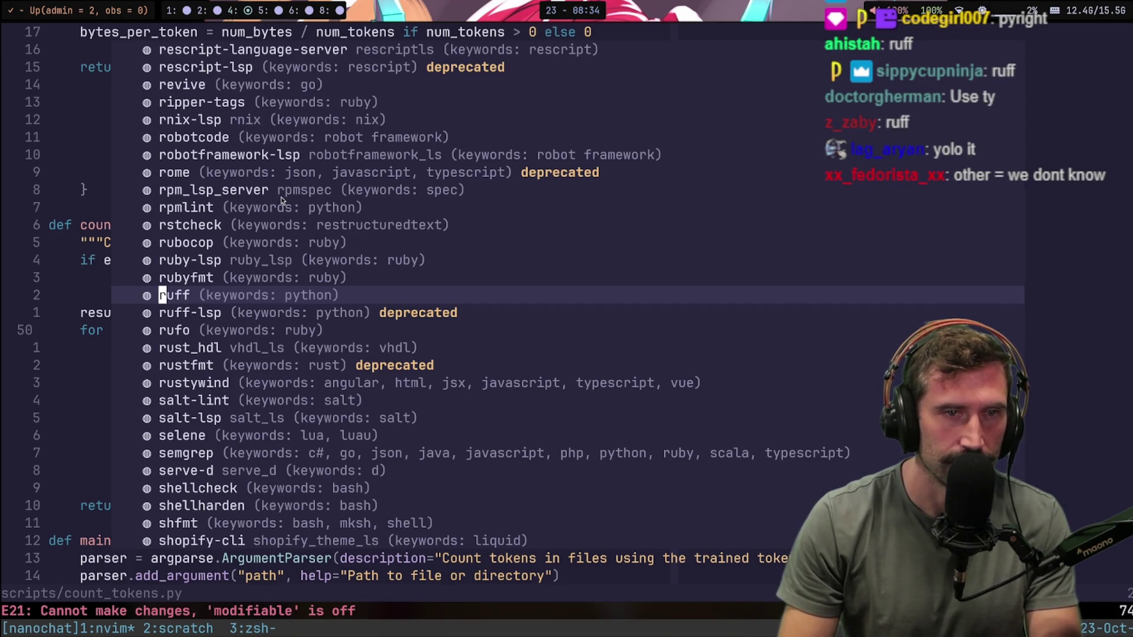
key("i")
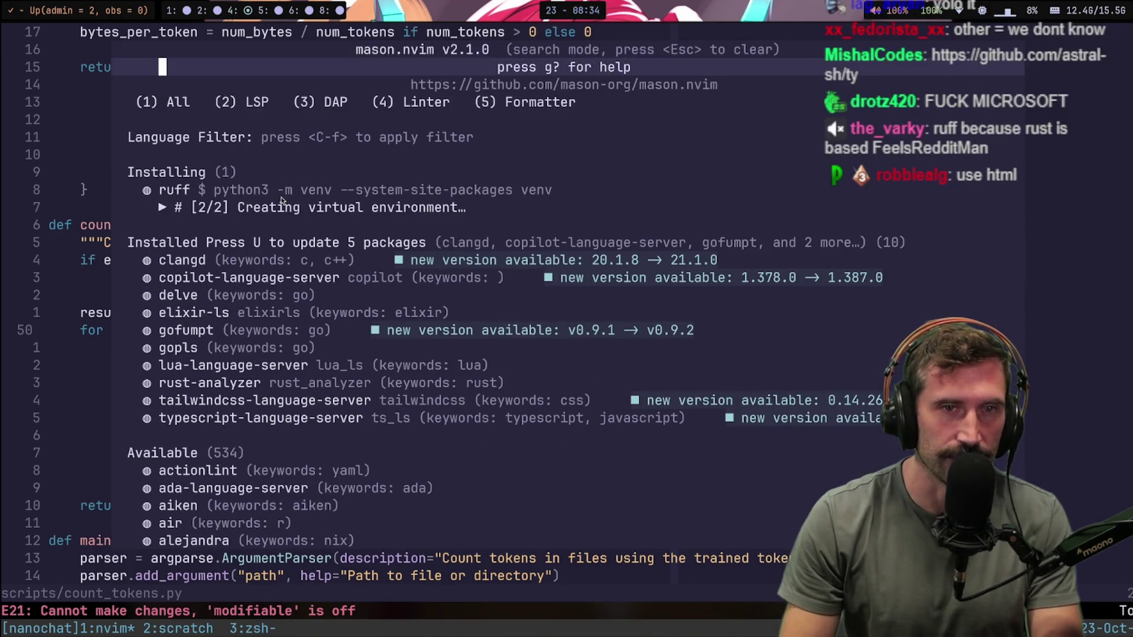
key("j")
key("j")
key("shift+v")
key("j")
key("j")
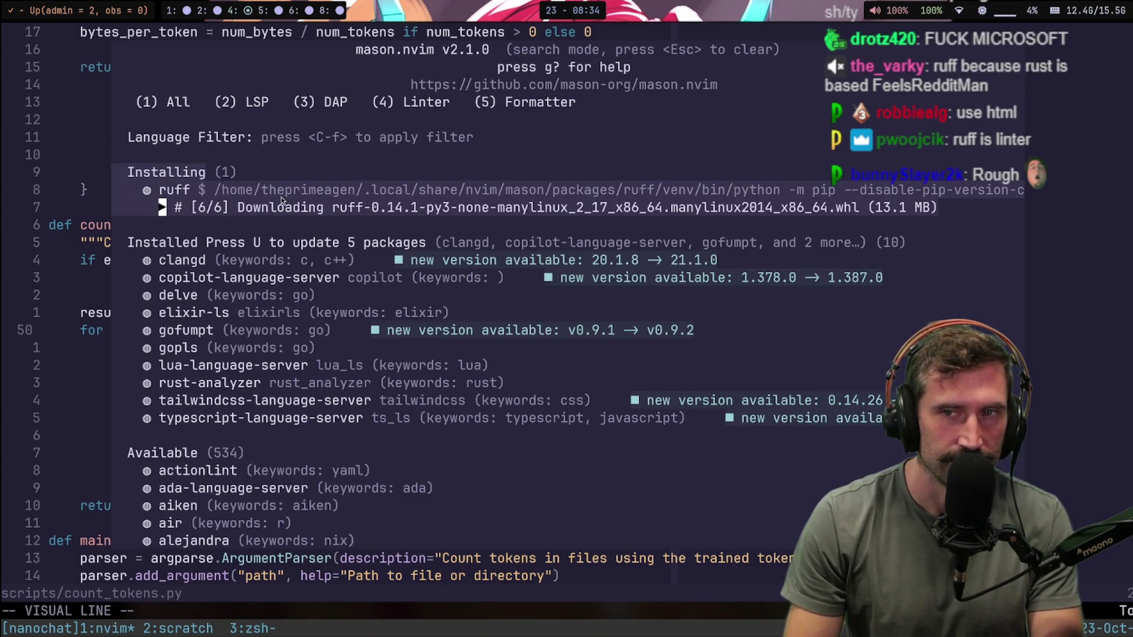
key("Escape")
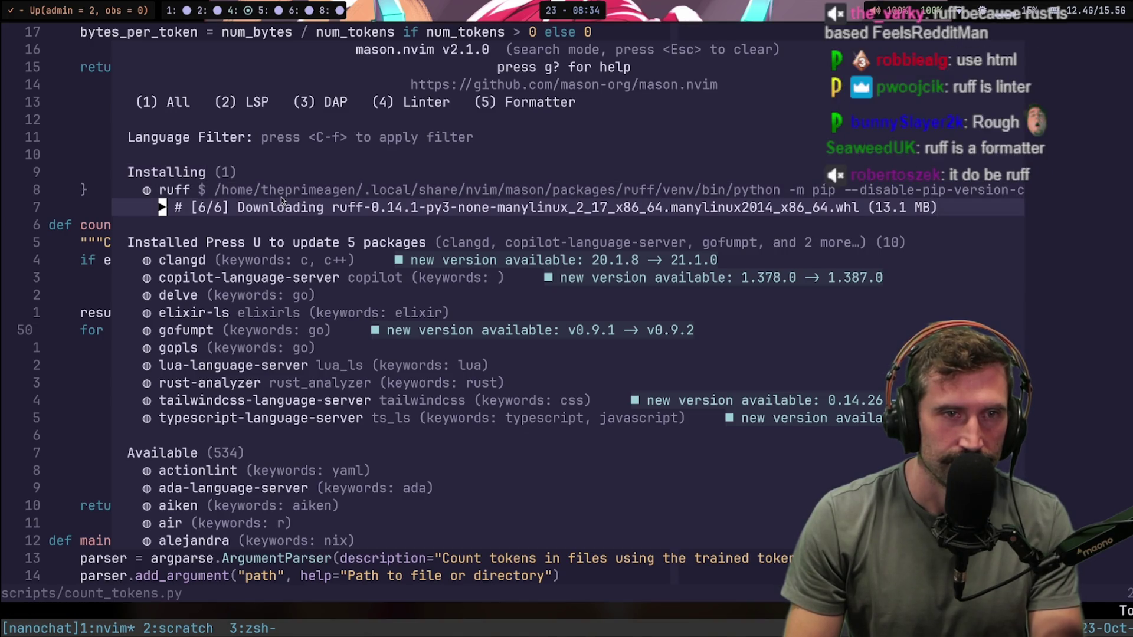
key("super+2")
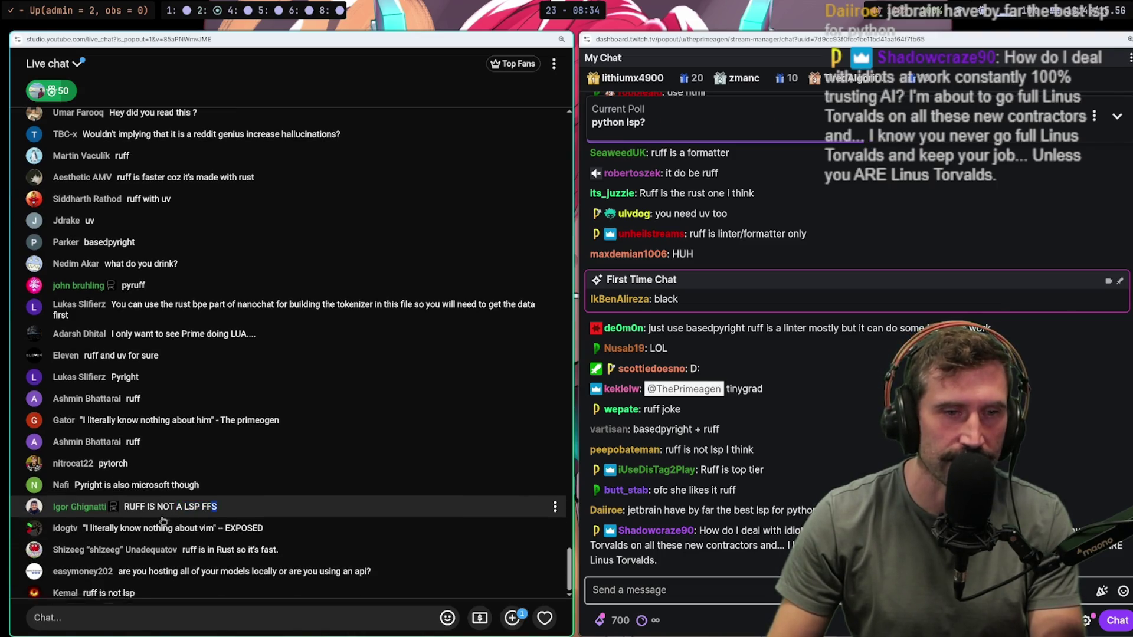
Check the ruff chat message, then search Mason for basedpyright and install it.
left_click_drag(216, 477, 131, 476)
left_click(555, 477)
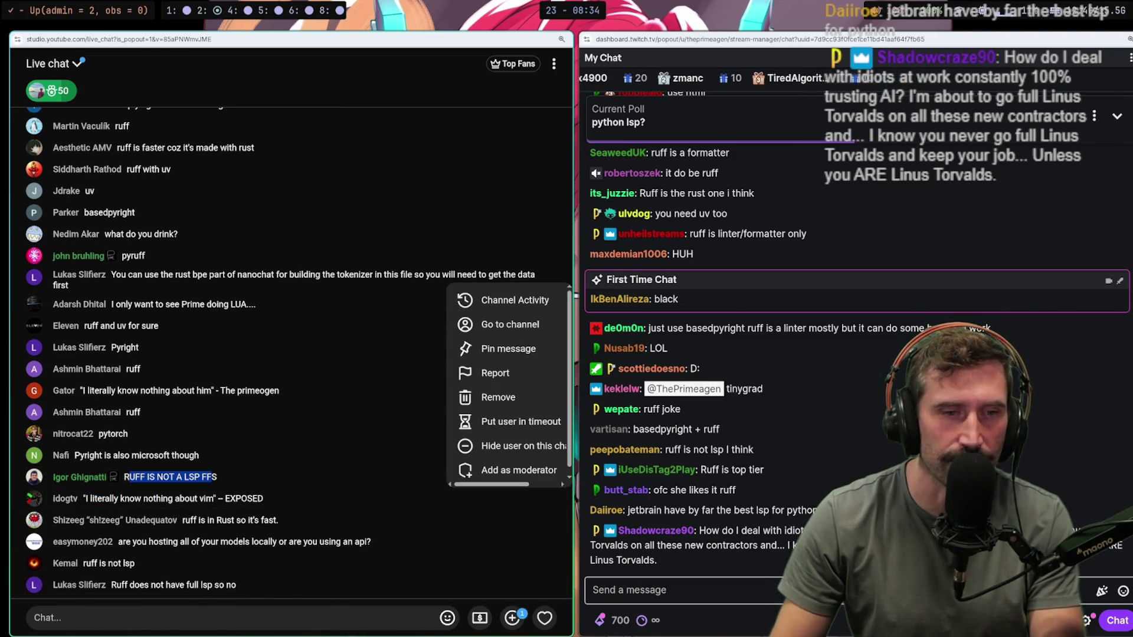
left_click(649, 590)
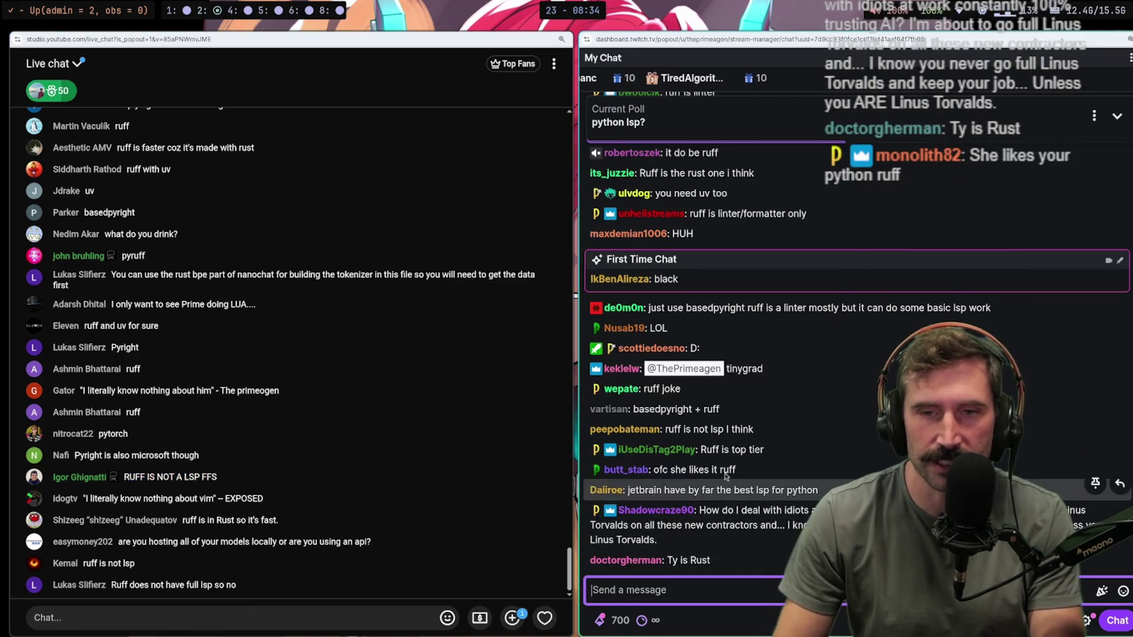
key("super+4")
type("/based")
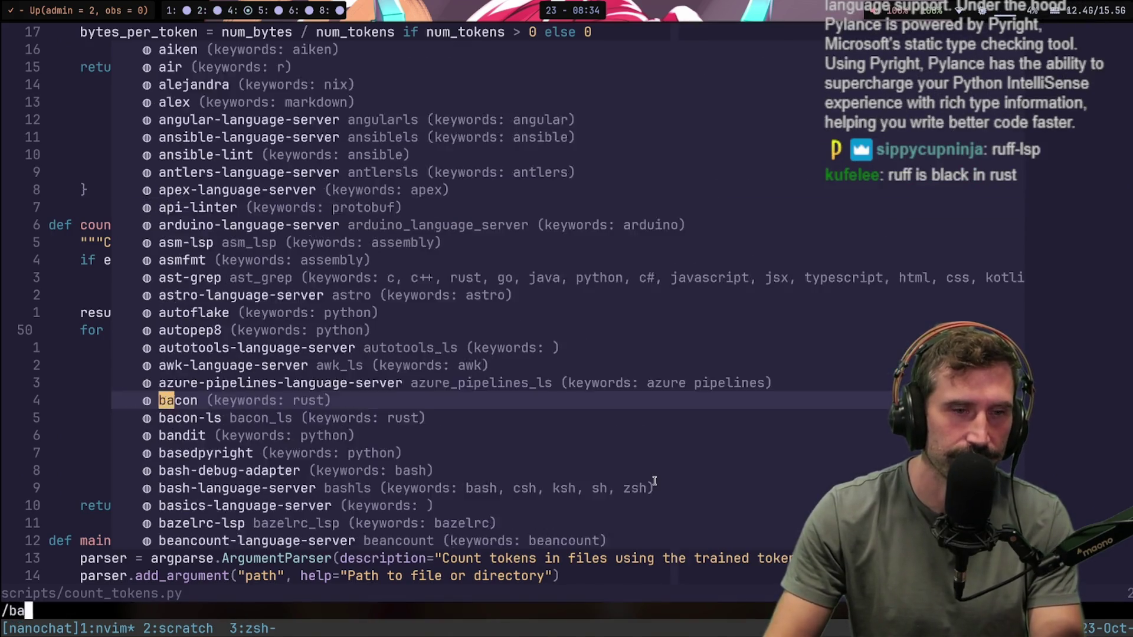
key("Return")
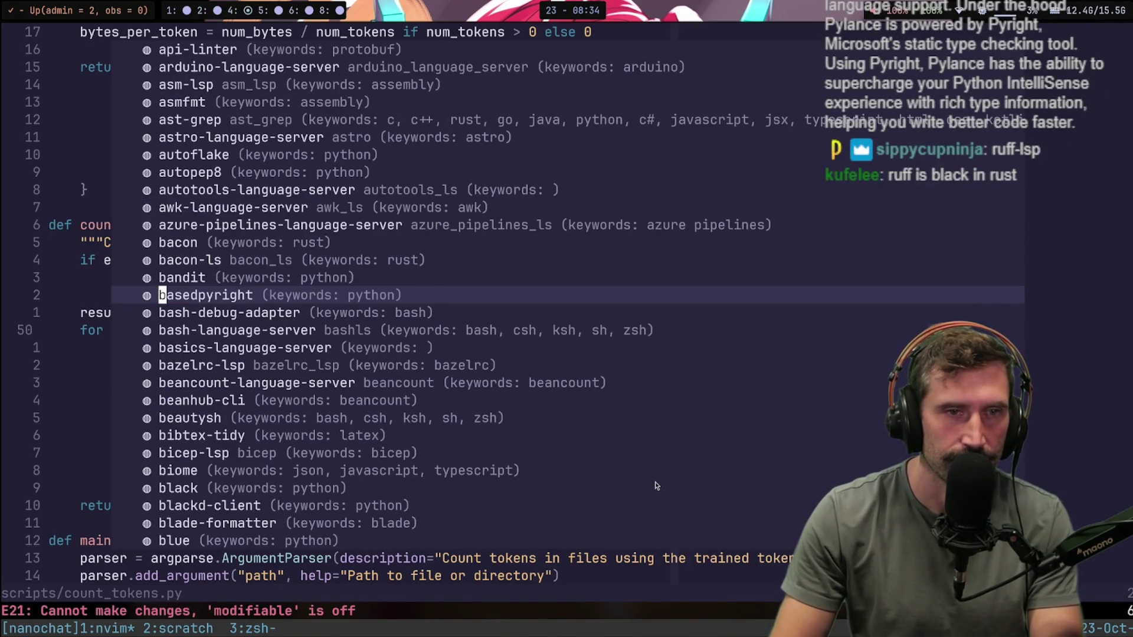
key("i")
Look over the install progress and installed servers: clangd, gofumpt, typescript-language-server.
key("j")
key("j")
key("j")
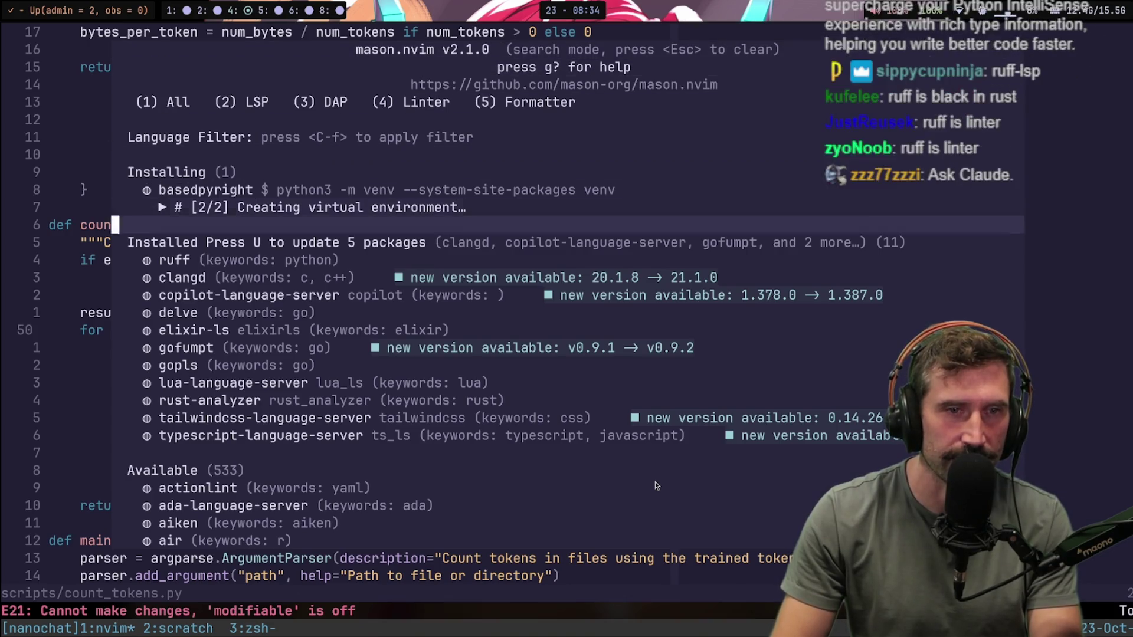
key("k")
key("k")
key("k")
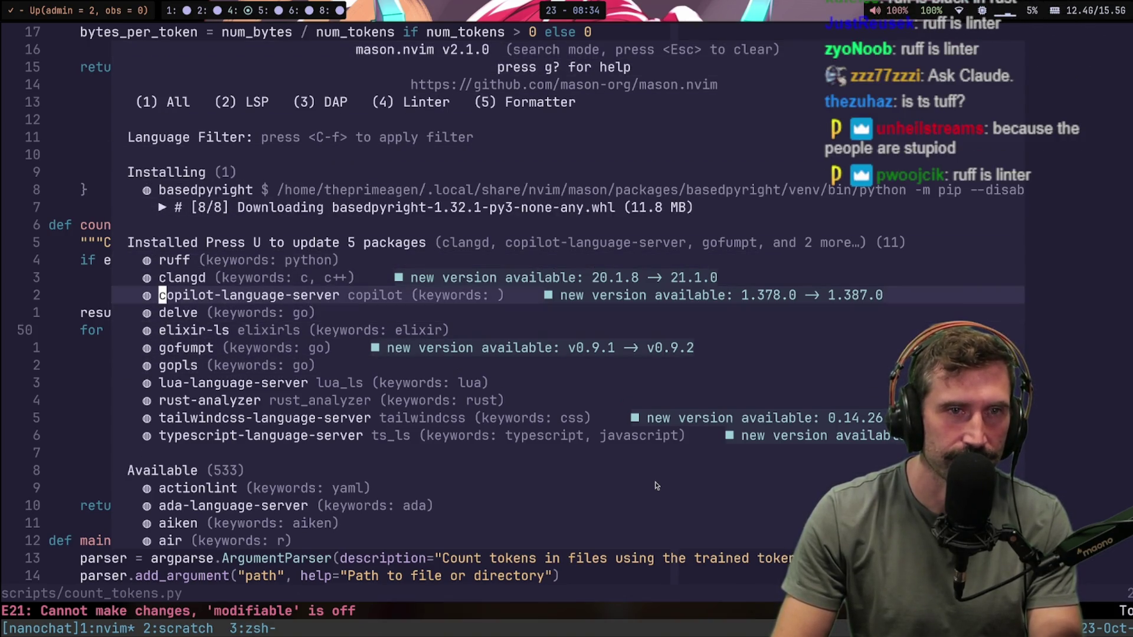
key("V")
key("j")
key("j")
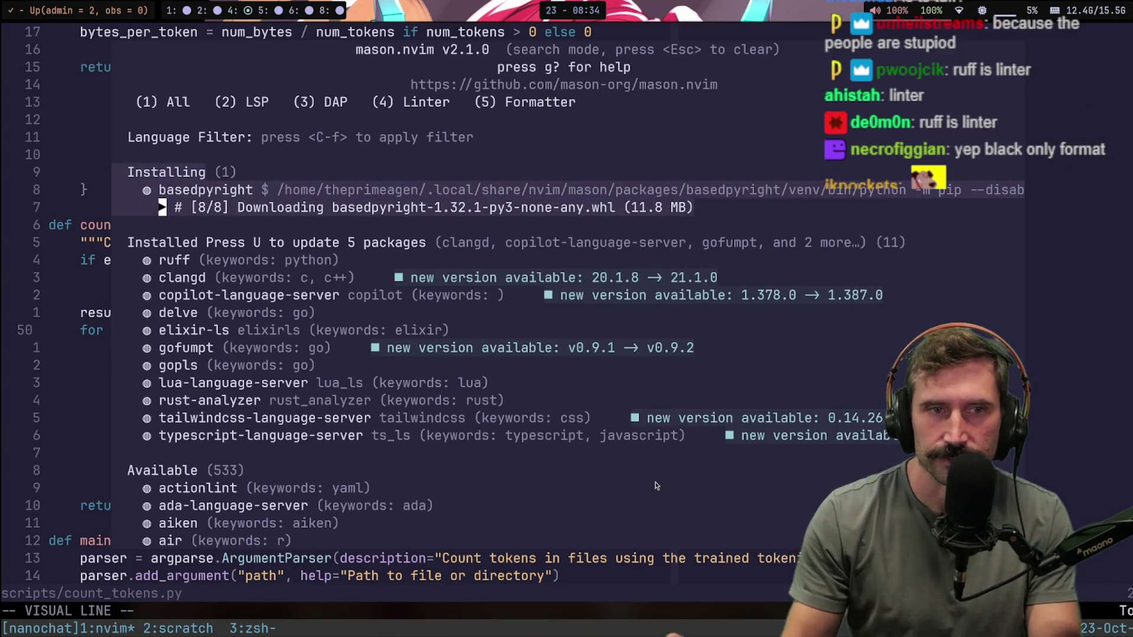
key("Escape")
key("j")
key("j")
key("j")
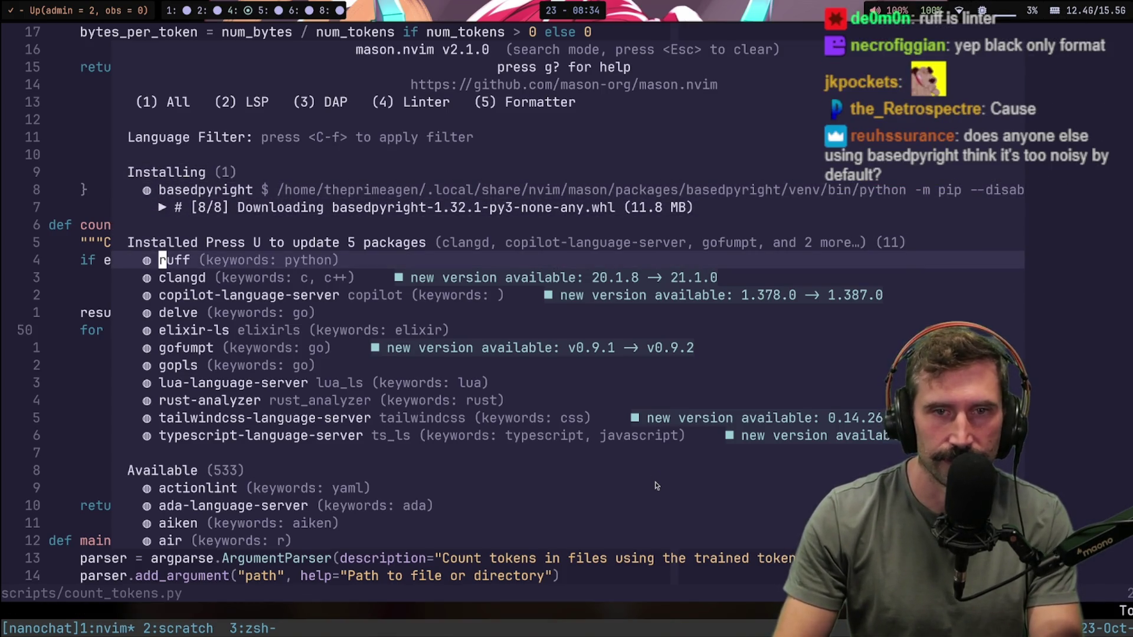
key("j")
key("j")
key("j")
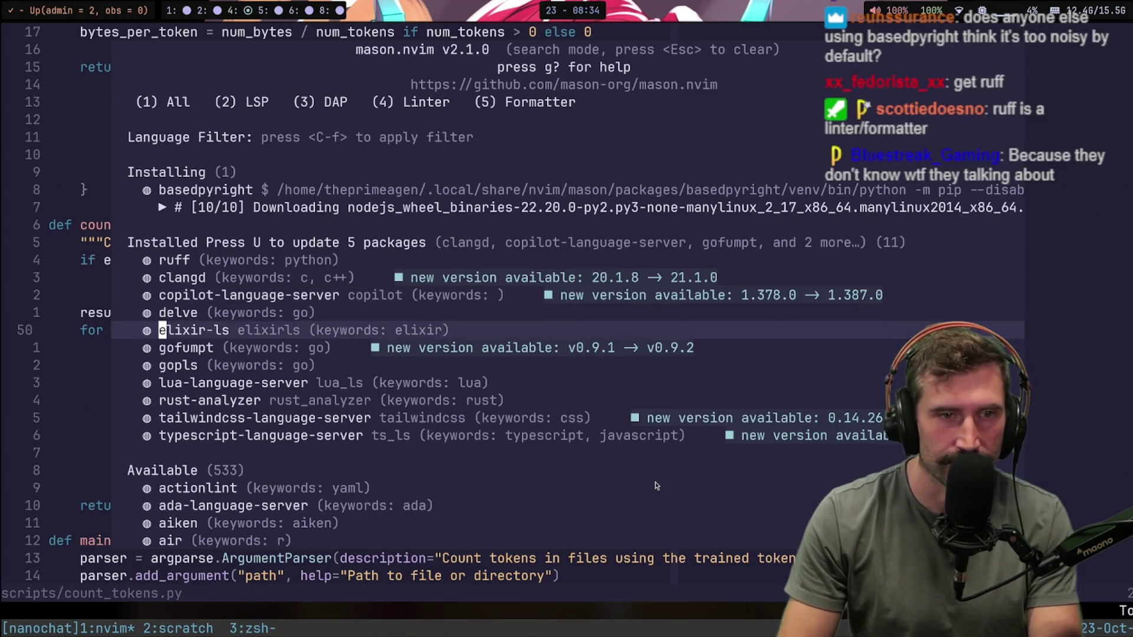
key("j")
key("j")
key("j")
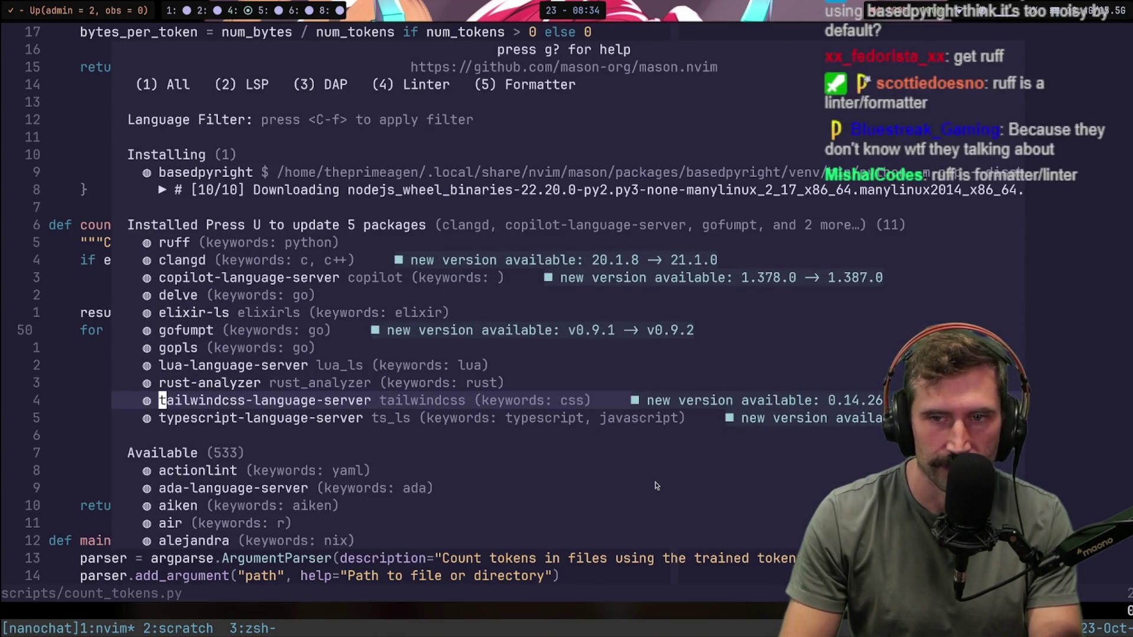
key("k")
key("k")
key("k")
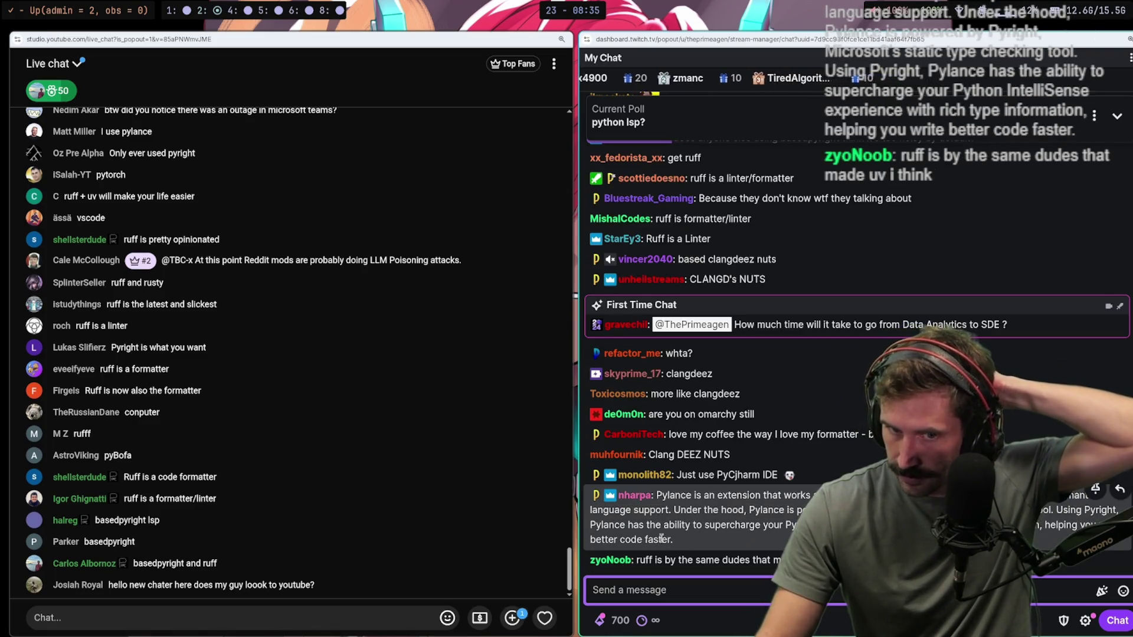
left_click_drag(657, 495, 674, 539)
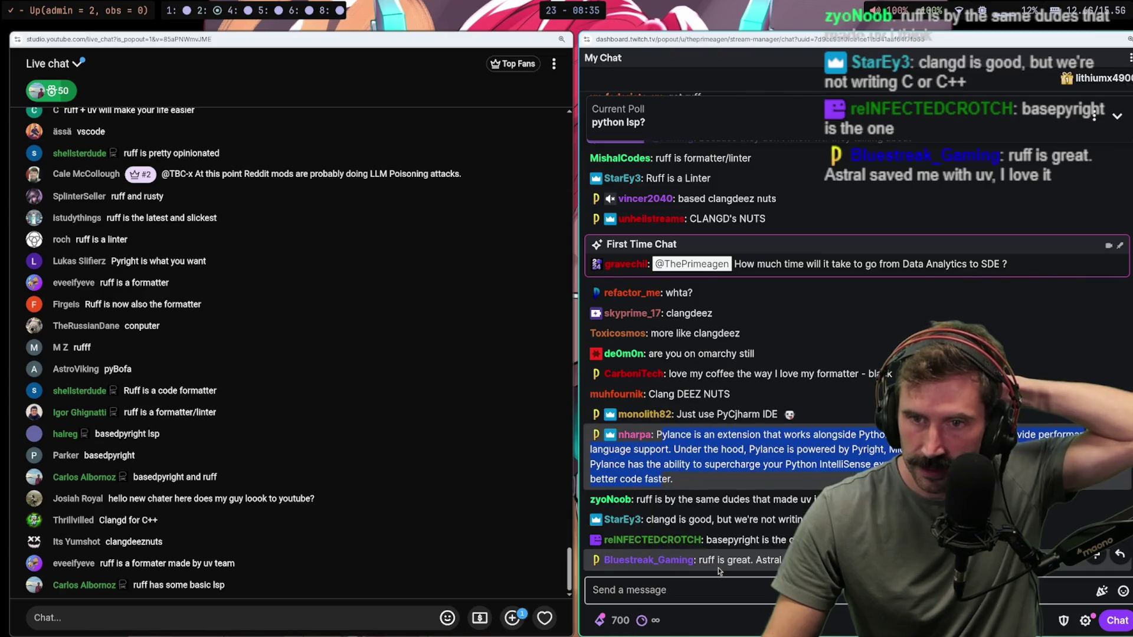
left_click(663, 477)
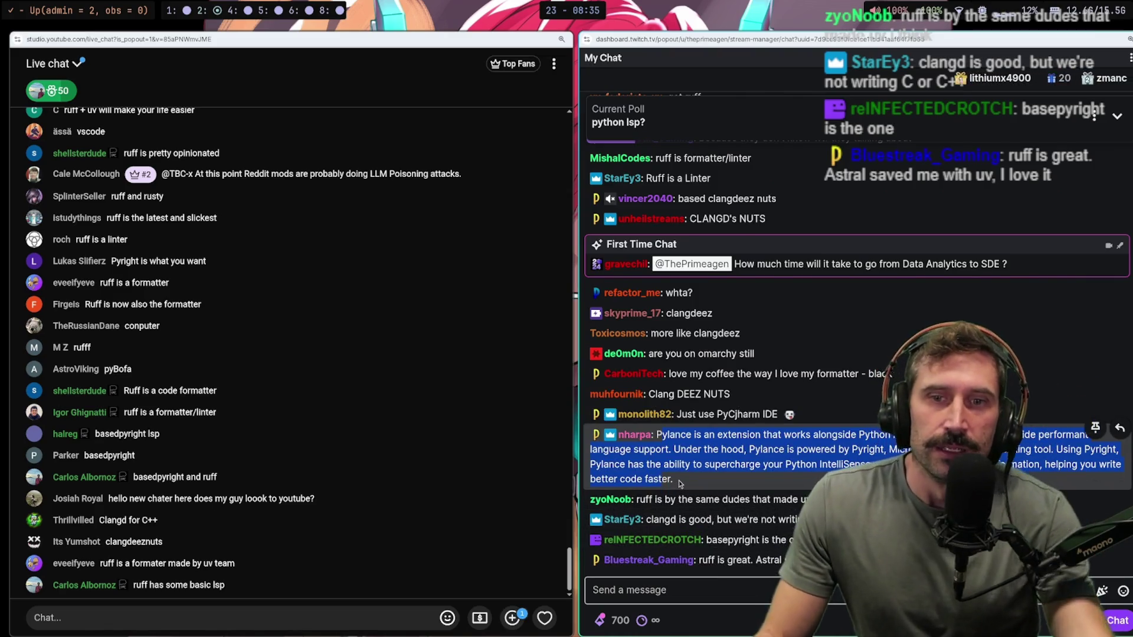
left_click_drag(663, 477, 593, 435)
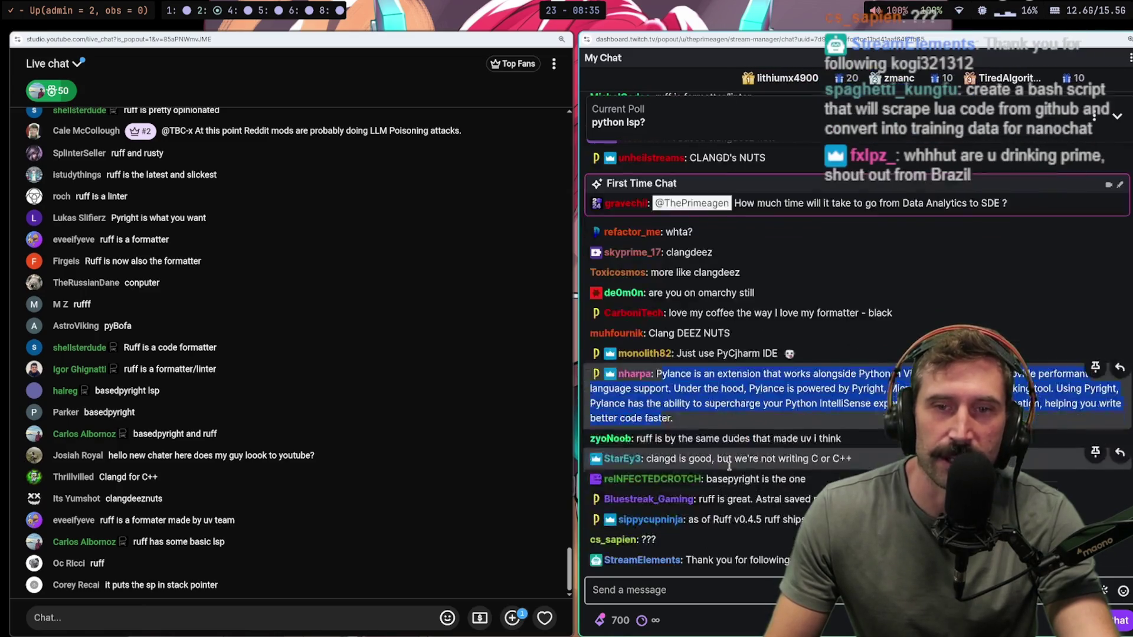
left_click(725, 311)
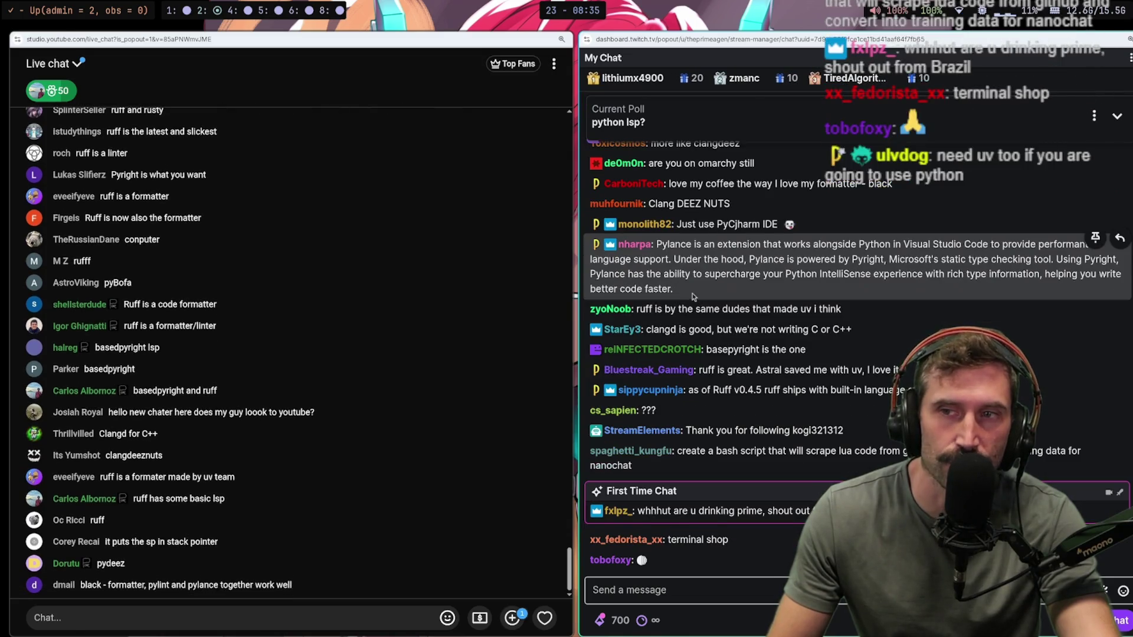
left_click_drag(665, 242, 657, 203)
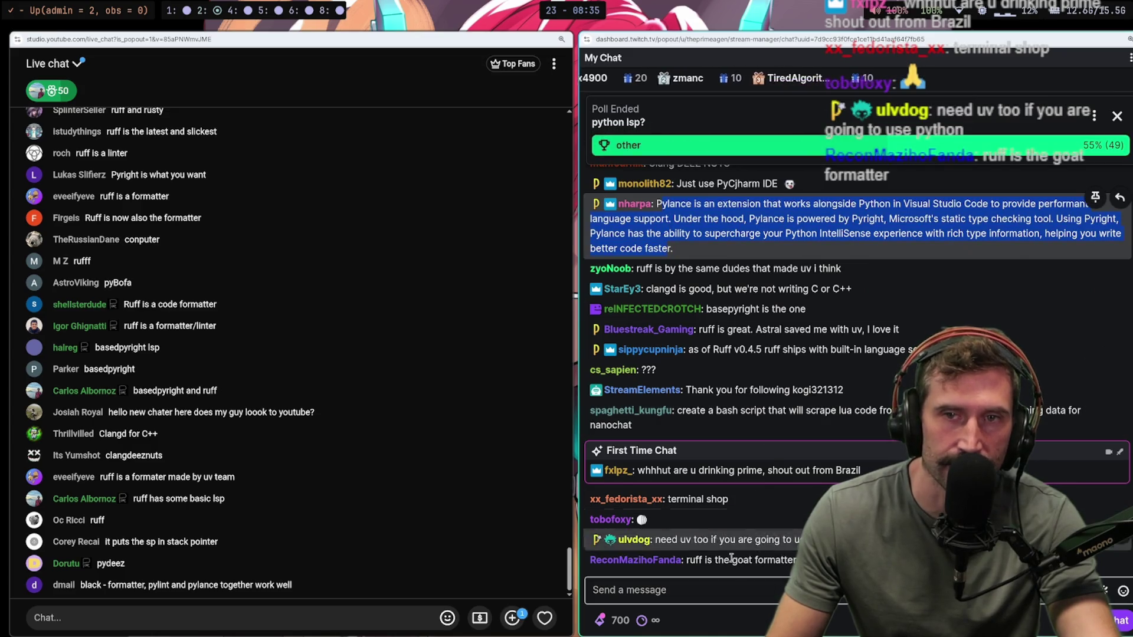
left_click(725, 597)
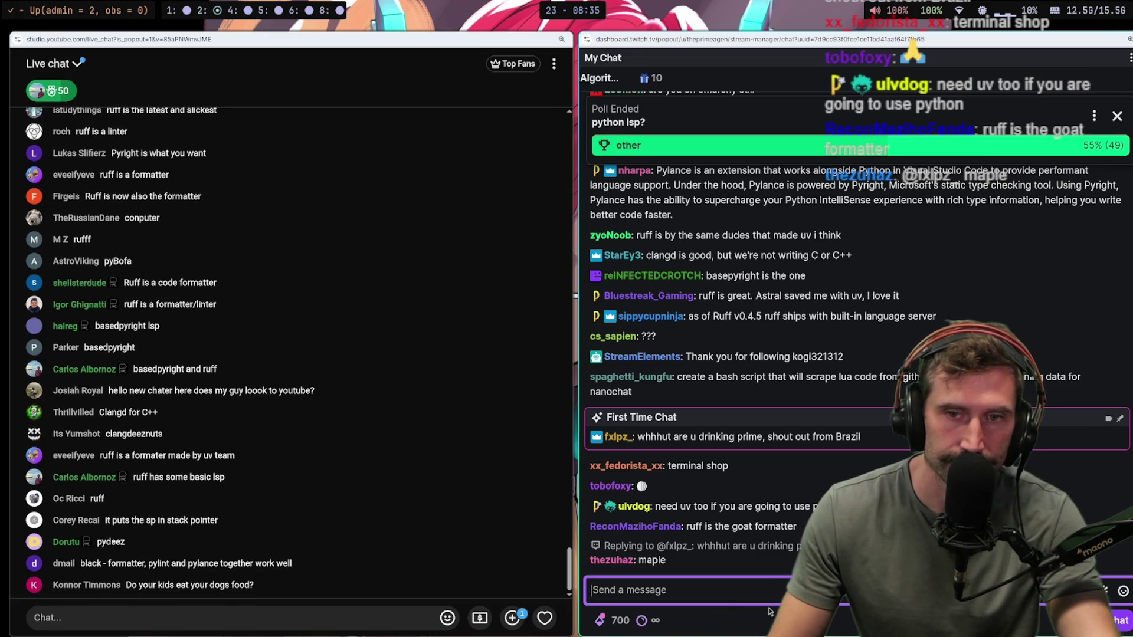
left_click(364, 618)
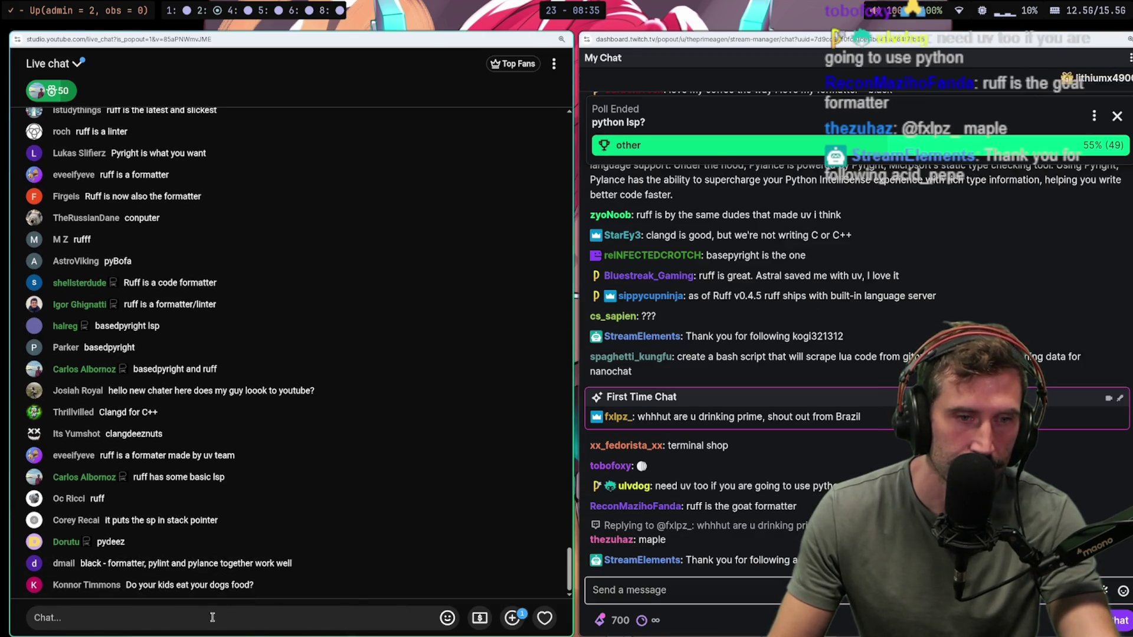
left_click(738, 592)
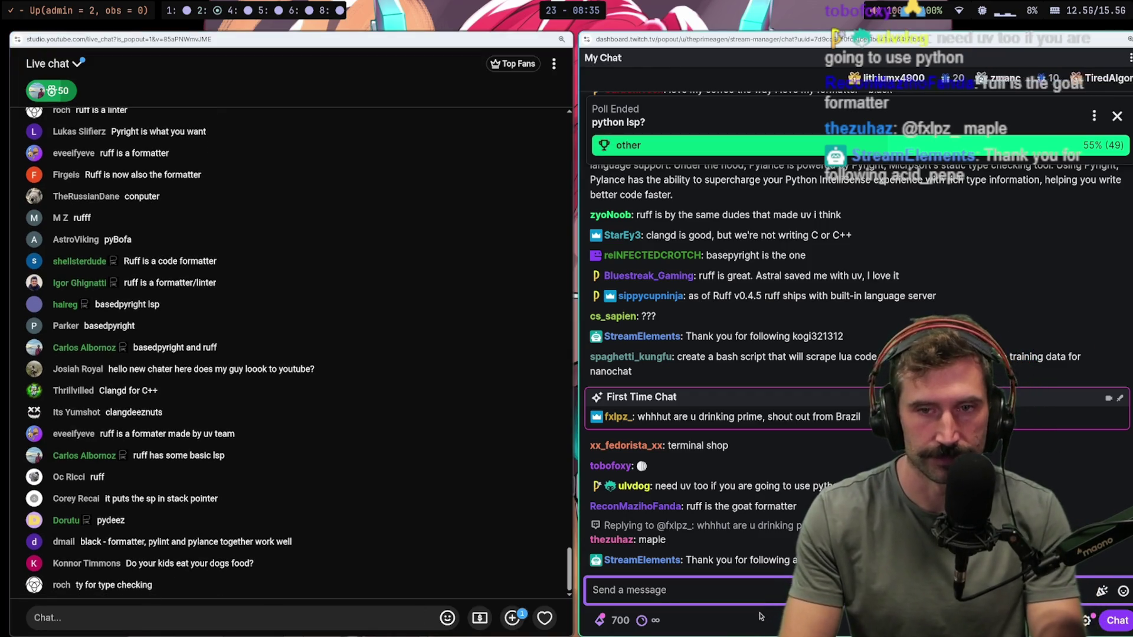
View the ended 'python lsp?' poll results, where other reached 55%, then return to Neovim.
key("super+1")
key("super+2")
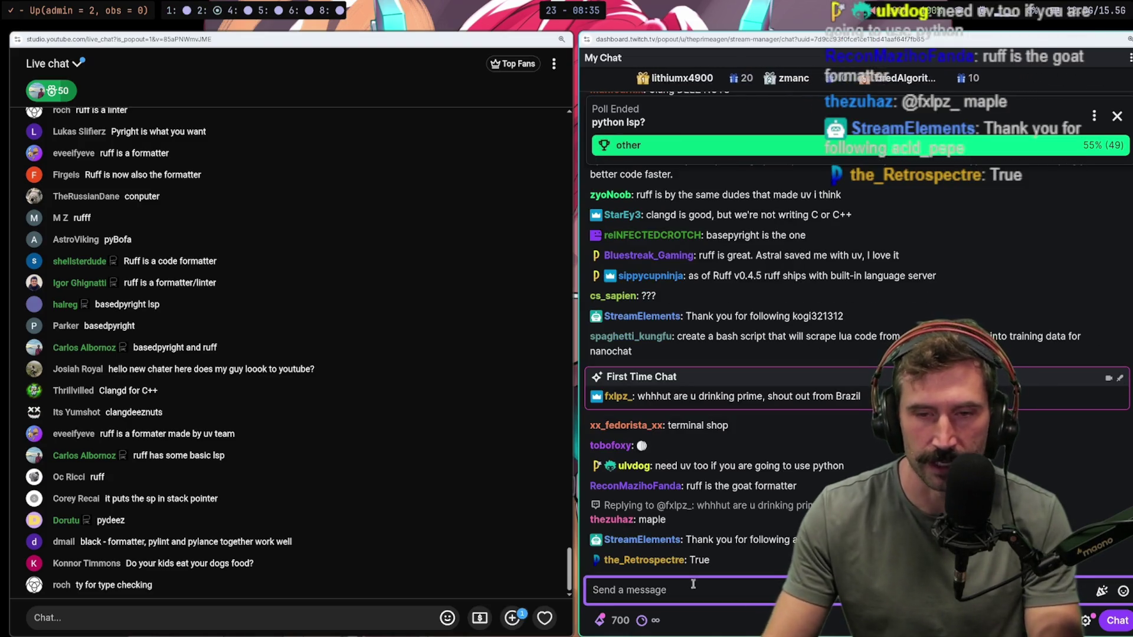
key("super+1")
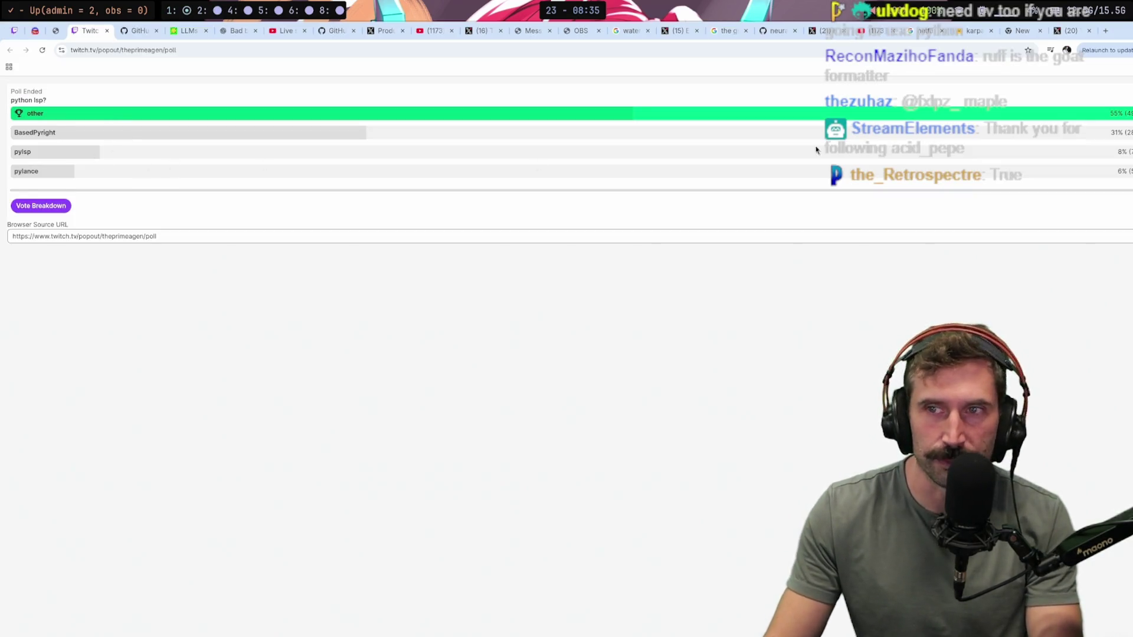
key("super+4")
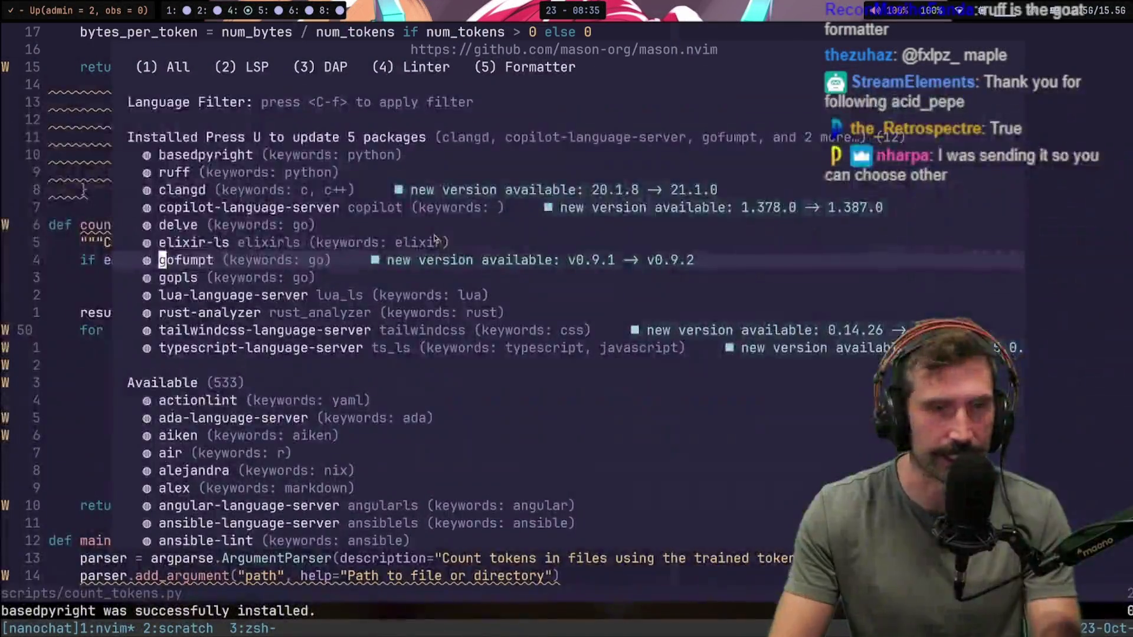
Close Mason and check basedpyright's inferred type for root in the for loop.
key("q")
key("ctrl+c")
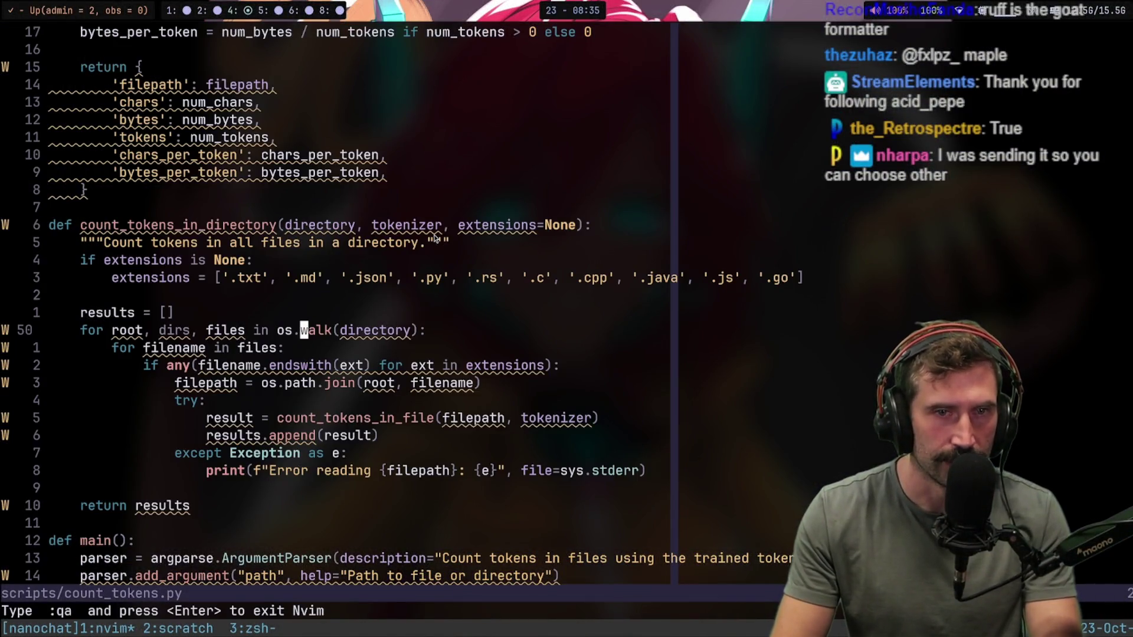
key("j")
key("j")
key("j")
key("j")
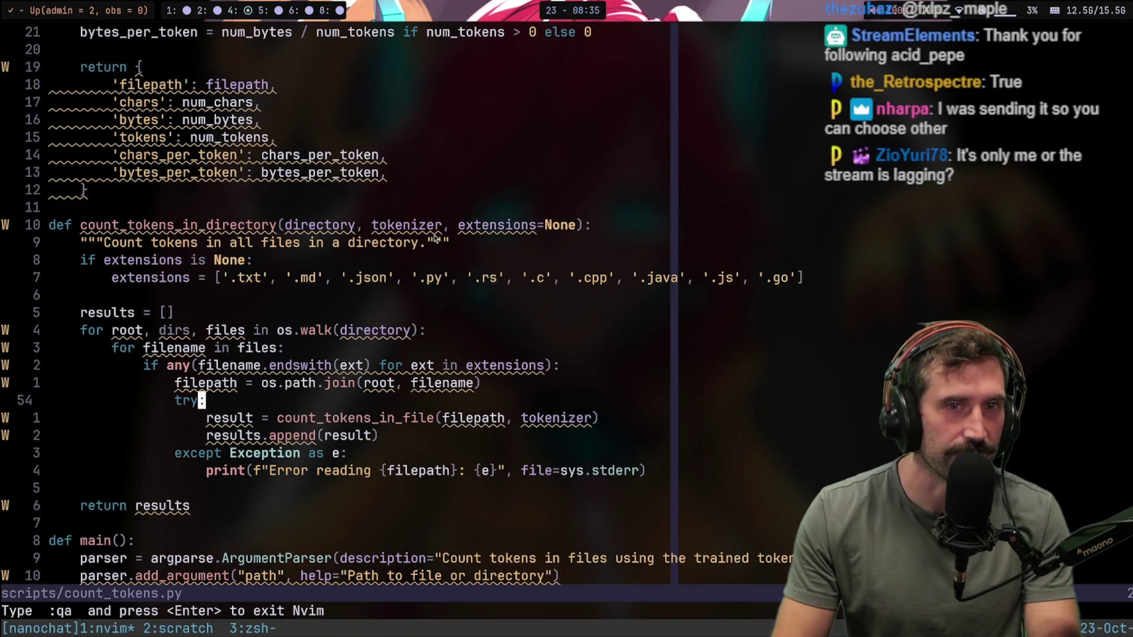
key("k")
key("k")
key("k")
key("k")
key("asciicircum")
key("w")
Show the hover documentation for the os.walk call in count_tokens_in_directory.
key("k")
key("K")
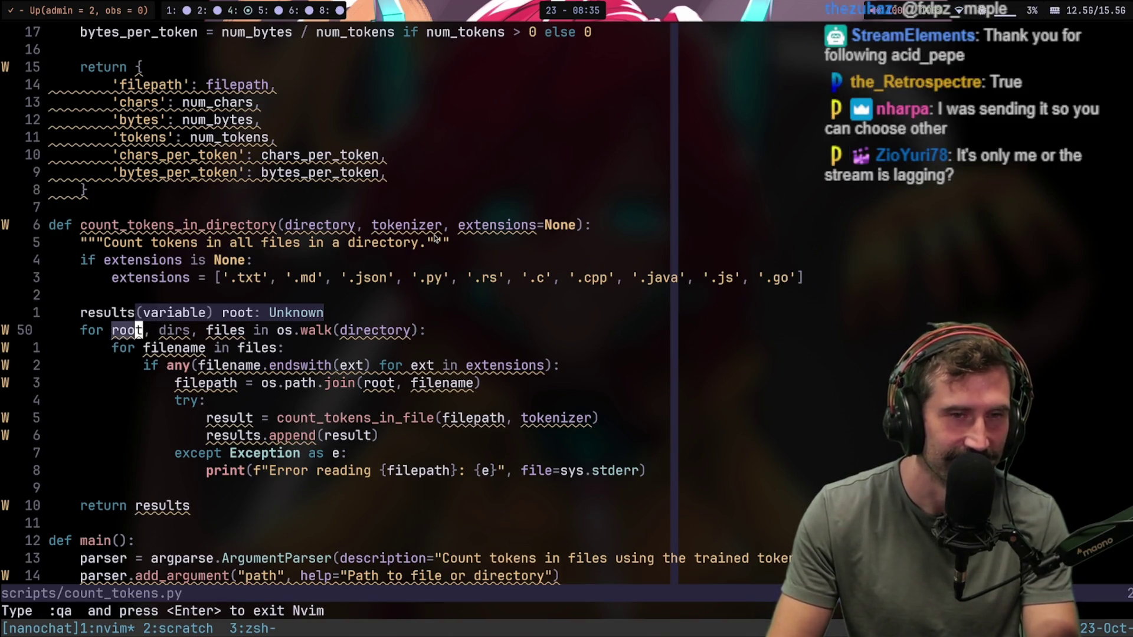
key("j")
key("j")
key("w")
key("w")
key("w")
key("k")
key("k")
key("K")
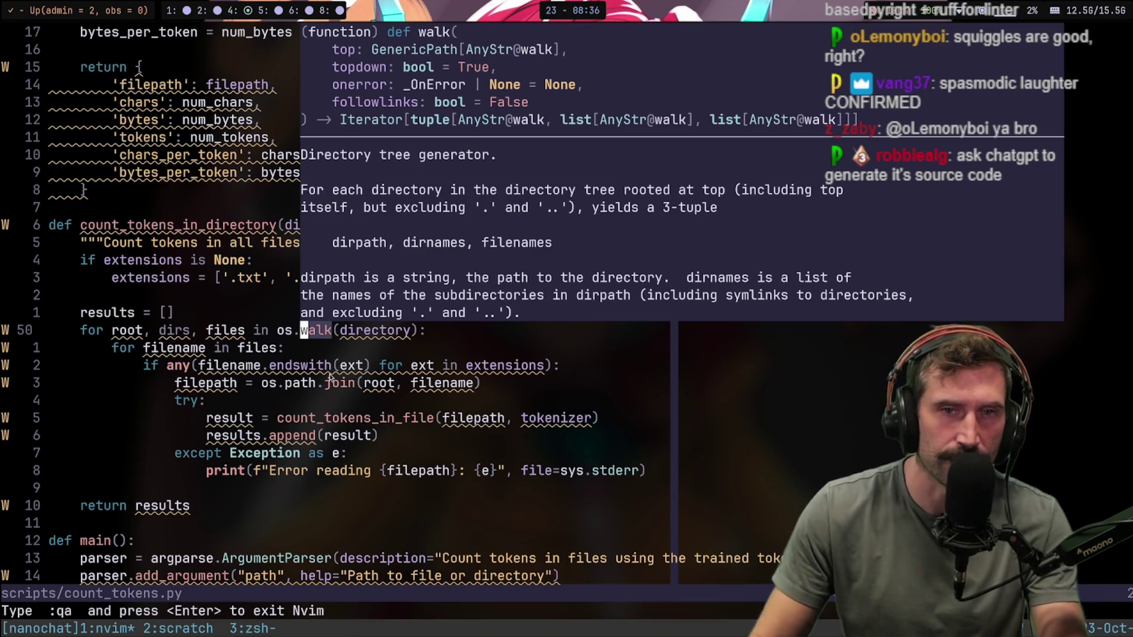
Write count_tokens.py to disk with :w.
key("super+2")
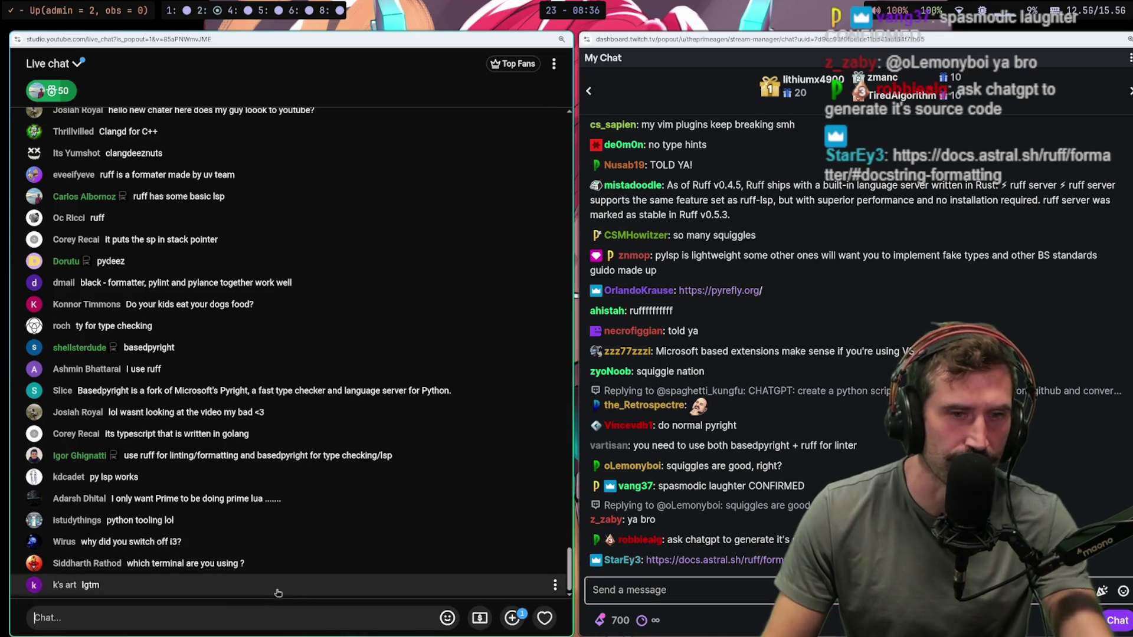
key("super+4")
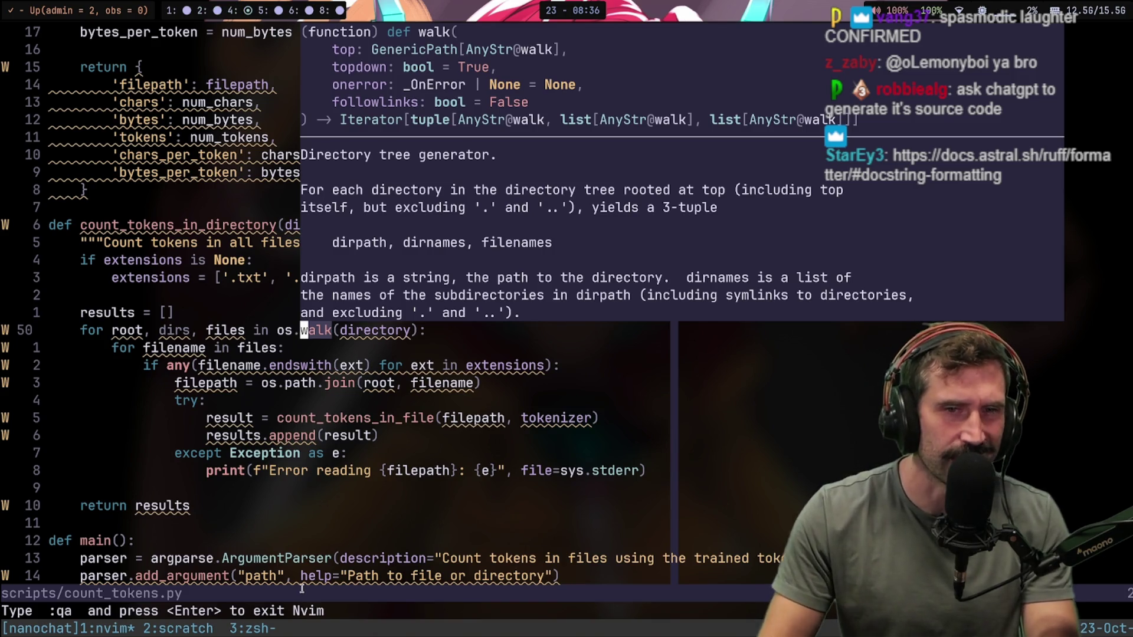
type(":w")
key("Return")
key("j")
key("j")
key("j")
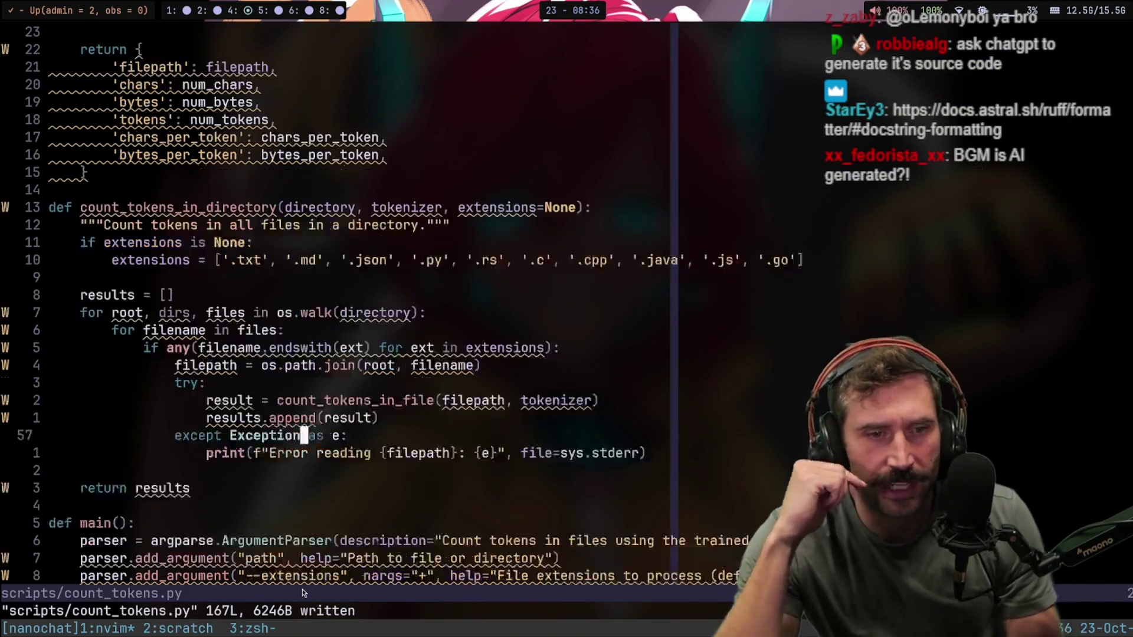
Review diagnostics on the tokenizer_dir line and the utf-8 encode on line 25.
key("ctrl+d")
key("ctrl+d")
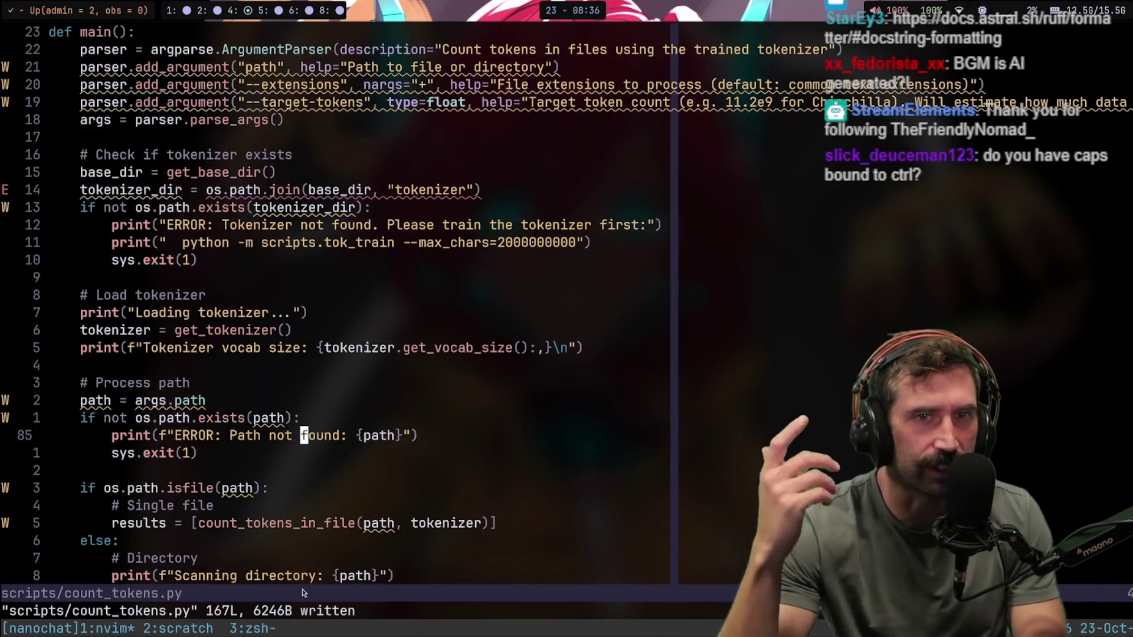
key("1")
key("6")
key("k")
key("j")
key("j")
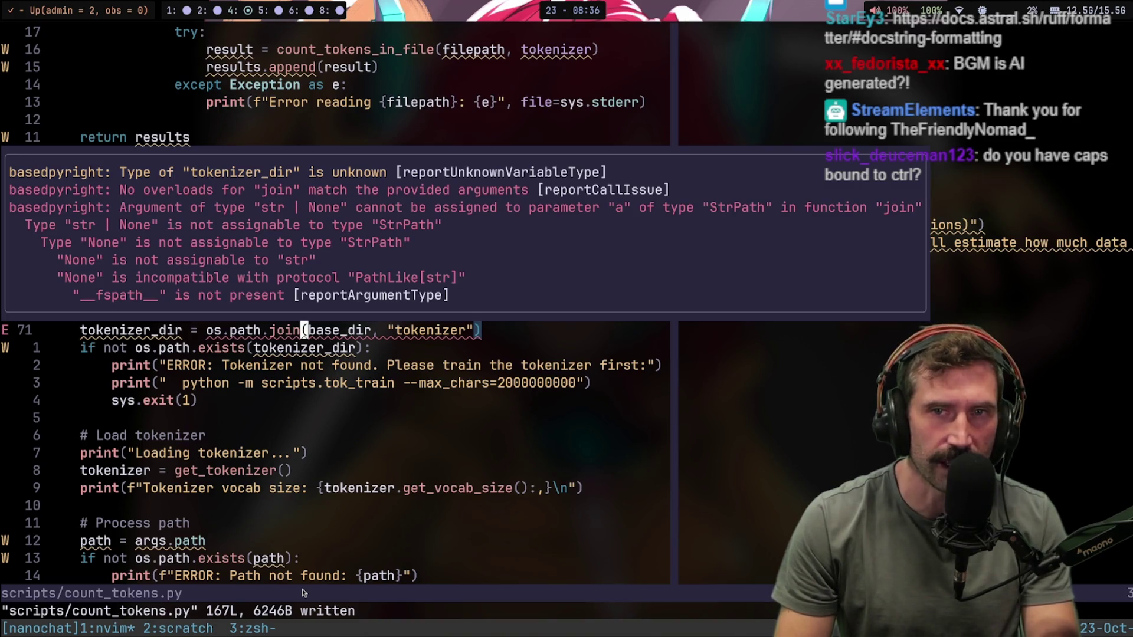
key("g")
key("g")
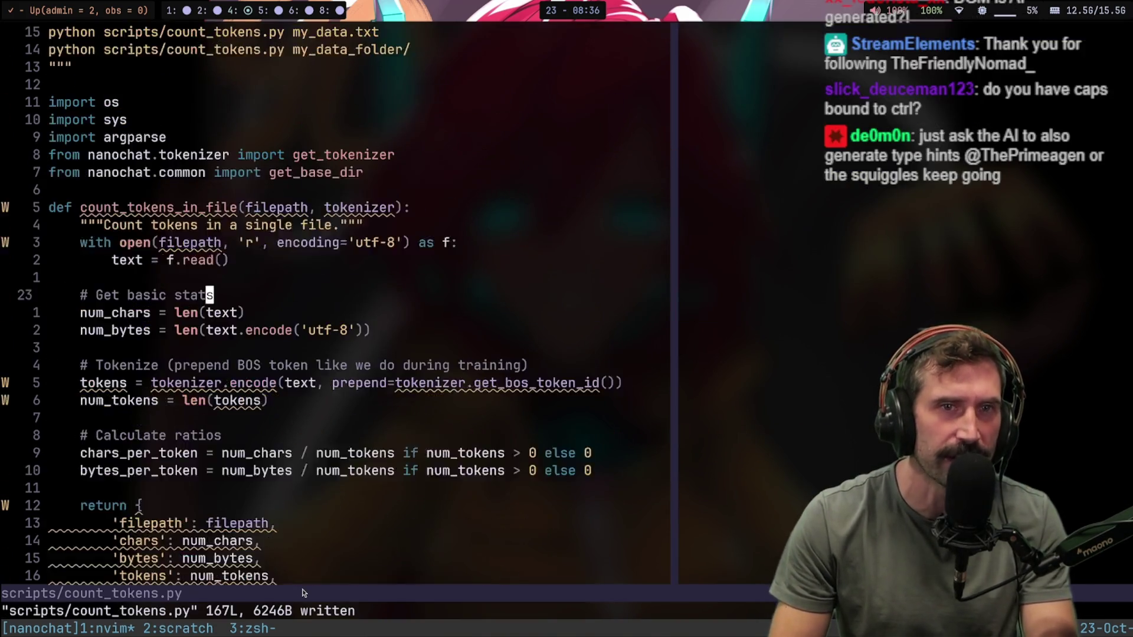
key("2")
key("4")
key("j")
key("z")
key("z")
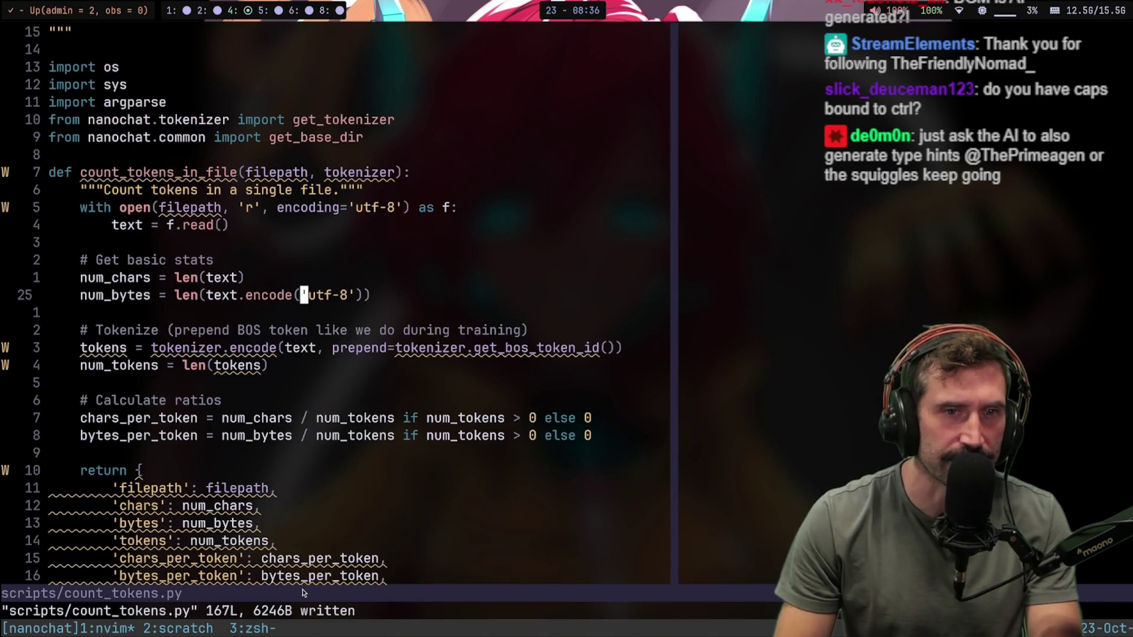
key("ctrl+d")
key("ctrl+d")
key("ctrl+d")
key("ctrl+d")
key("ctrl+d")
key("ctrl+d")
Save count_tokens.py again and move to the tmux scratch shell.
type(":w")
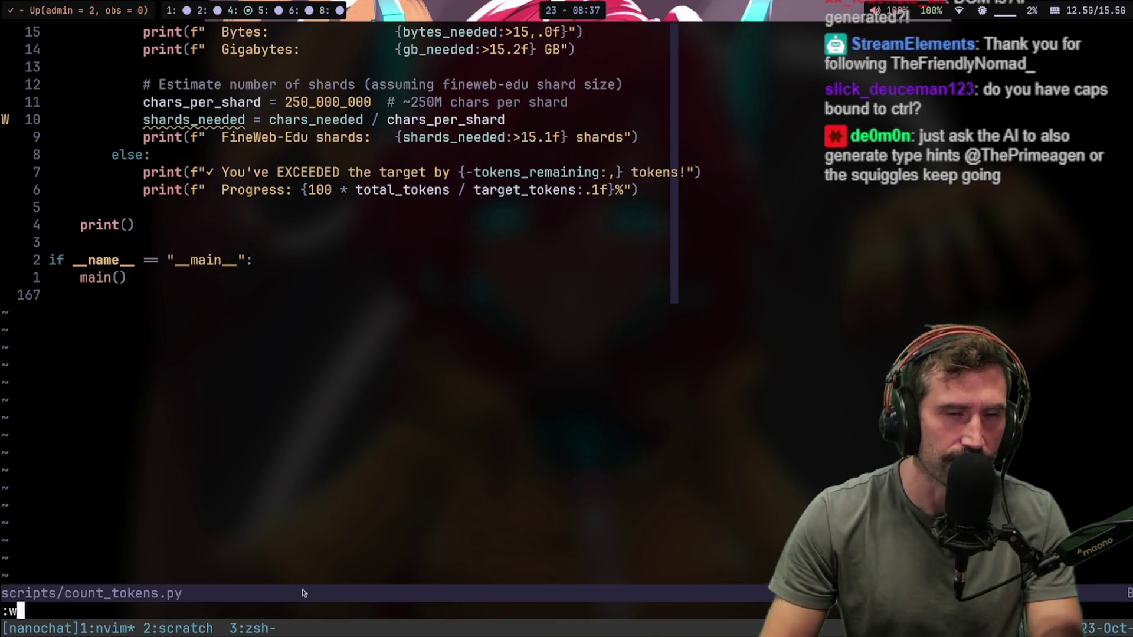
key("Return")
key("ctrl+a")
key("2")
key("Return")
key("Return")
key("Return")
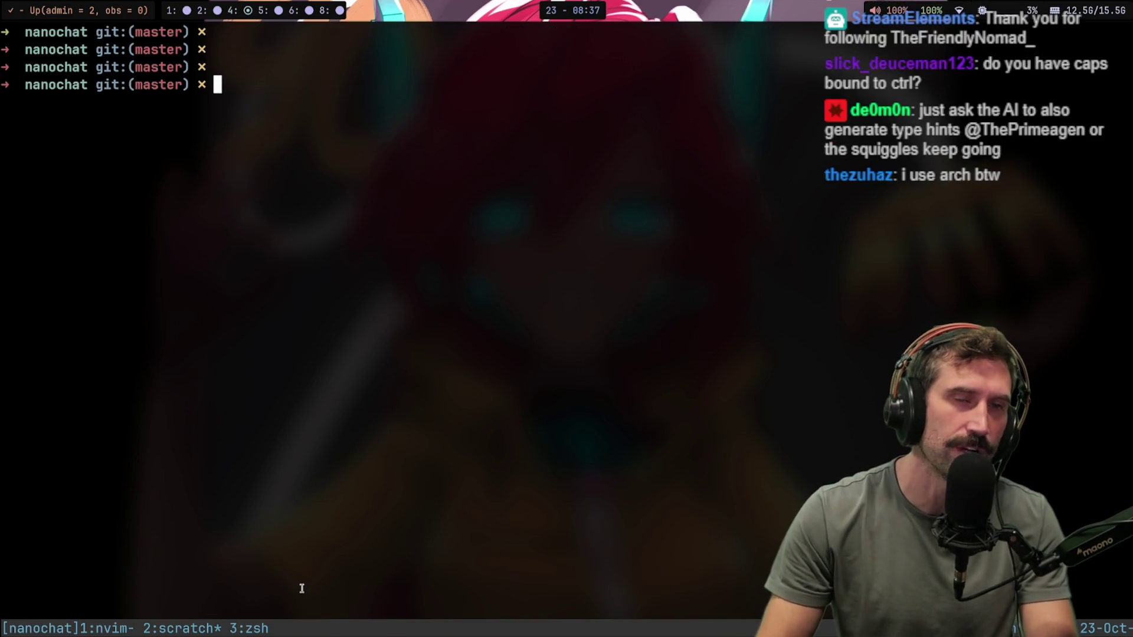
Run find . -name "count_tokens.py" to locate the script in the scripts folder.
key("ctrl+c")
key("Return")
key("Return")
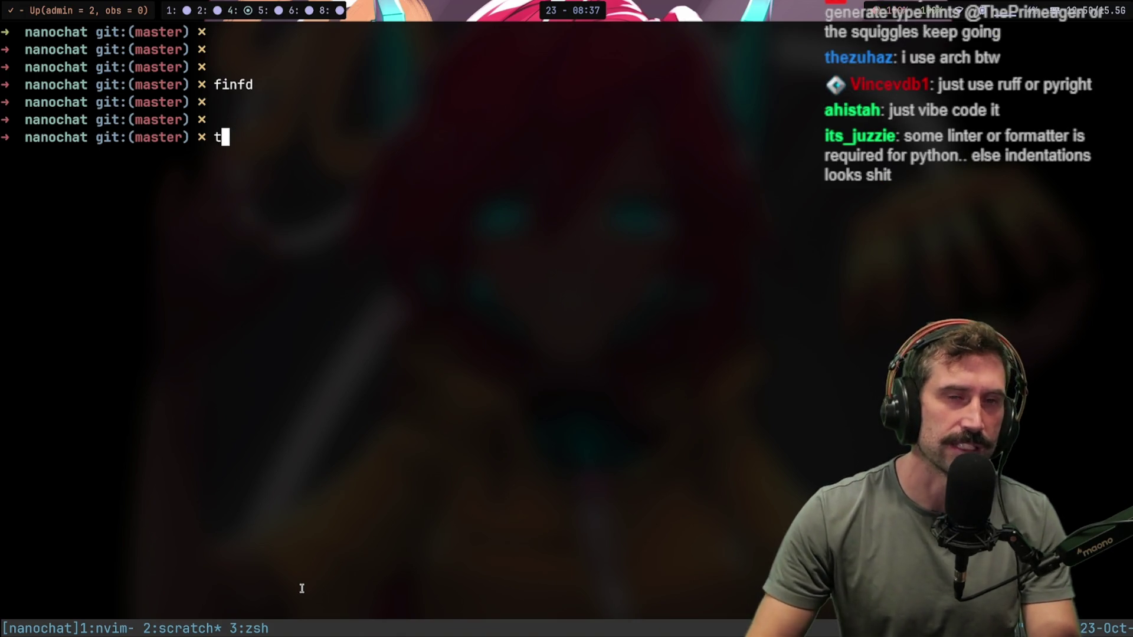
key("BackSpace")
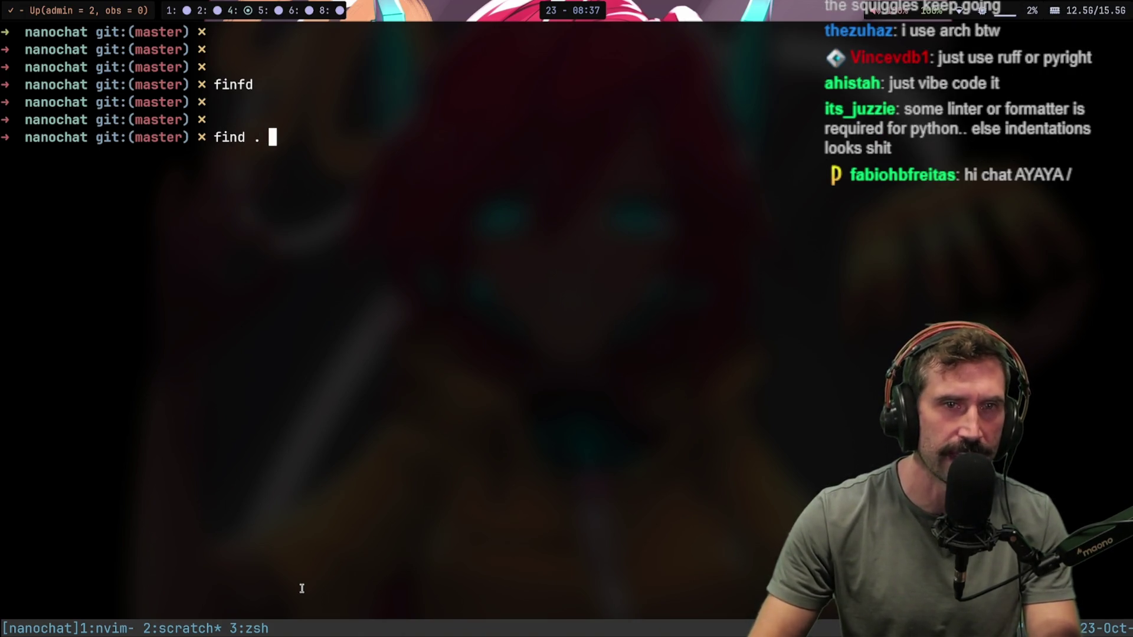
type("me \"count_tokens.py")
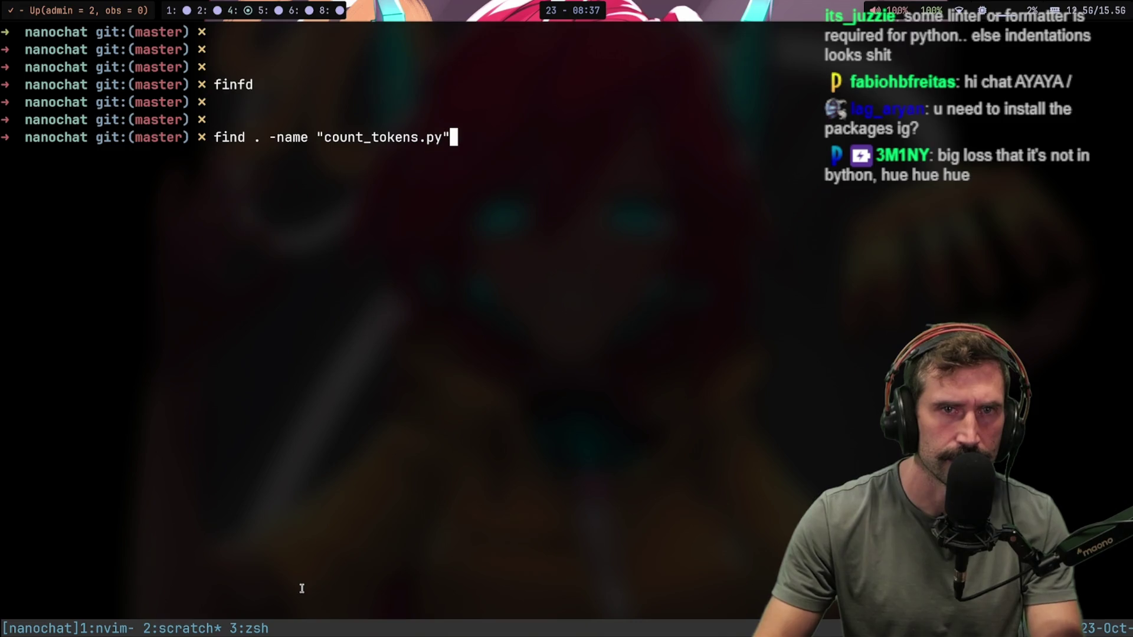
key("Return")
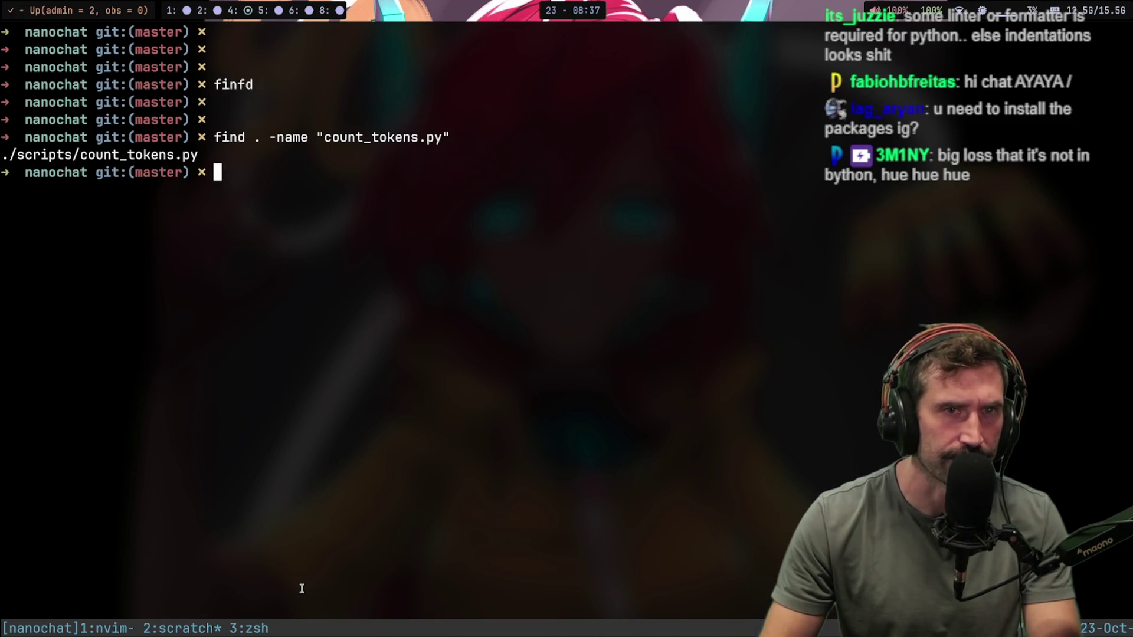
Start typing python3 ./scripts/count_tokens.py --extensions using Tab completion.
key("Up")
type("|")
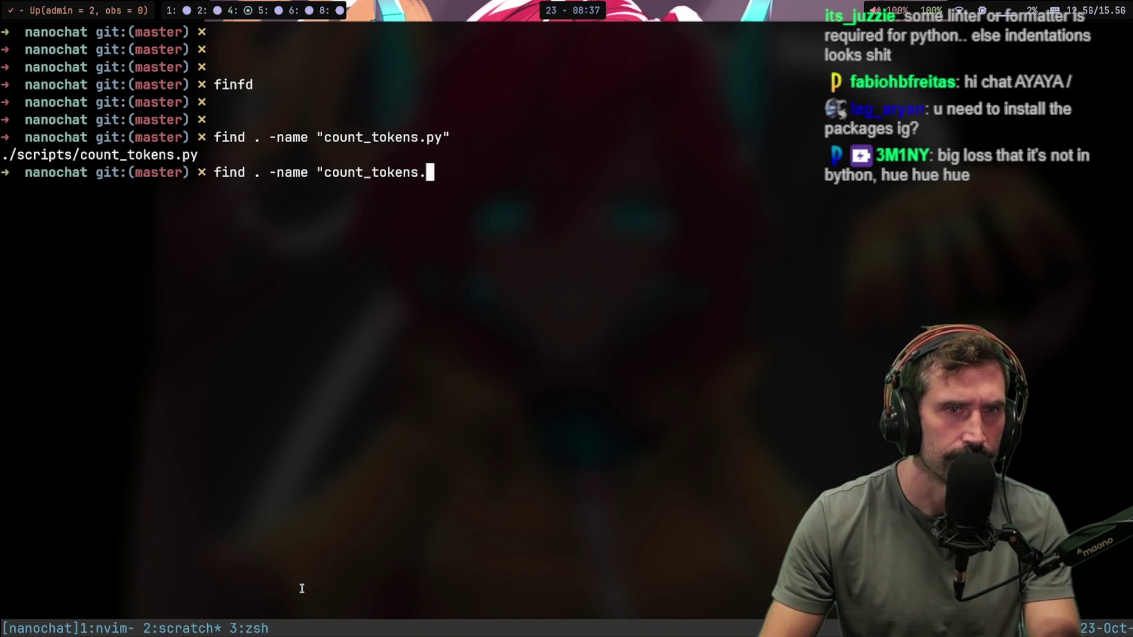
key("ctrl+c")
key("ctrl+c")
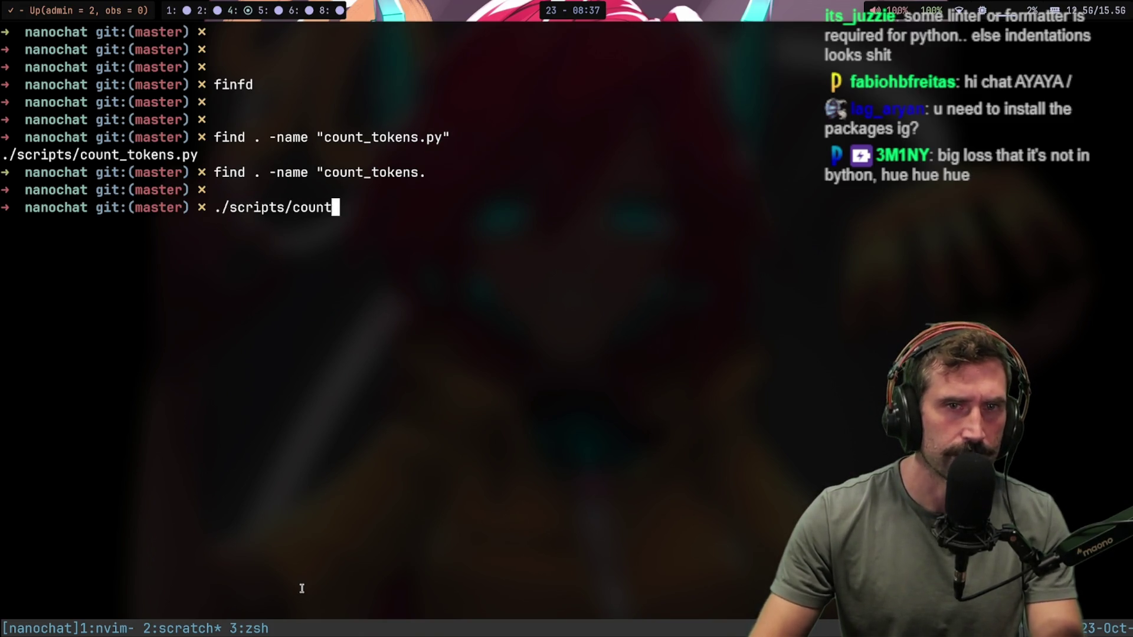
key("Tab")
type("python3")
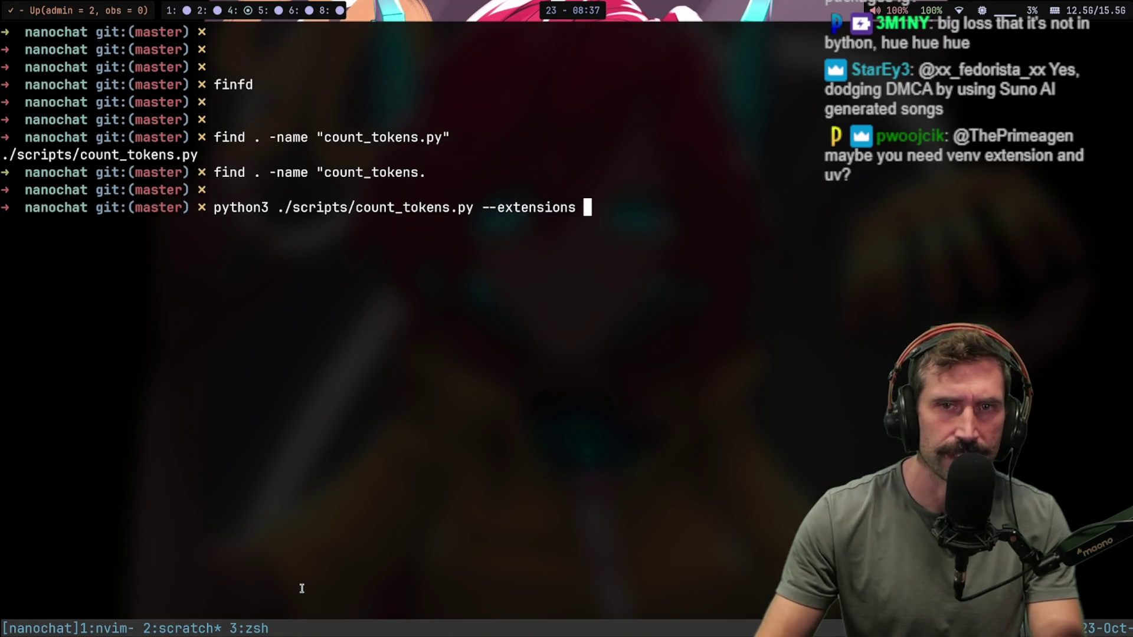
key("ctrl+a")
Inspect the path argument in main()'s argparse block, then return to the shell.
key("1")
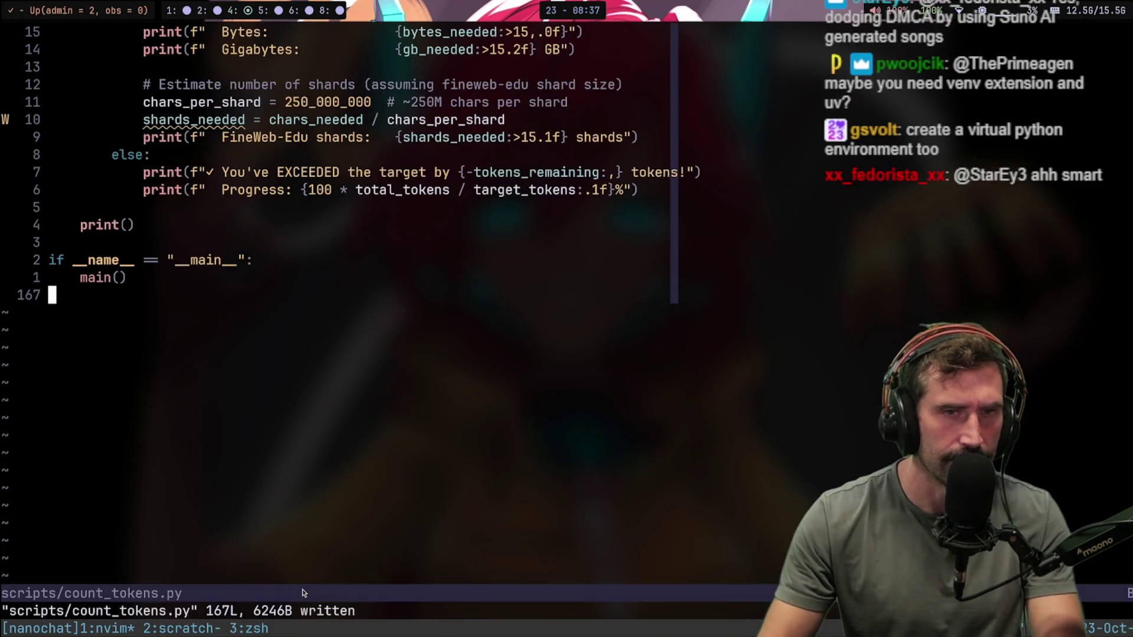
key("ctrl+u")
key("ctrl+u")
key("ctrl+u")
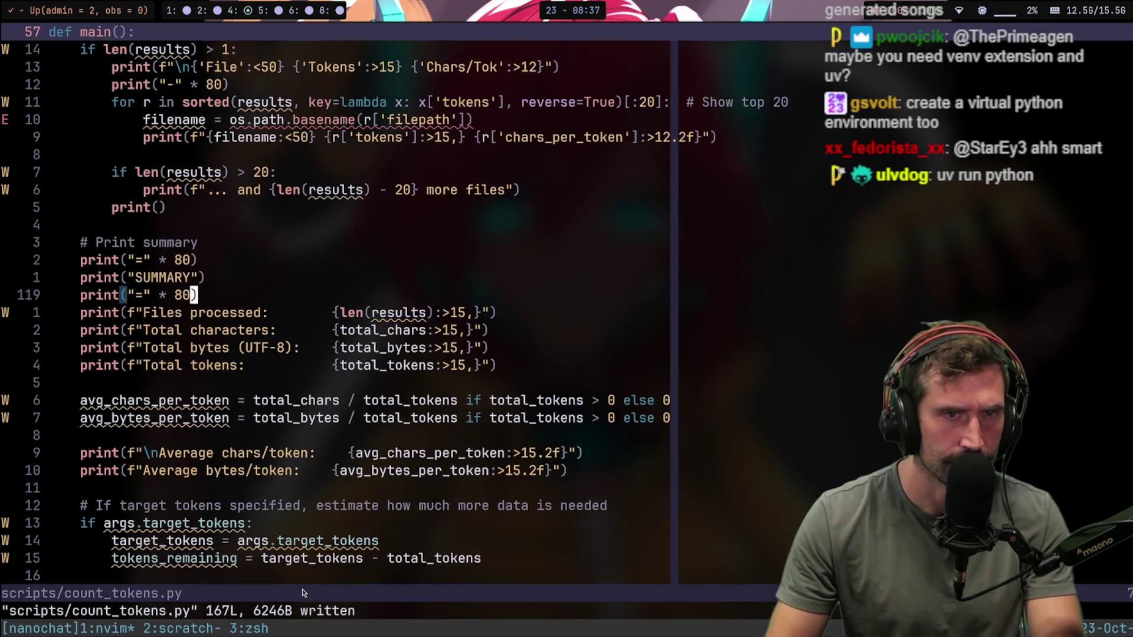
key("k")
key("k")
key("k")
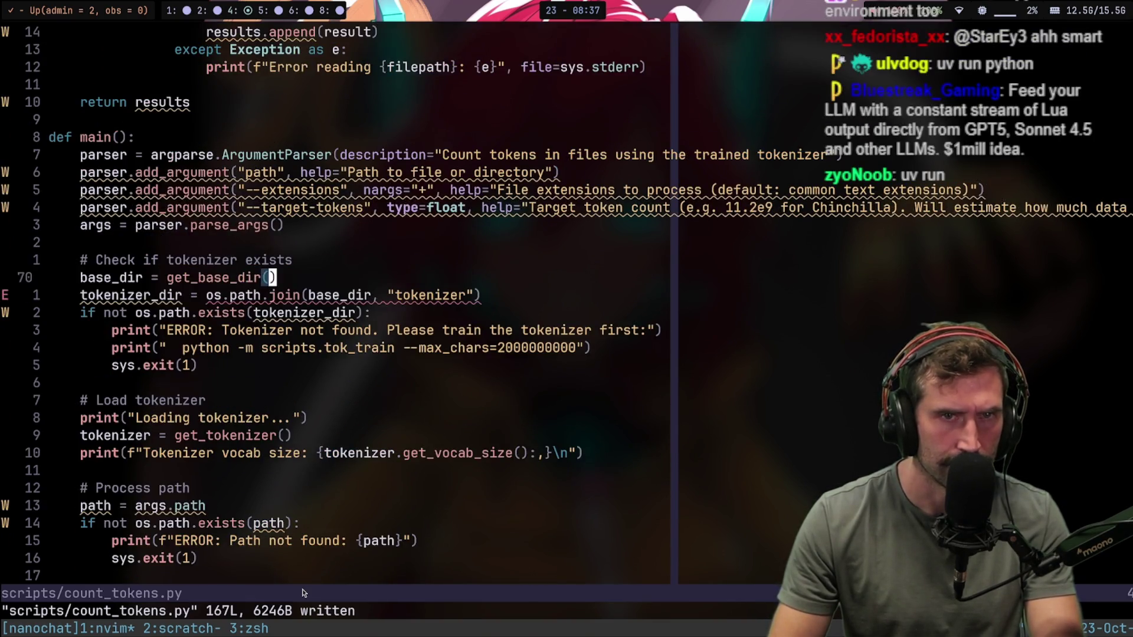
key("shift+v")
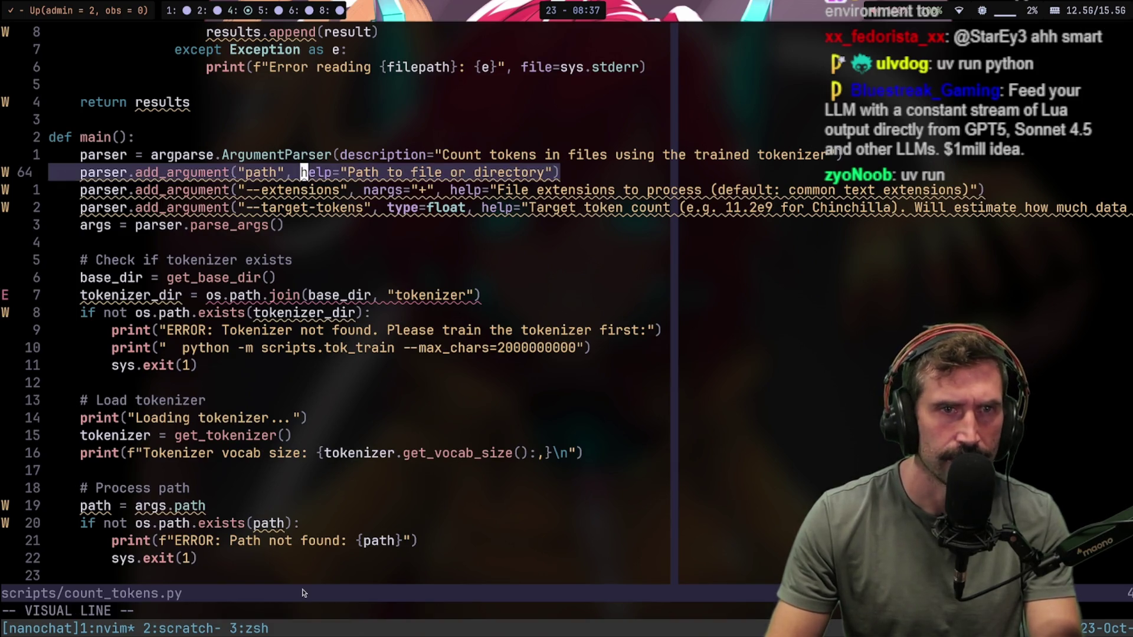
key("Escape")
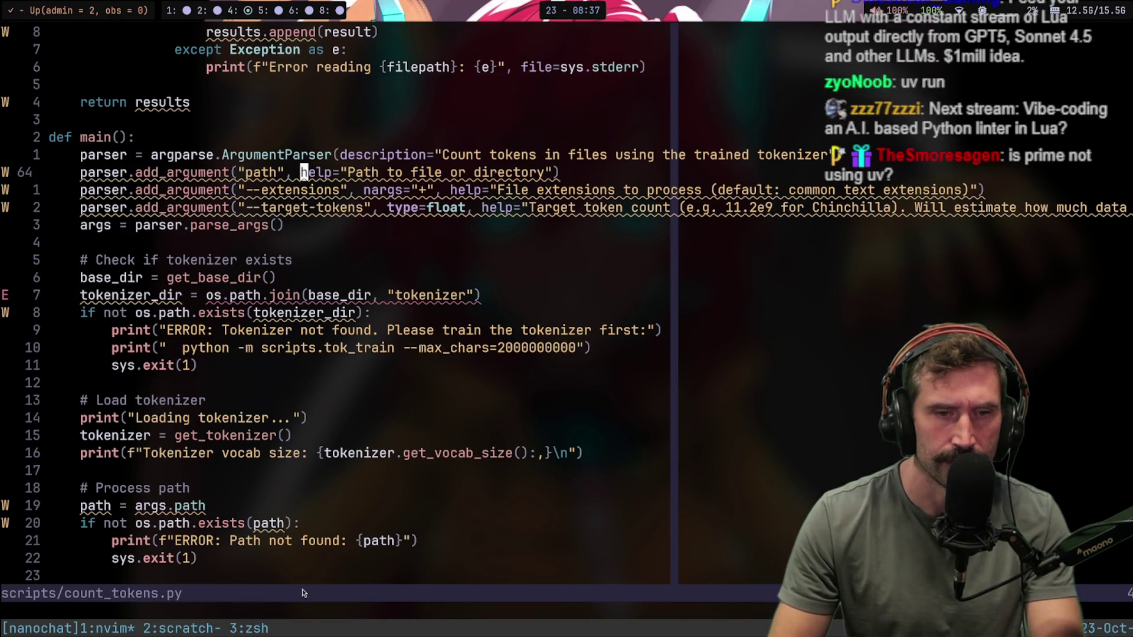
key("ctrl+a")
Run count_tokens.py on ../unnamed_game_1 with --extensions lua.
key("2")
key("Left")
key("Left")
type("../")
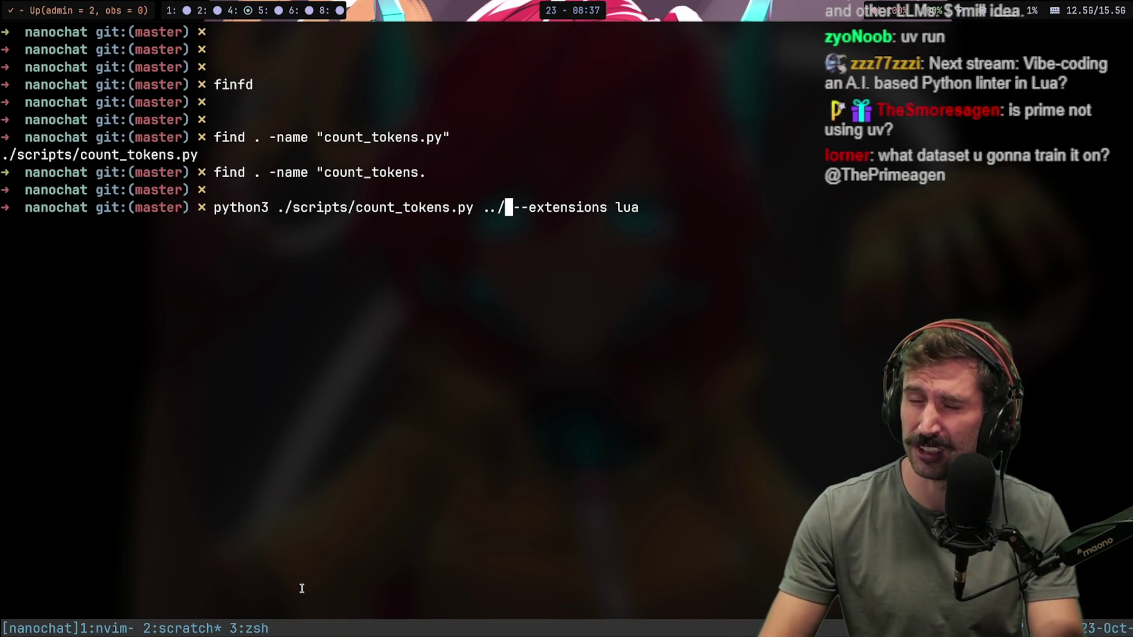
type(" unnamed_game_1")
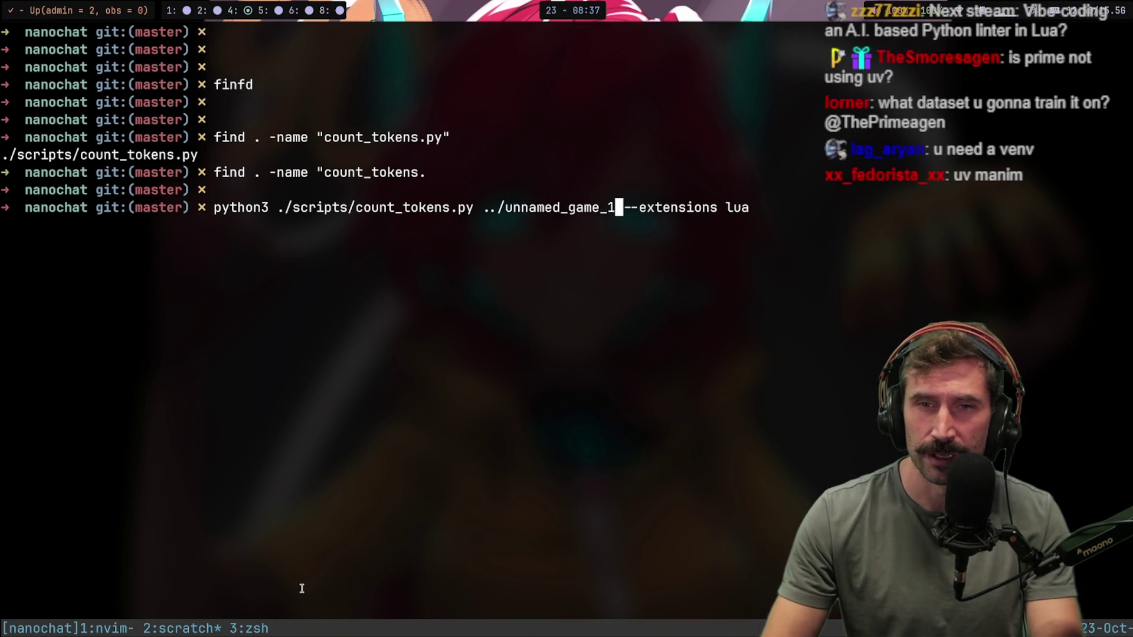
key("Return")
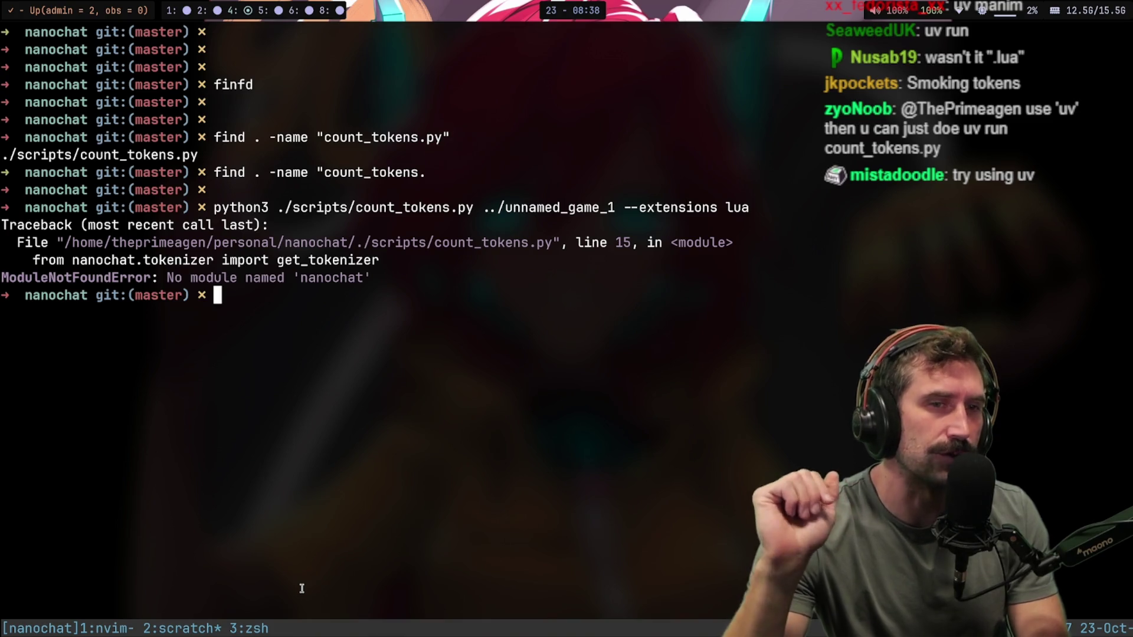
Yank the command and its ModuleNotFoundError traceback in tmux copy mode.
key("V")
key("k")
key("k")
key("k")
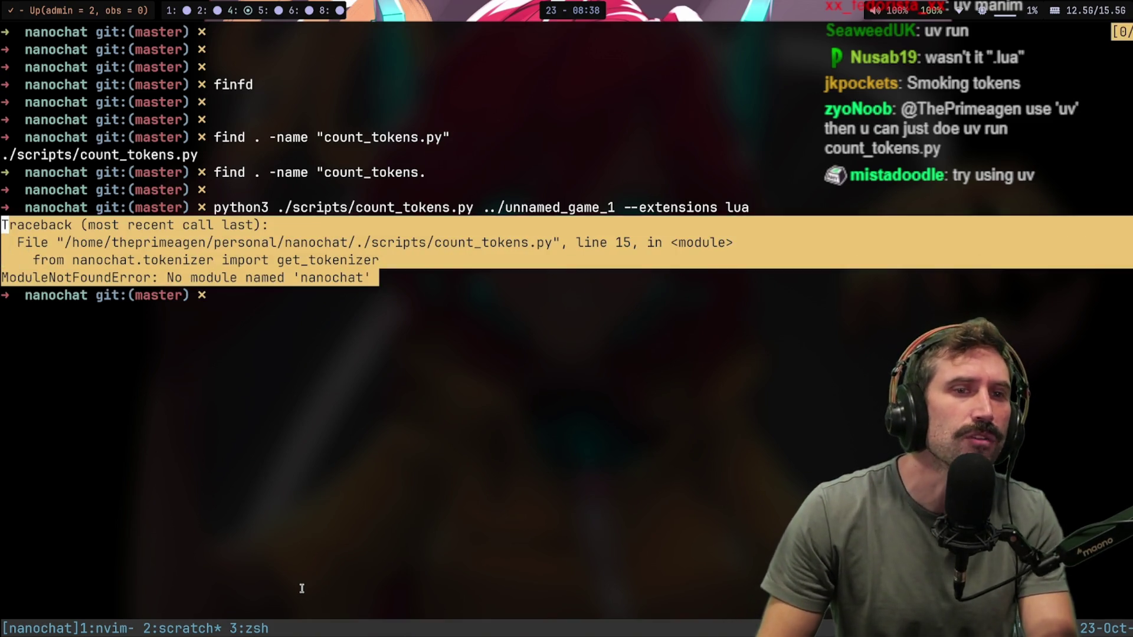
key("y")
key("super+5")
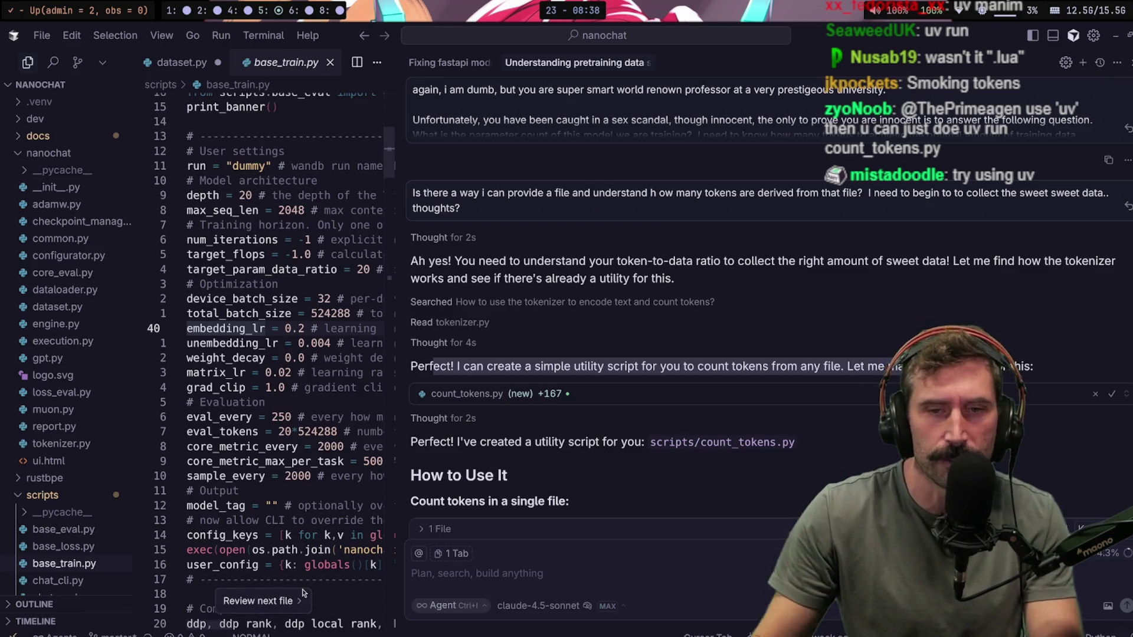
Ask Cursor's agent for help, pasting the missing nanochat module traceback.
type("yo")
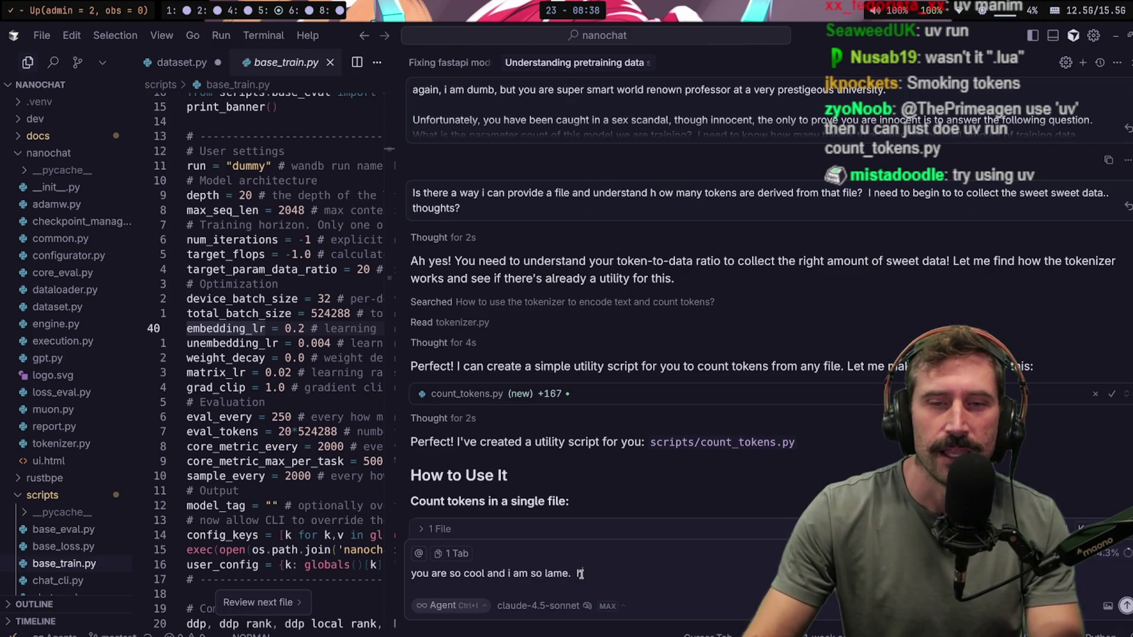
type("e.  python b")
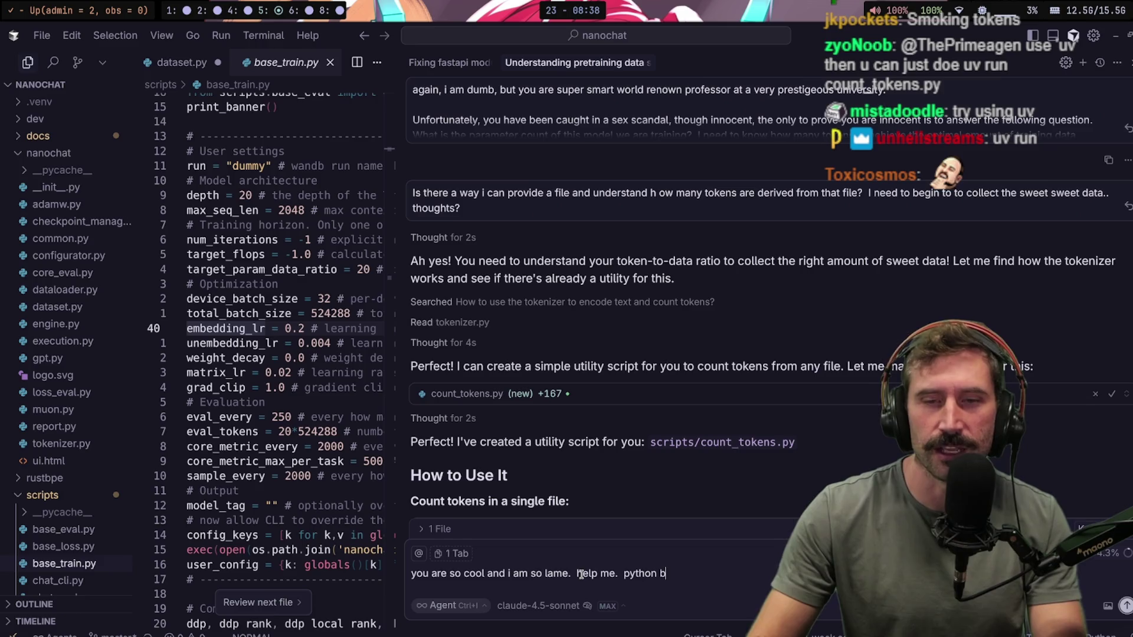
type("e hard and has hands.")
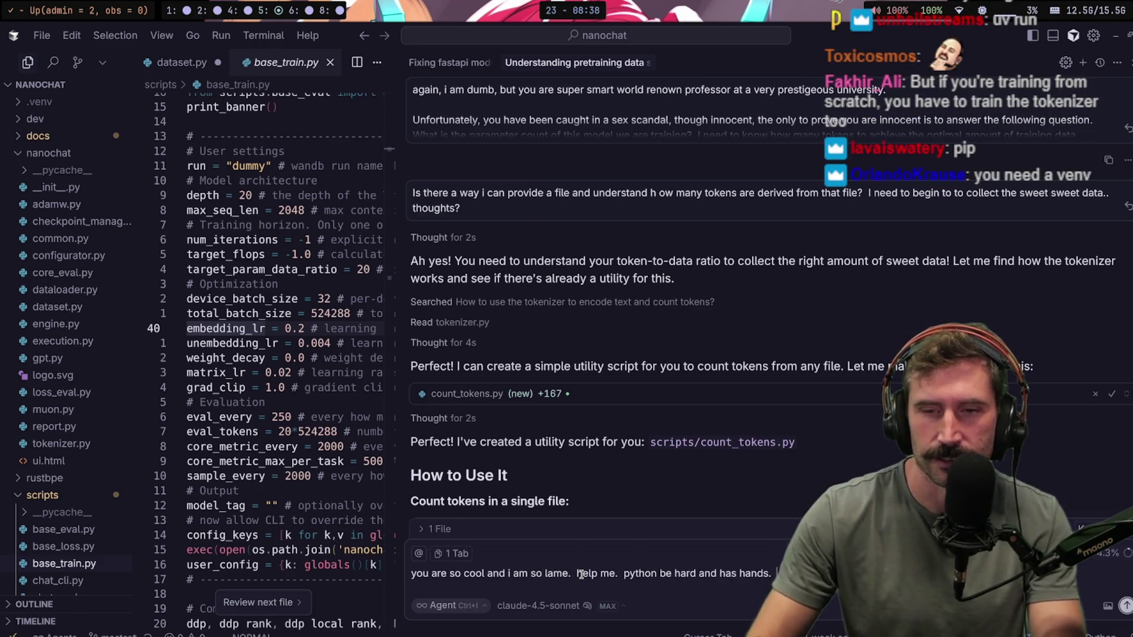
key("ctrl+v")
key("Return")
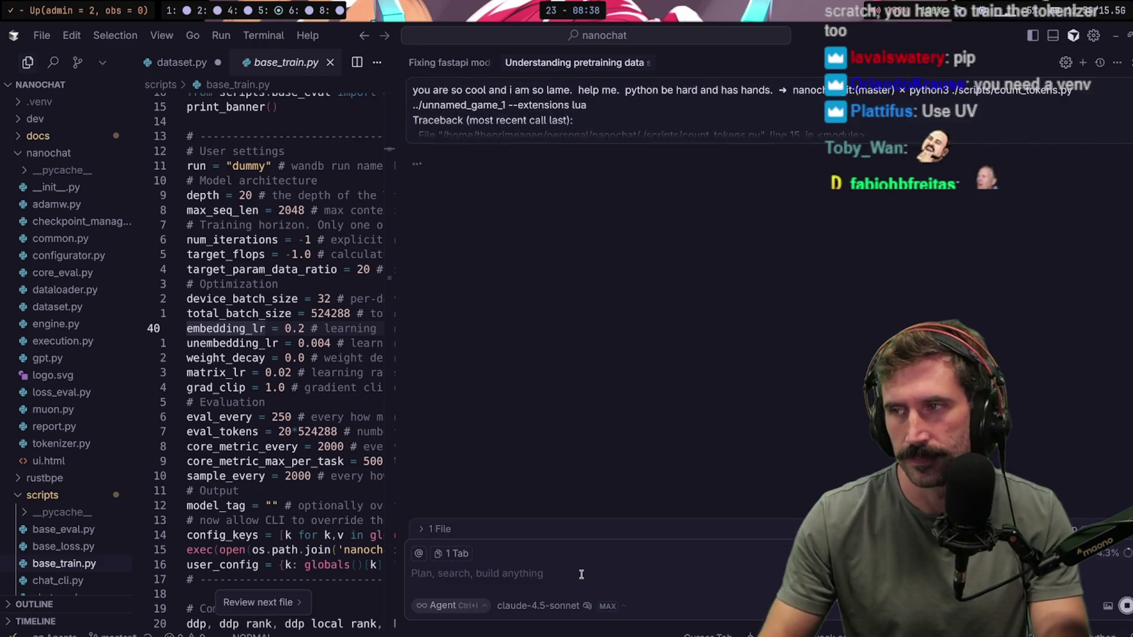
key("super+2")
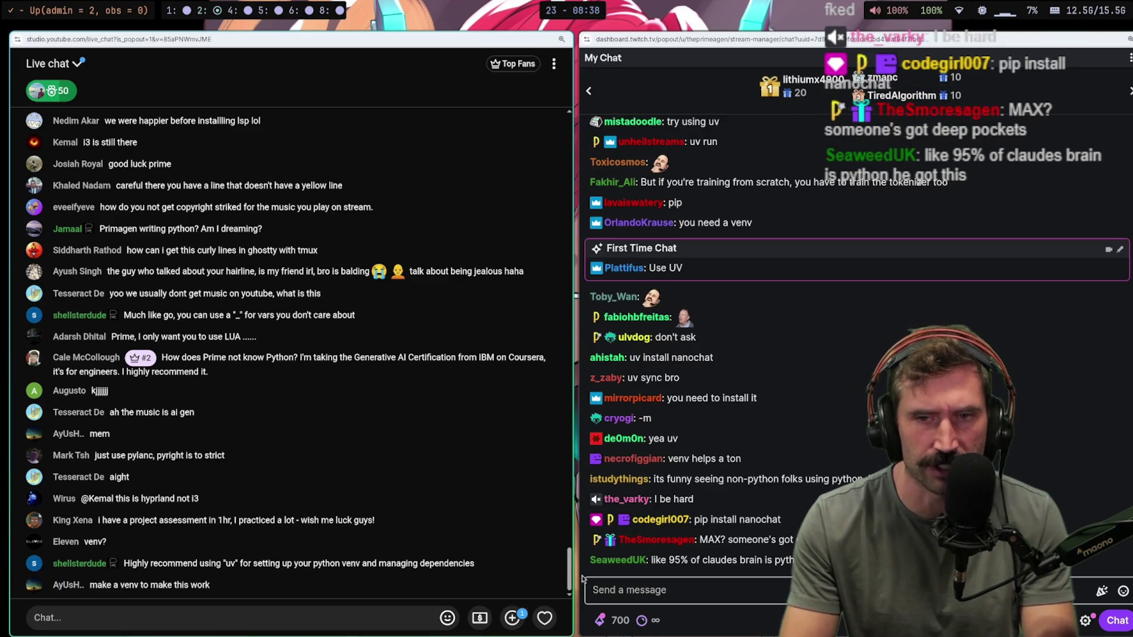
Finish reading viewers' venv and uv advice and go back to workspace 4.
key("super+4")
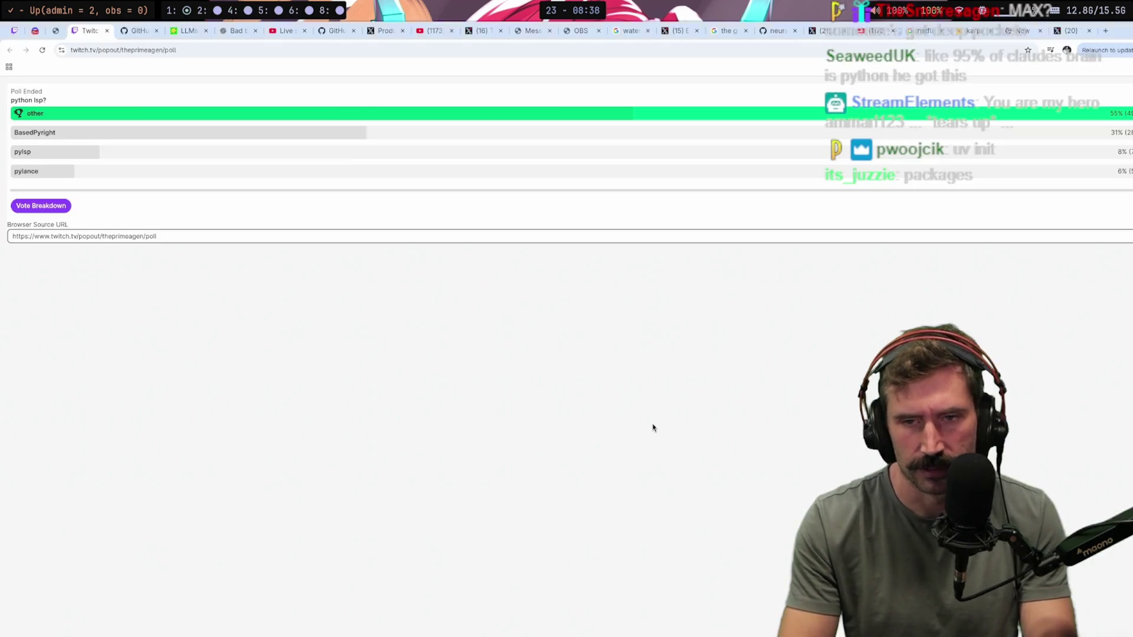
Run the agent's uv run python -m scripts.count_tokens ../unnamed_game_1 --extensions lua command.
key("super+5")
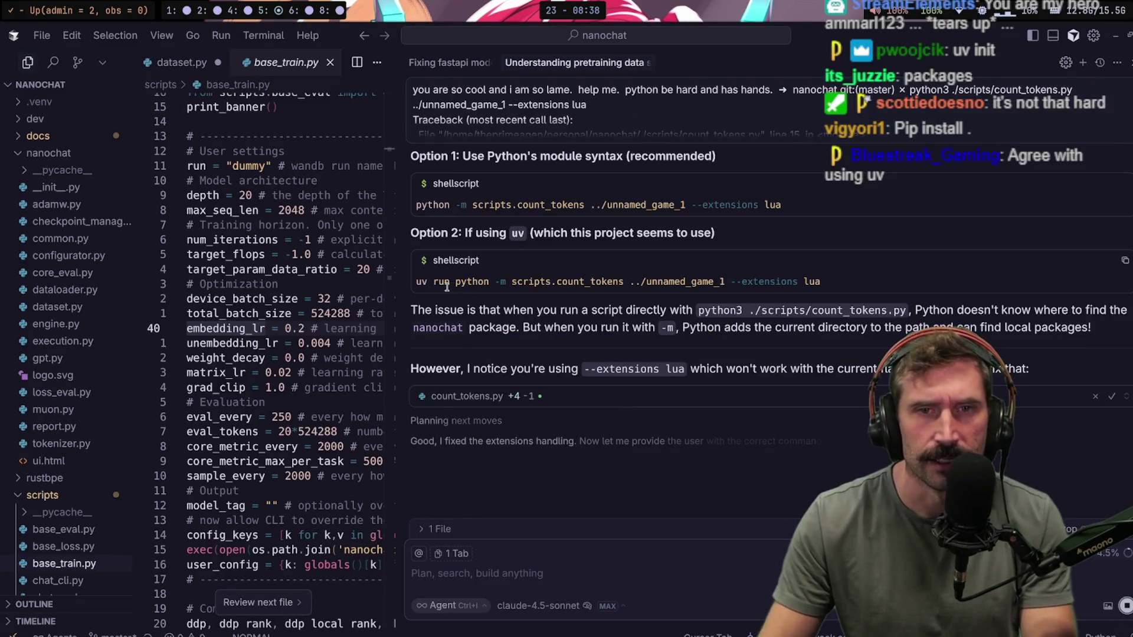
scroll(525, 370, "up", 1)
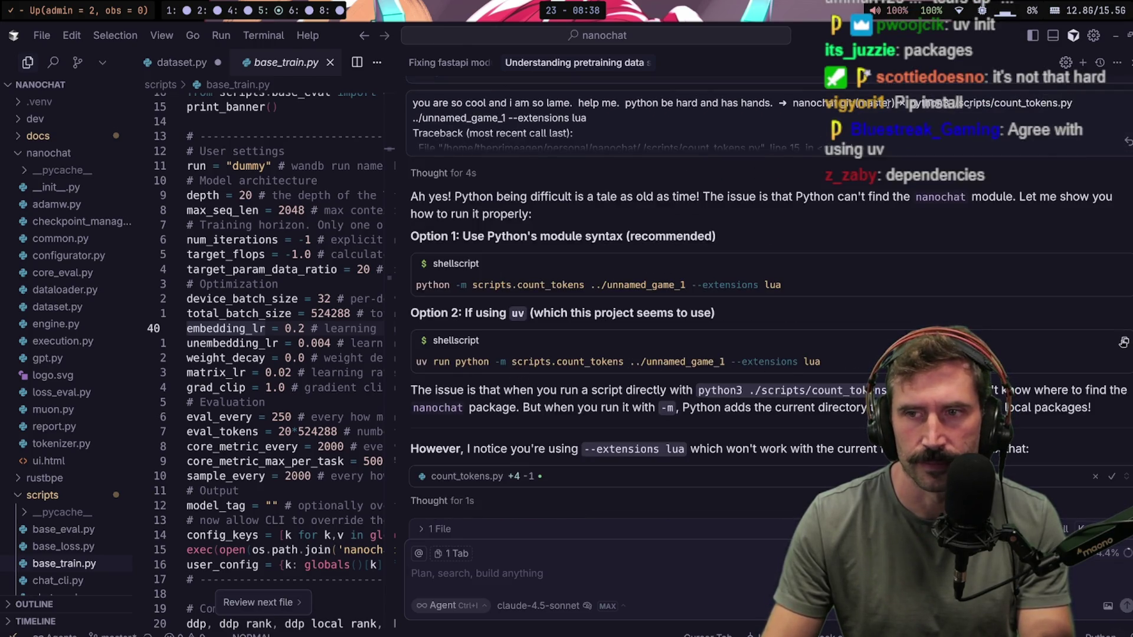
scroll(1049, 448, "down", 6)
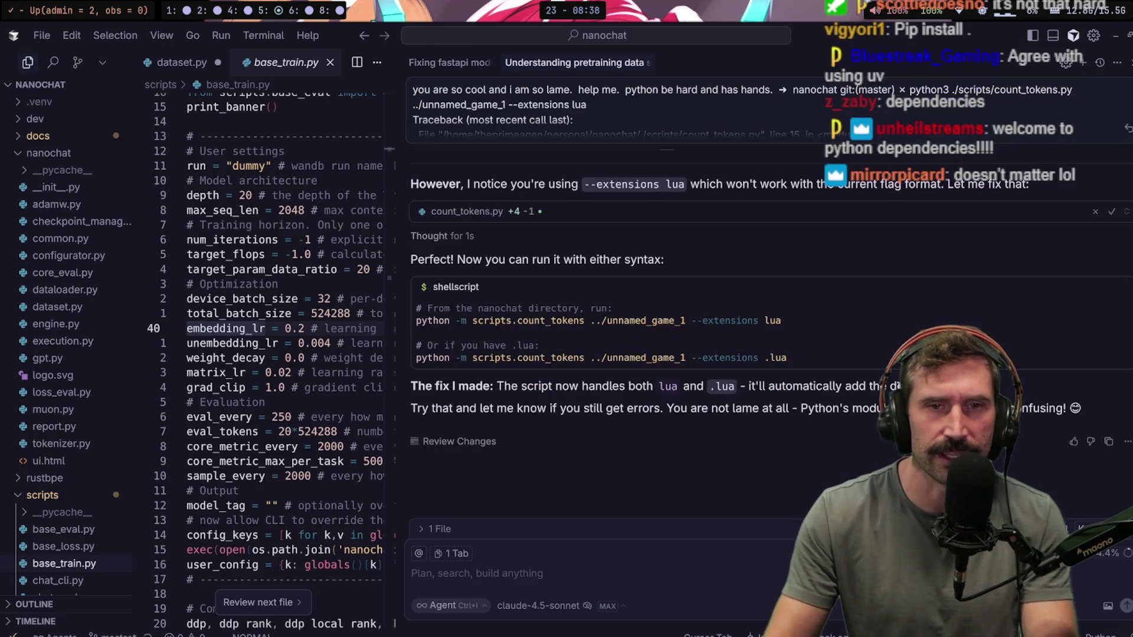
key("super+4")
key("ctrl+shift+v")
key("Return")
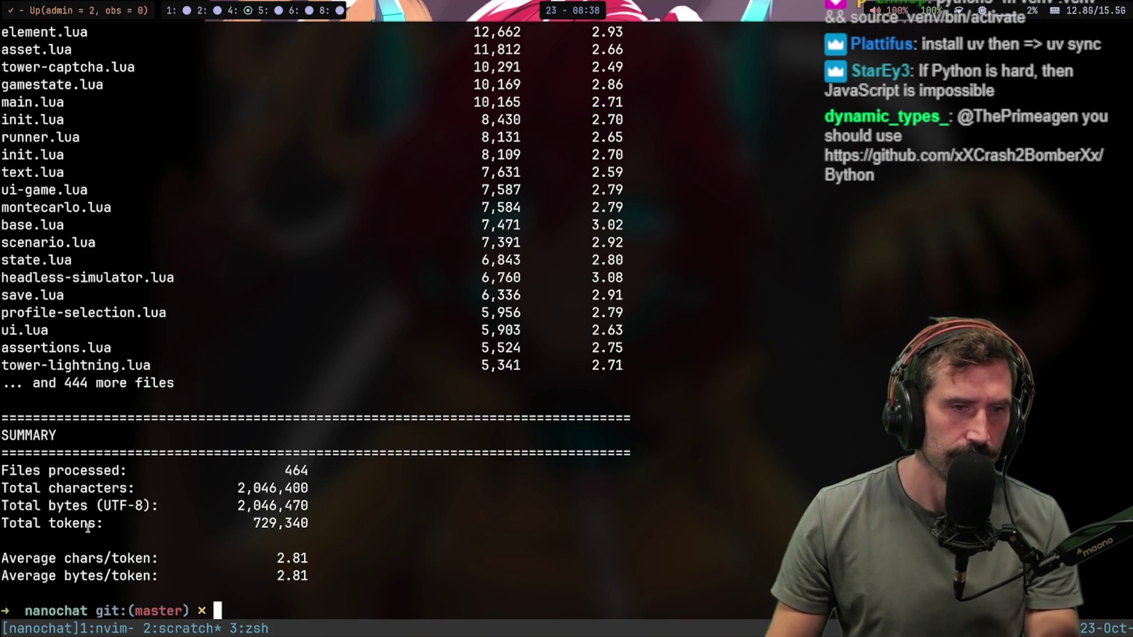
Highlight the 729,340 total tokens in the output's SUMMARY section.
left_click_drag(32, 525, 350, 524)
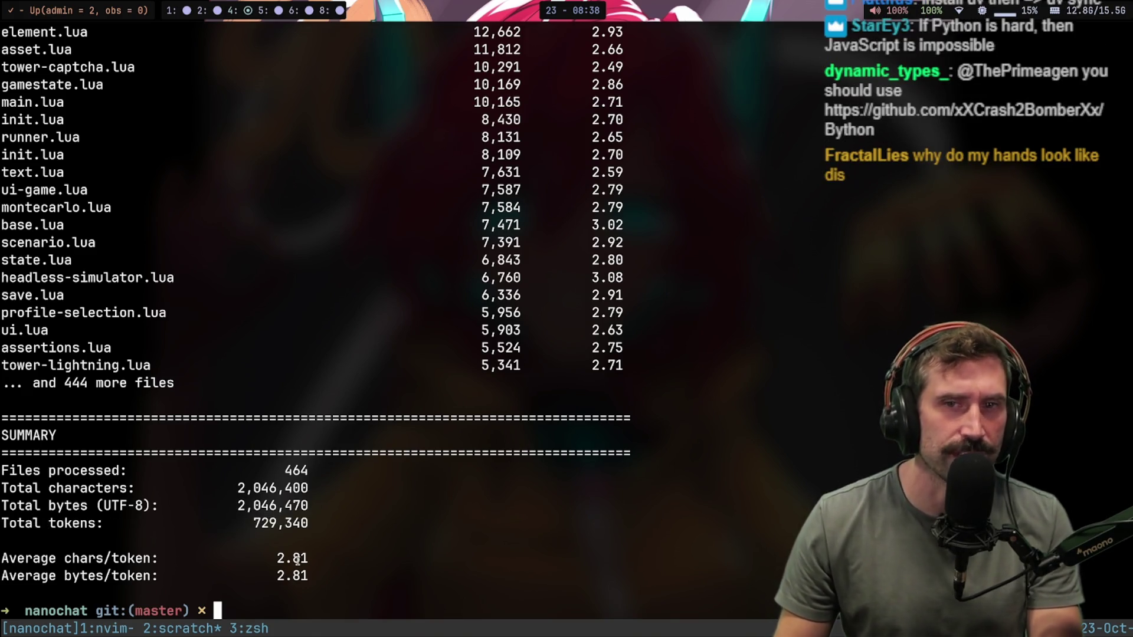
scroll(299, 543, "up", 4)
scroll(118, 413, "down", 7)
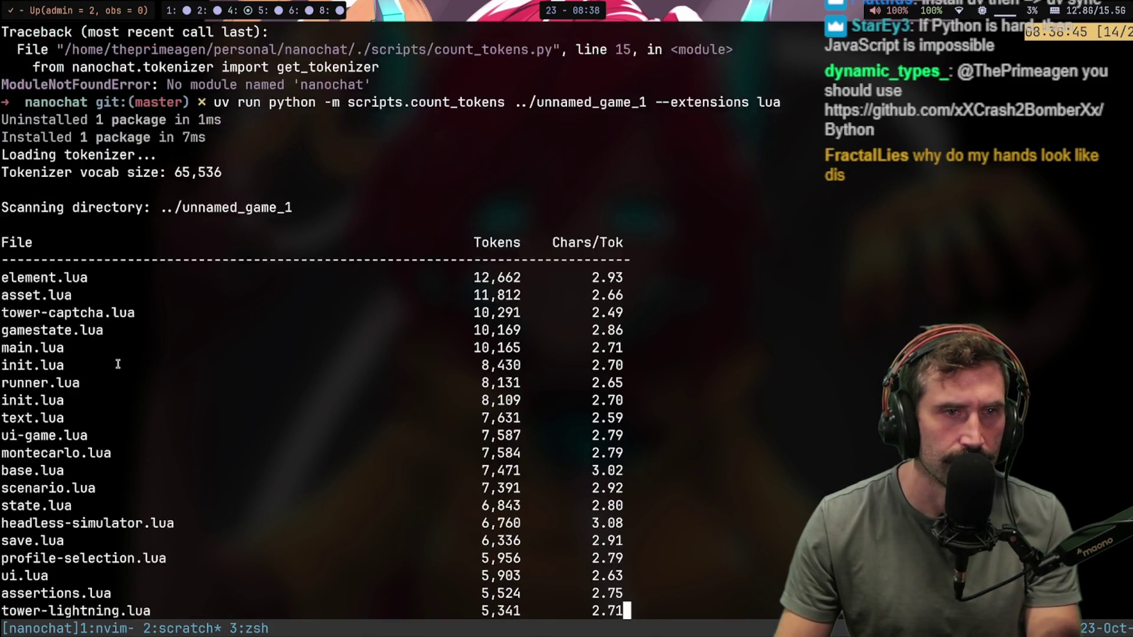
scroll(114, 338, "down", 1)
mouse_move(34, 190)
left_mouse_down()
mouse_move(488, 503)
mouse_move(513, 545)
left_mouse_up()
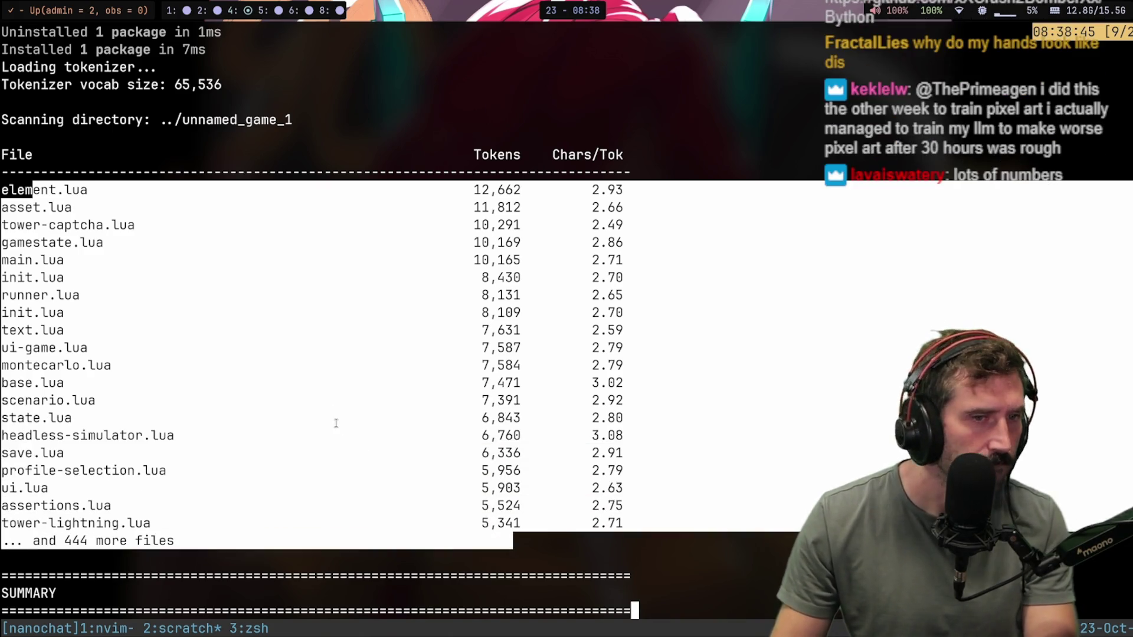
left_click(355, 435)
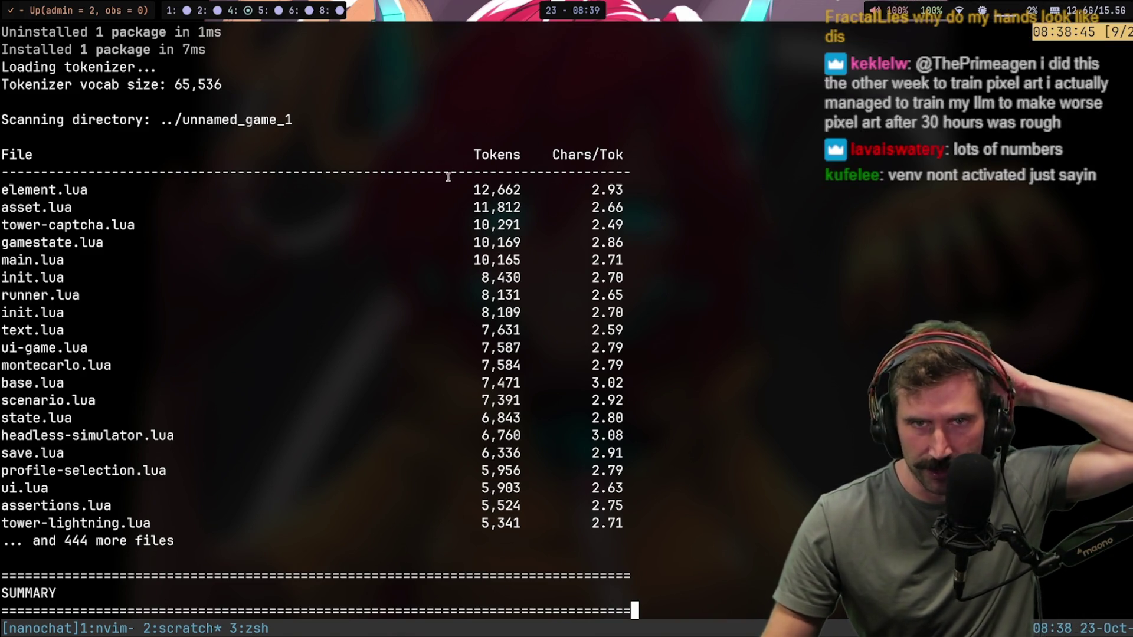
scroll(407, 268, "down", 2)
left_click_drag(253, 523, 364, 529)
double_click(257, 523)
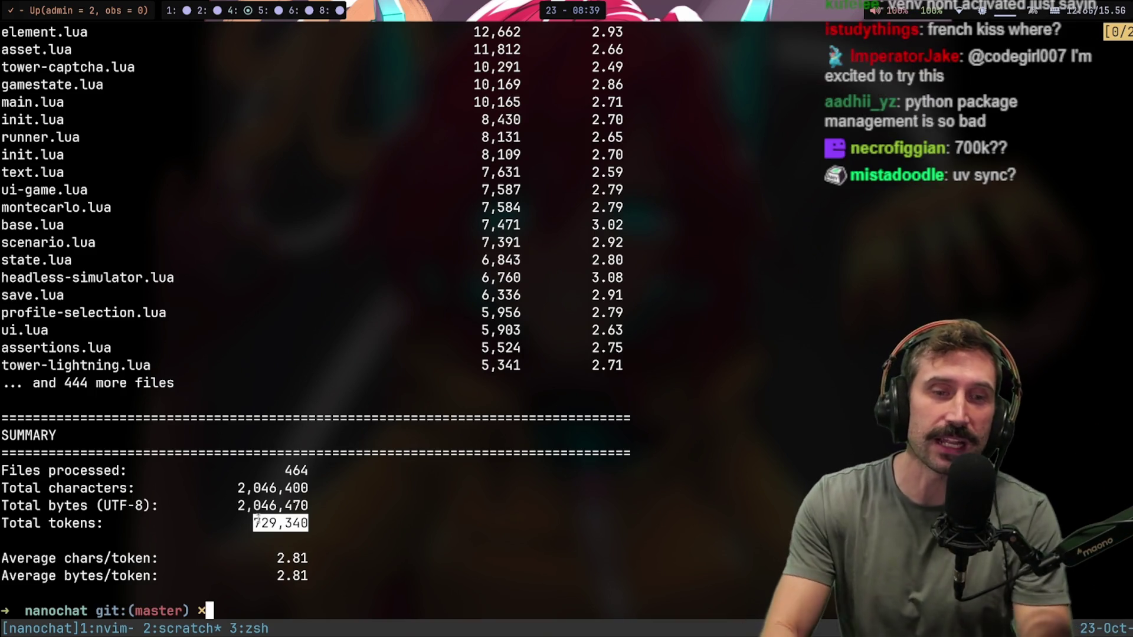
Glance at the browser and live chats, then open a line below parse_args() in count_tokens.py.
key("super+1")
key("super+2")
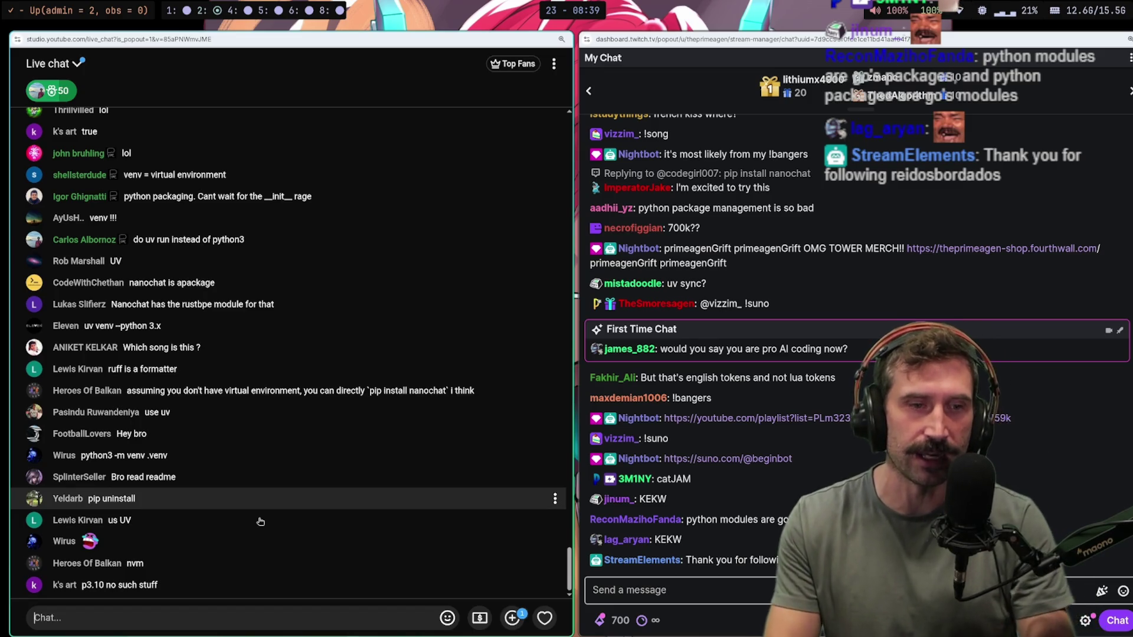
key("super+4")
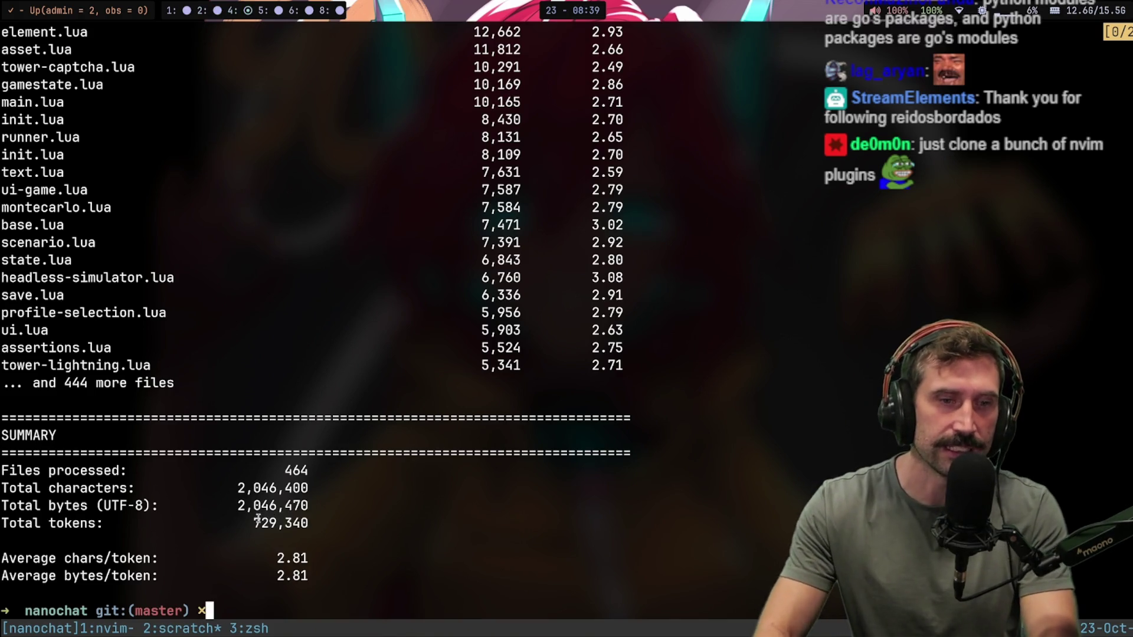
key("ctrl+a")
key("1")
key("o")
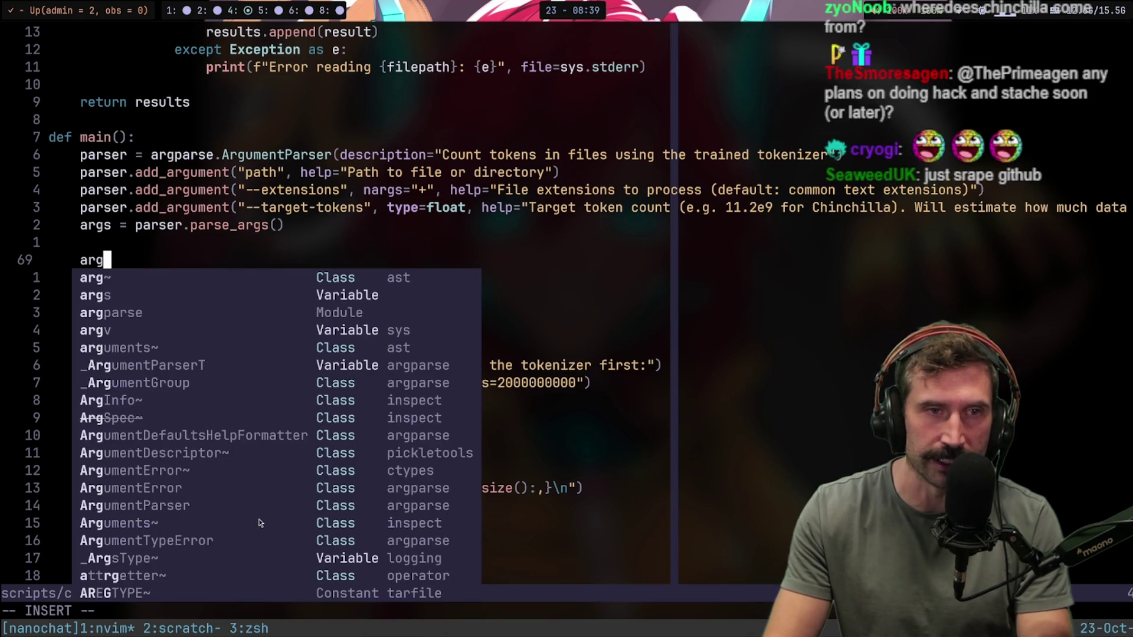
Undo the unsaved change in count_tokens.py and force-quit Neovim with :q! without saving.
key("Escape")
type("u:w")
key("Return")
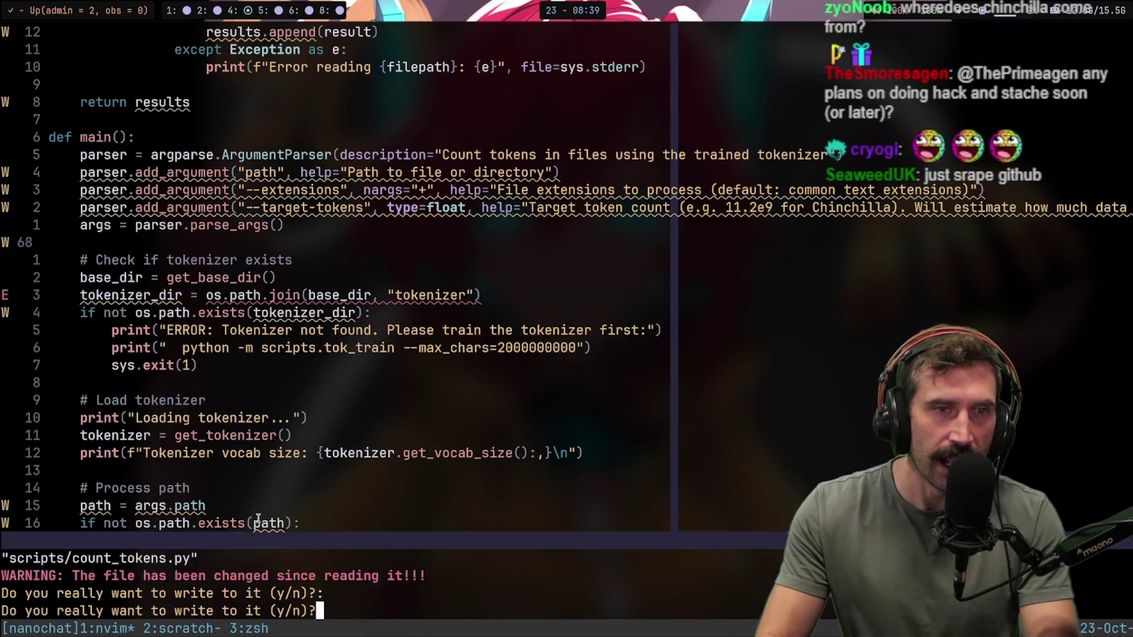
type("n:q")
key("Return")
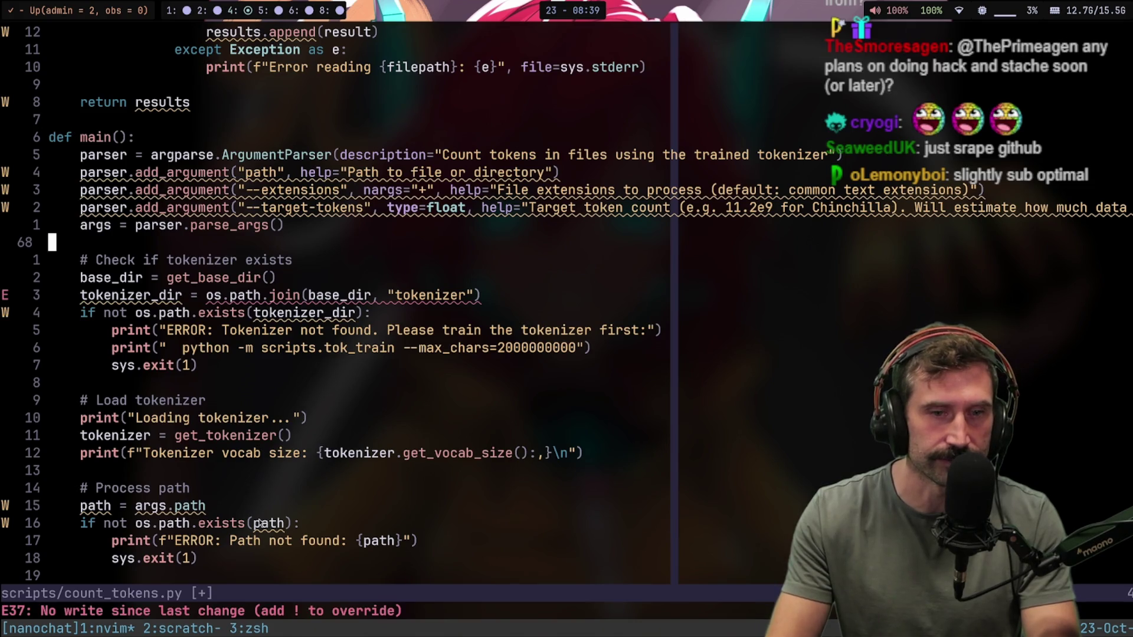
type(":q!")
key("Return")
Clear the terminal, relaunch nvim in the project folder, search for count_tokens.py, then show the live chats.
type("clear")
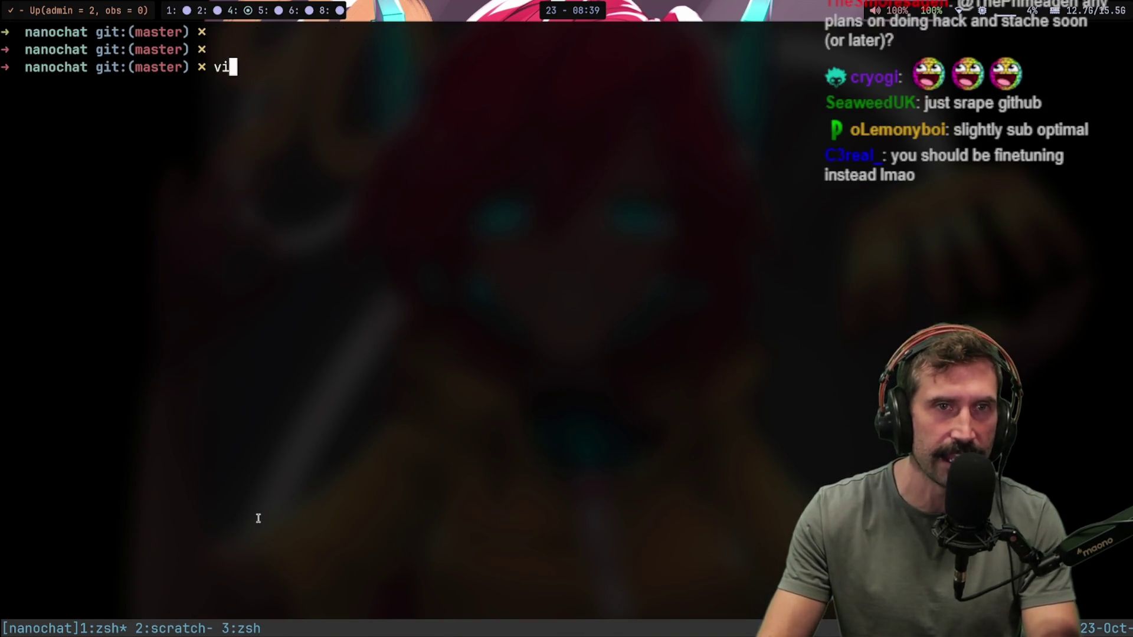
key("Return")
type("nvim .")
key("Return")
key("space")
type("pfcount")
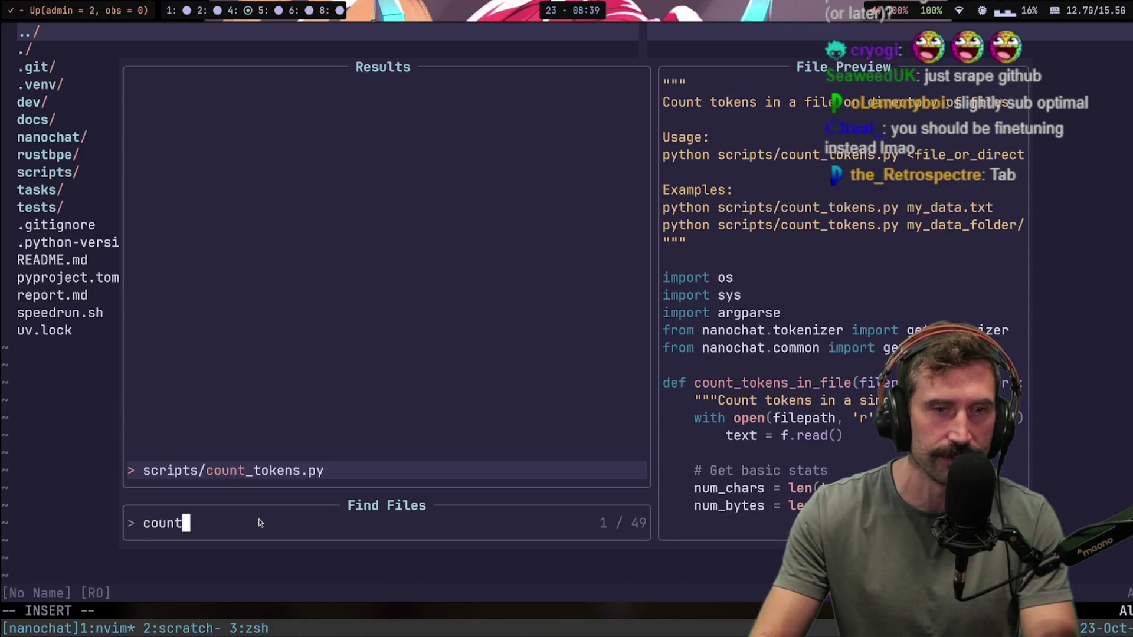
key("ctrl+c")
key("super+1")
key("super+2")
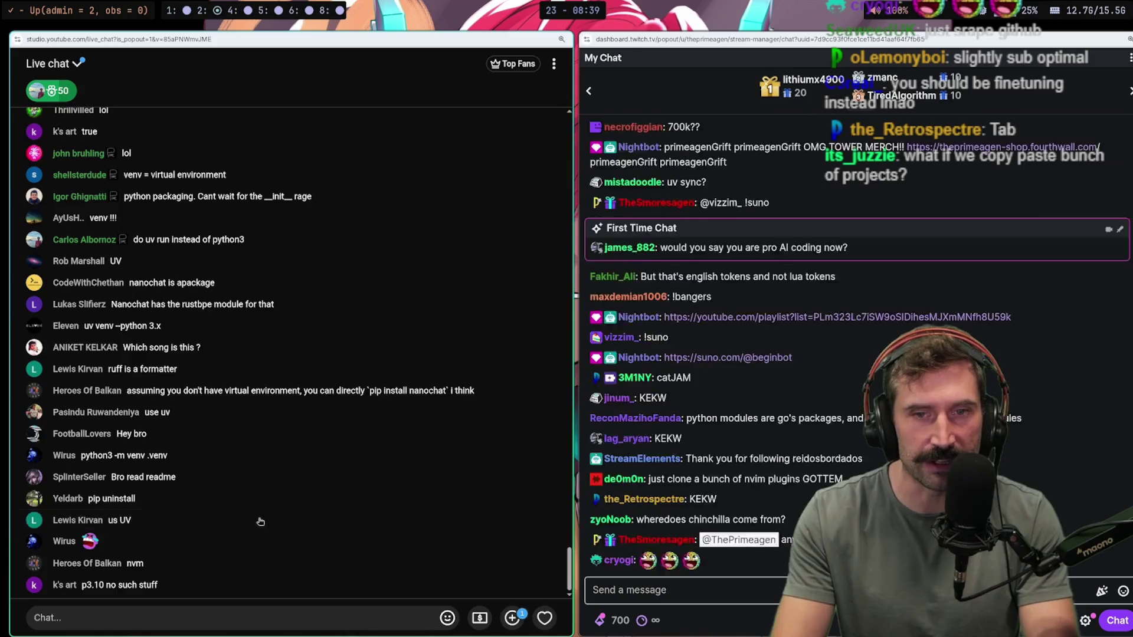
Read the YouTube and Twitch chat, selecting a first-time chatter's greeting, then go back to count_tokens.py.
left_click(679, 590)
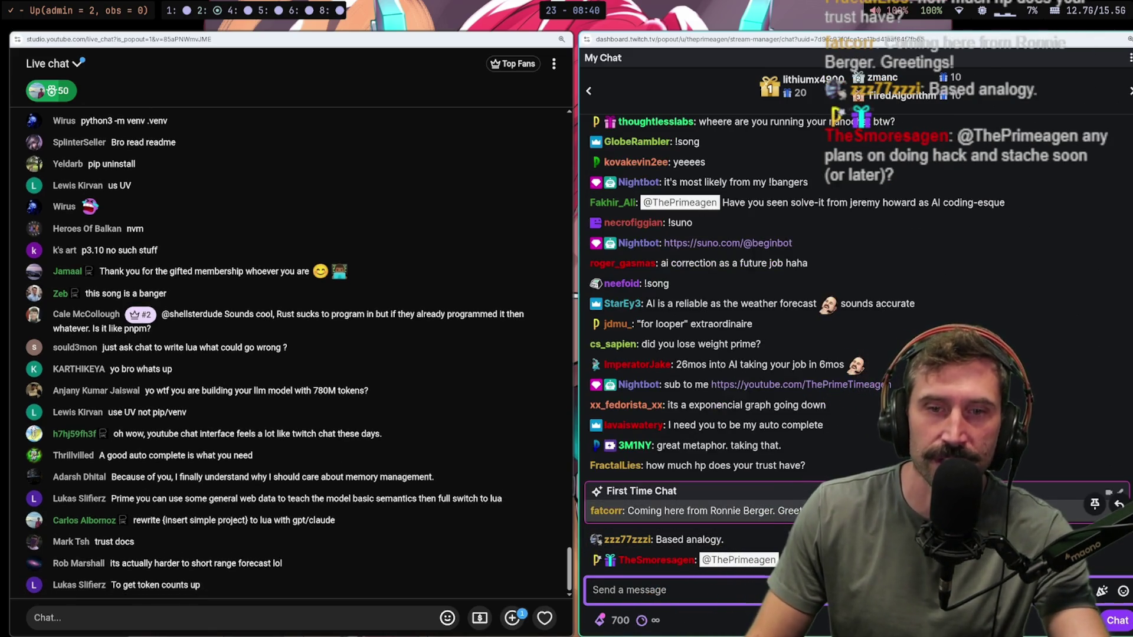
triple_click(632, 493)
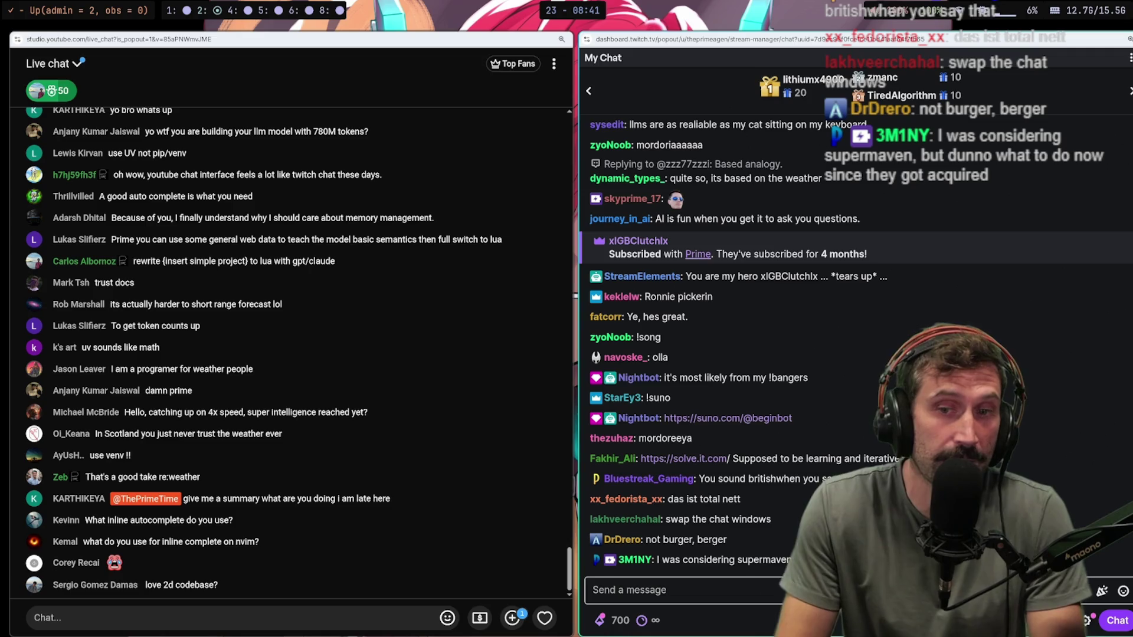
key("super+4")
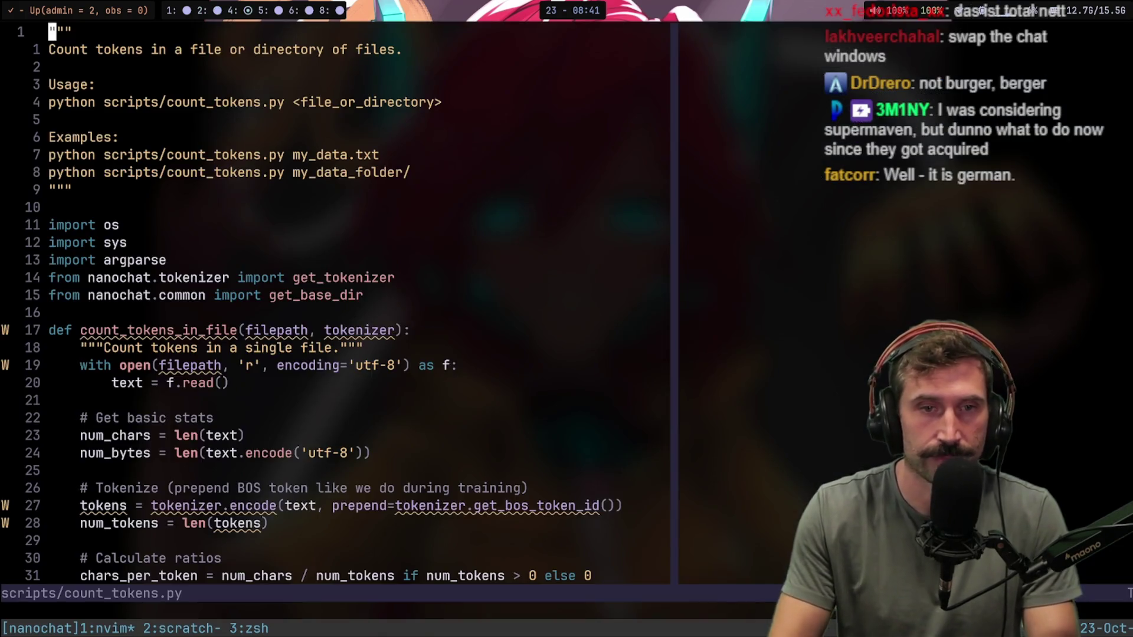
Save count_tokens.py and switch tmux sessions to view the nanochat token-count output window.
key("ctrl+o")
key("ctrl+s")
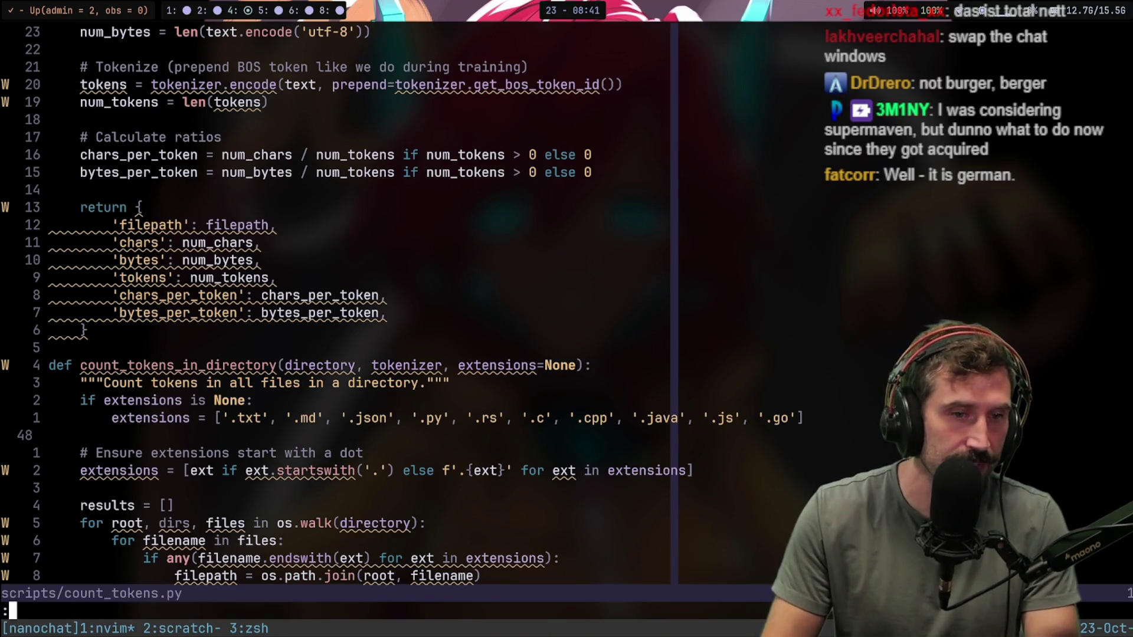
key("ctrl+a")
key("L")
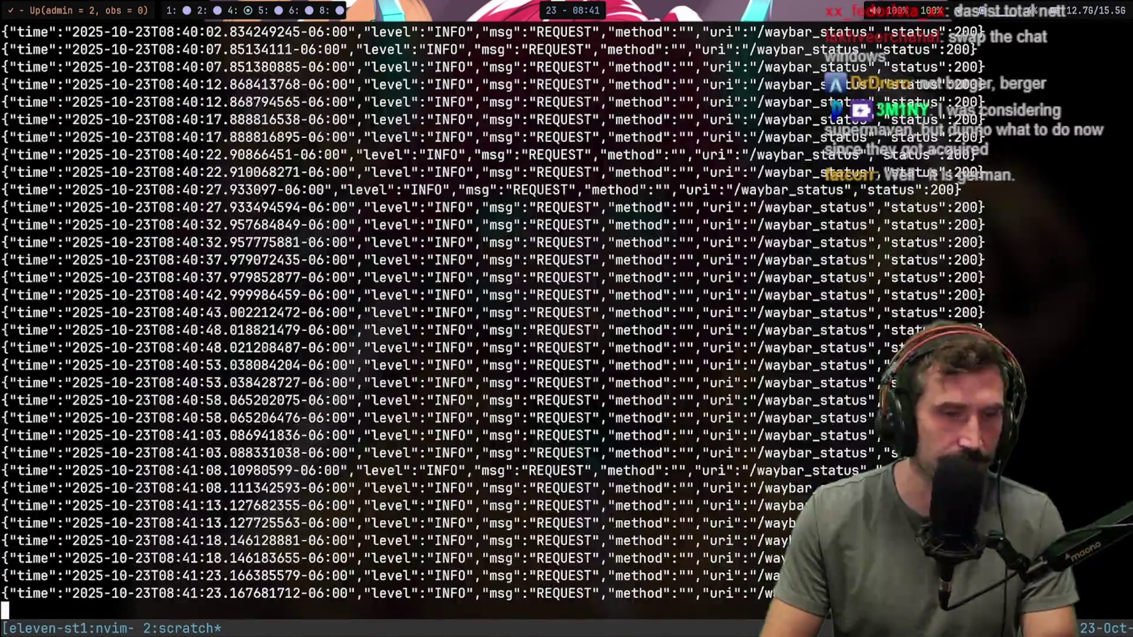
key("ctrl+a")
key("1")
key("ctrl+c")
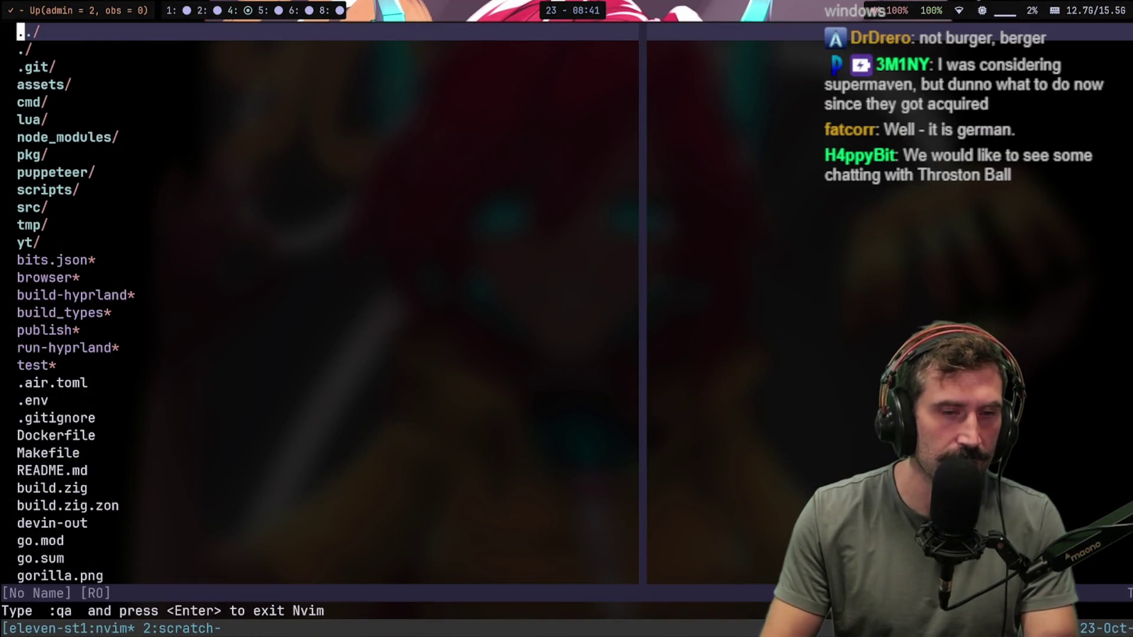
key("ctrl+a")
key("L")
key("ctrl+a")
key("2")
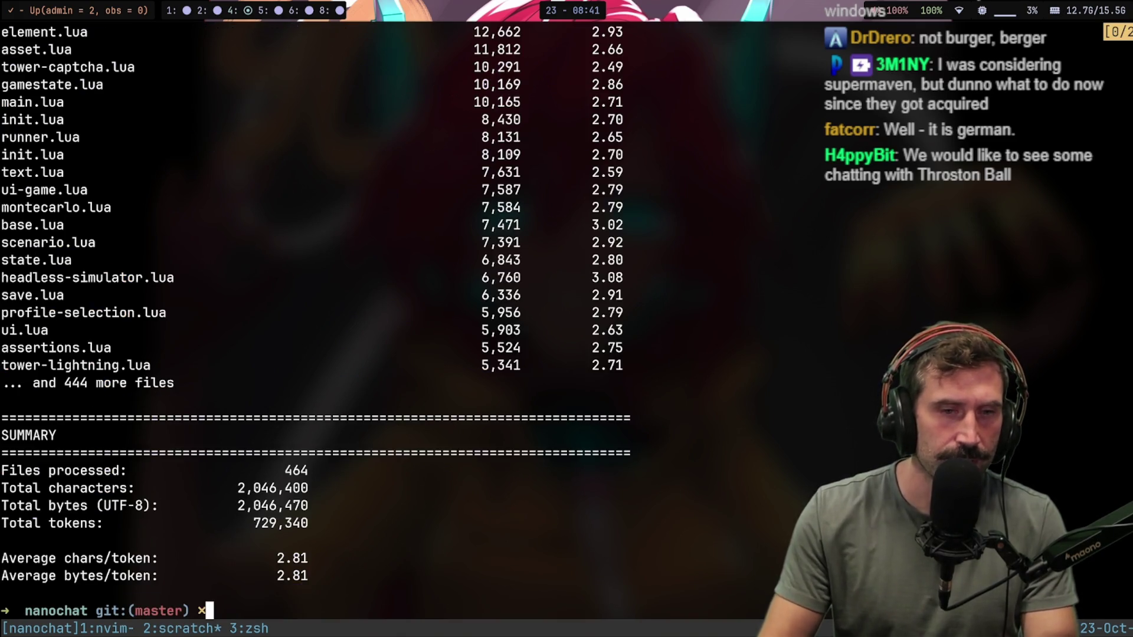
Open the unnamed_game_1 project session via the sessionizer and save table-stat-display.lua.
key("ctrl+f")
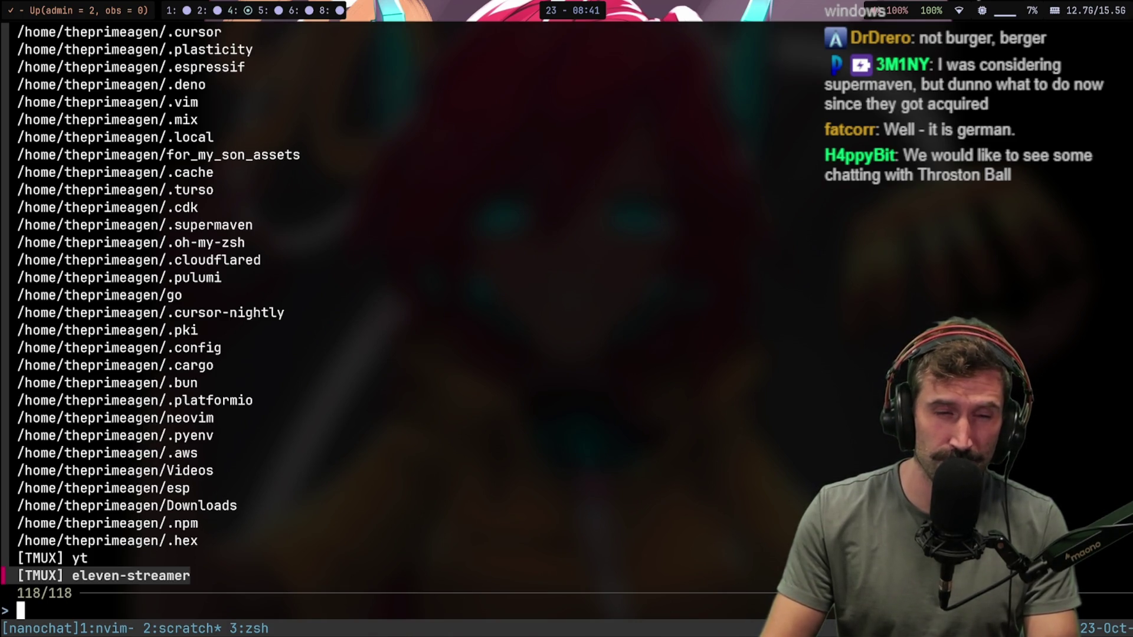
type("unna")
key("Return")
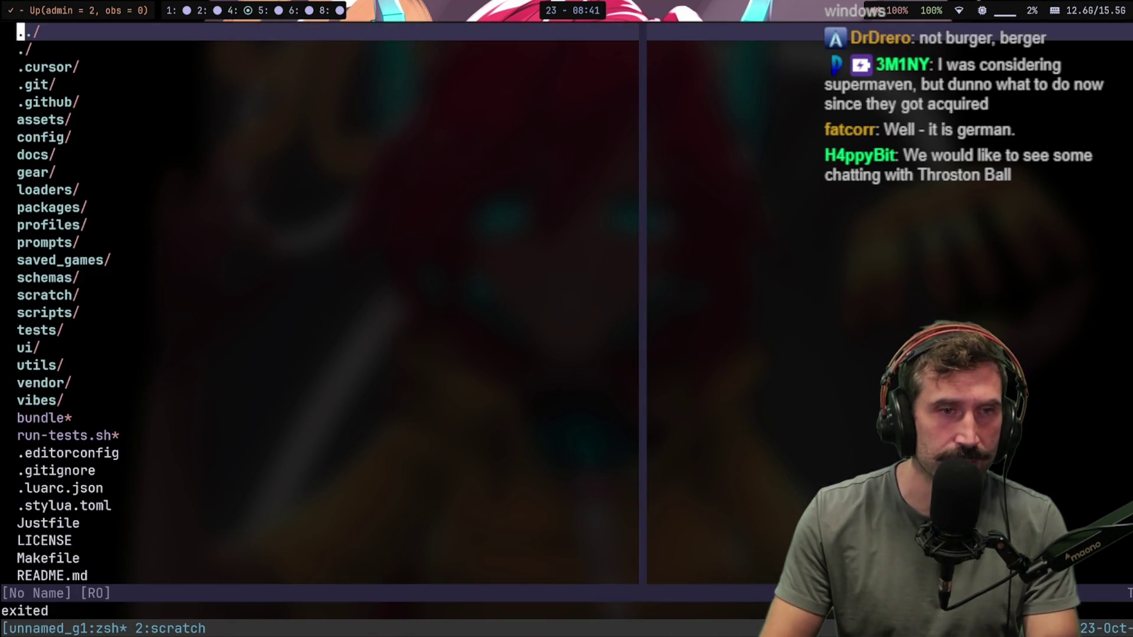
key("ctrl+h")
key("ctrl+t")
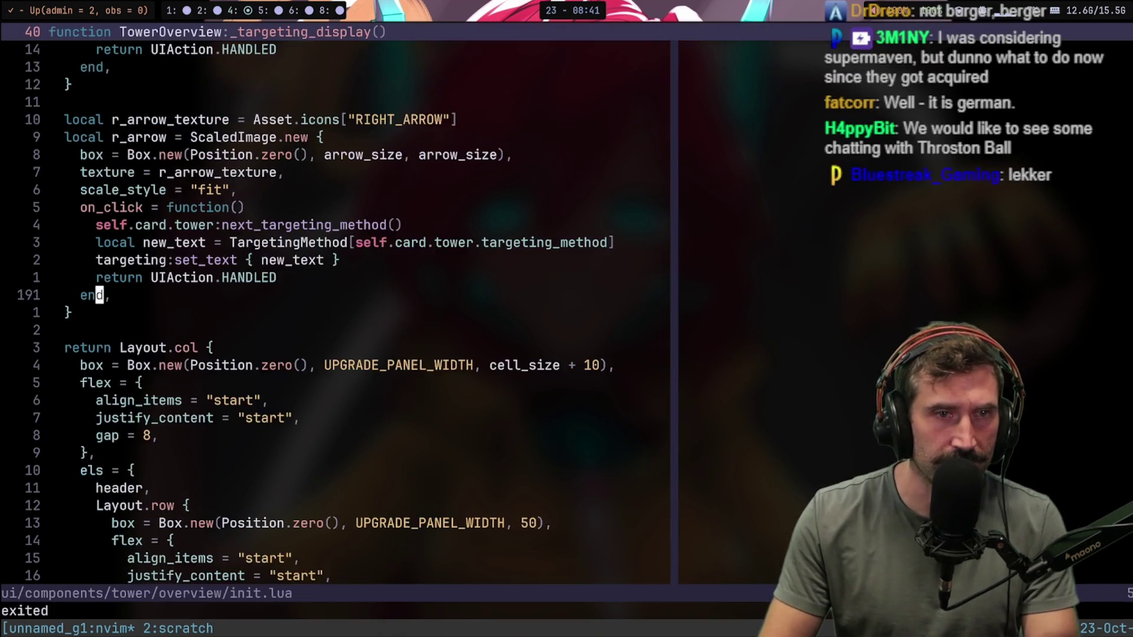
key("ctrl+h")
type(":w")
key("Return")
Try adding a 'local' line above and below the cursor, undoing and saving each time.
type("Olocal _, _, width, height = self:get_rect(")
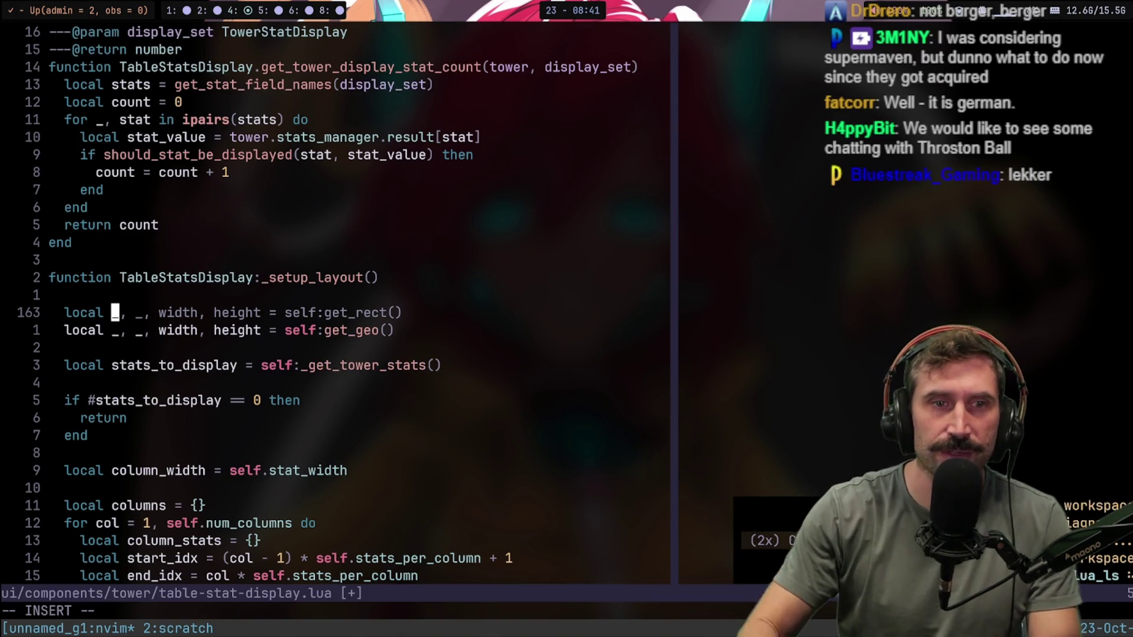
key("Escape")
type("u:w")
key("Return")
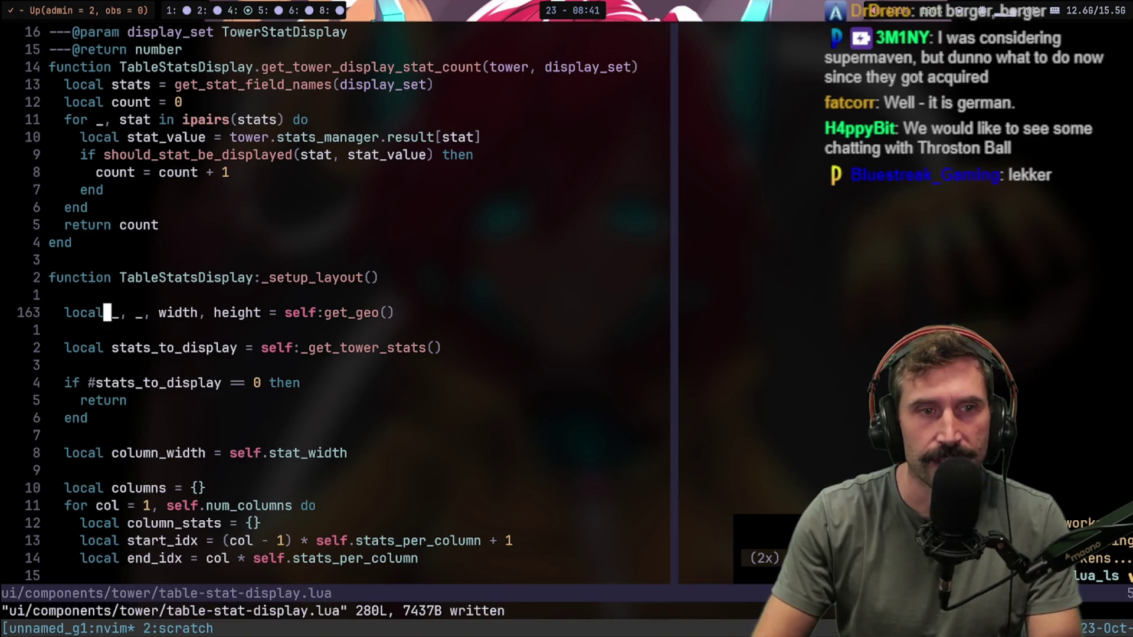
type("olocal")
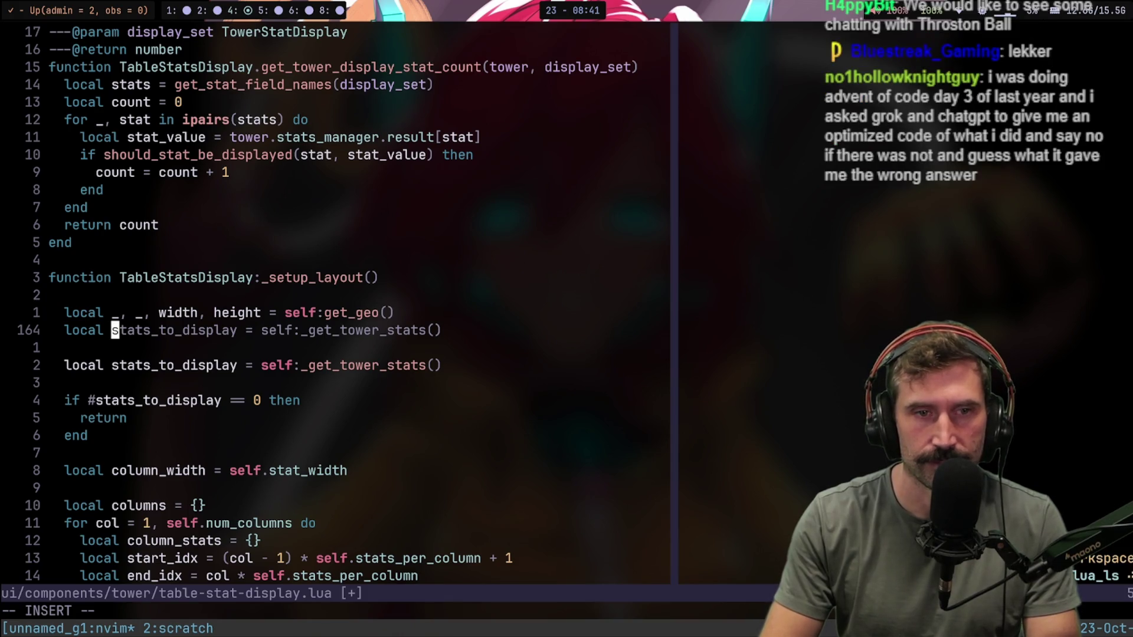
key("Escape")
type("u:w")
key("Return")
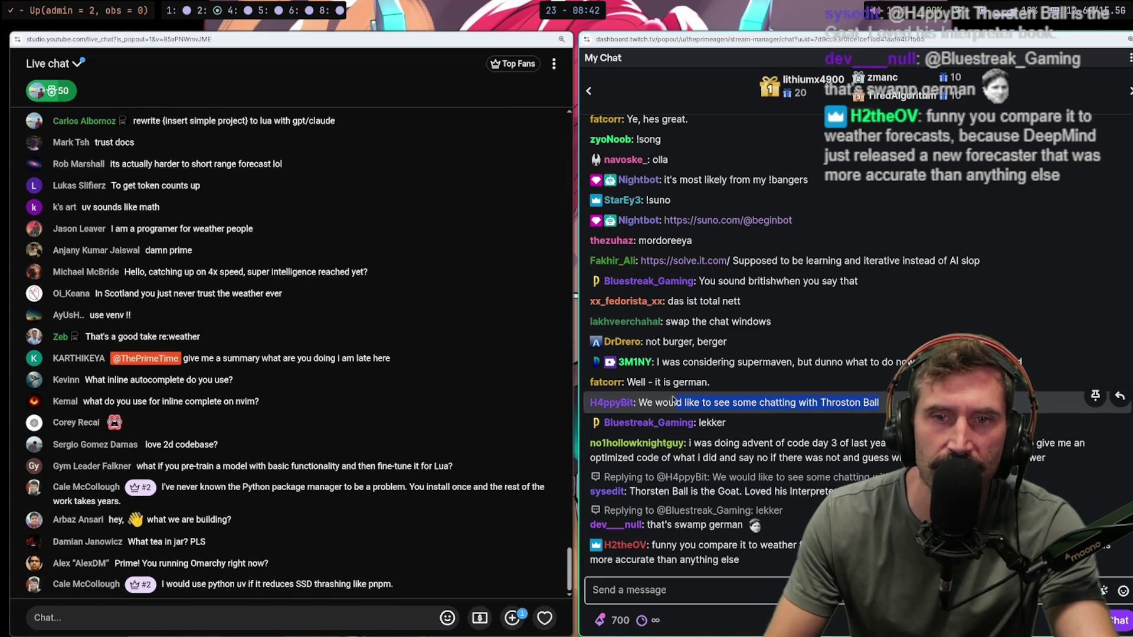
Catch up on the Twitch chat, glance across workspaces, and return to table-stat-display.lua in Neovim.
left_click(747, 602)
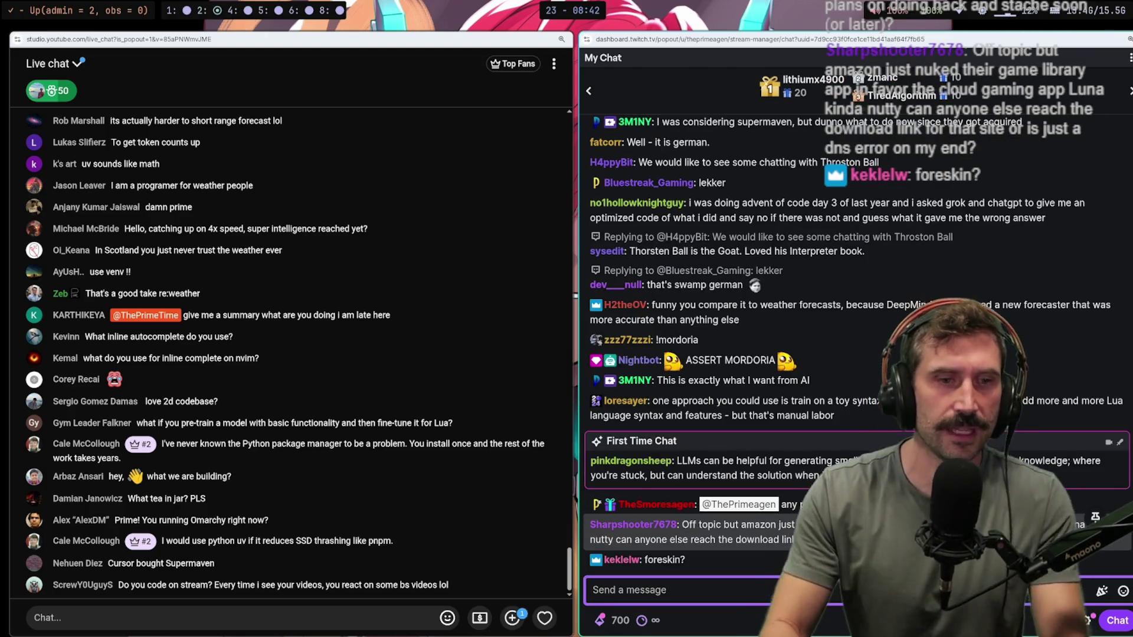
key("super+1")
key("super+3")
key("super+2")
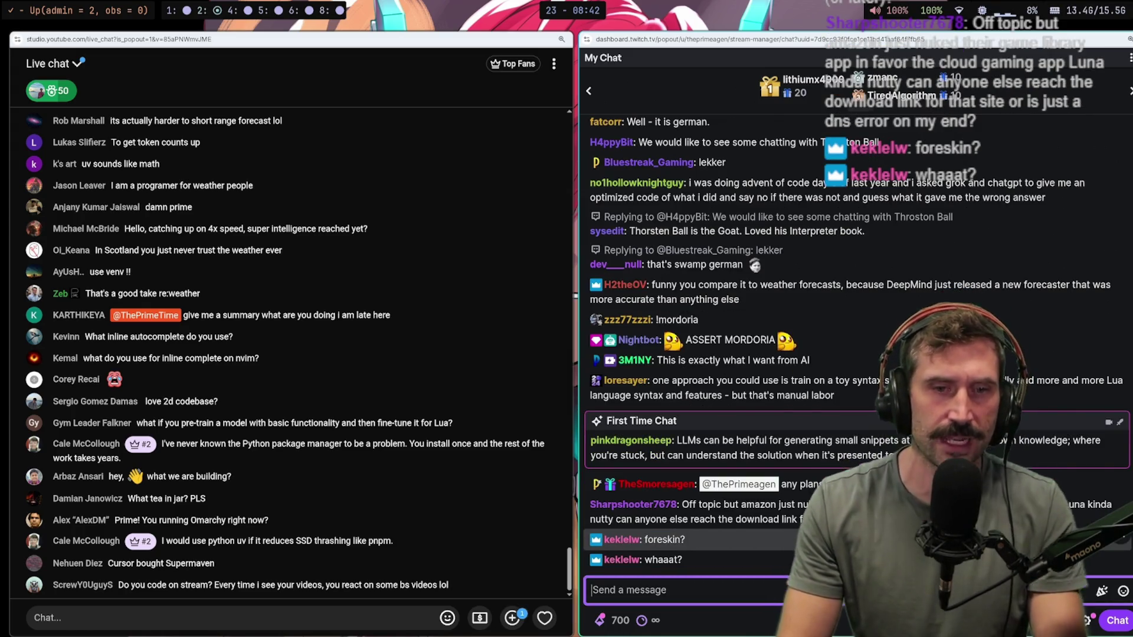
key("super+4")
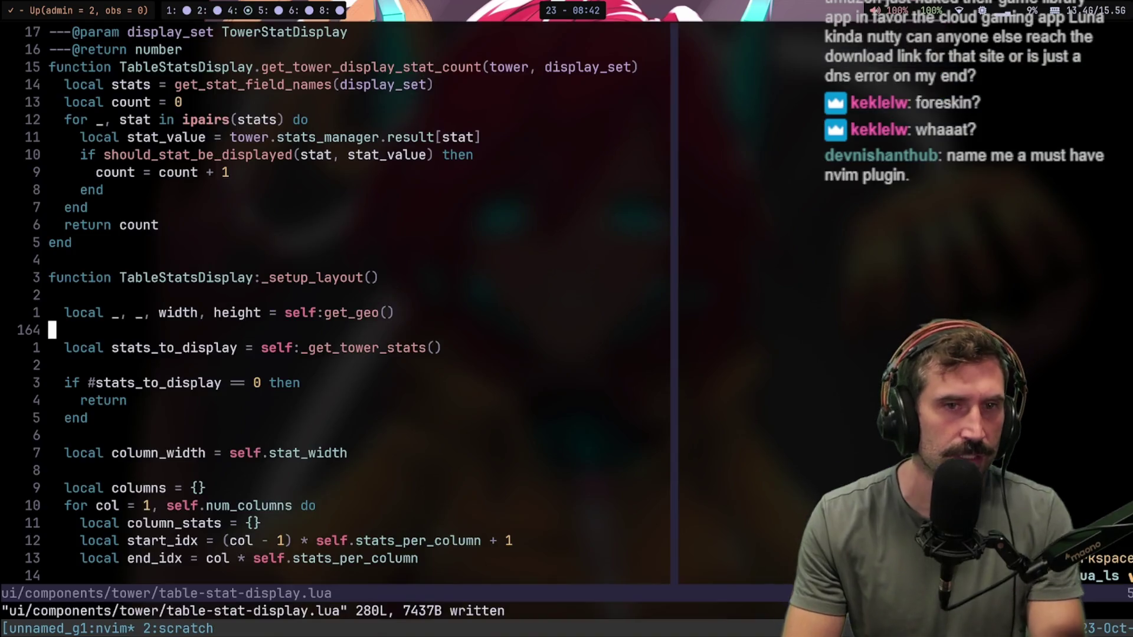
Delete the blank line under get_geo and save table-stat-display.lua with :w.
key("d")
key("d")
type(":W")
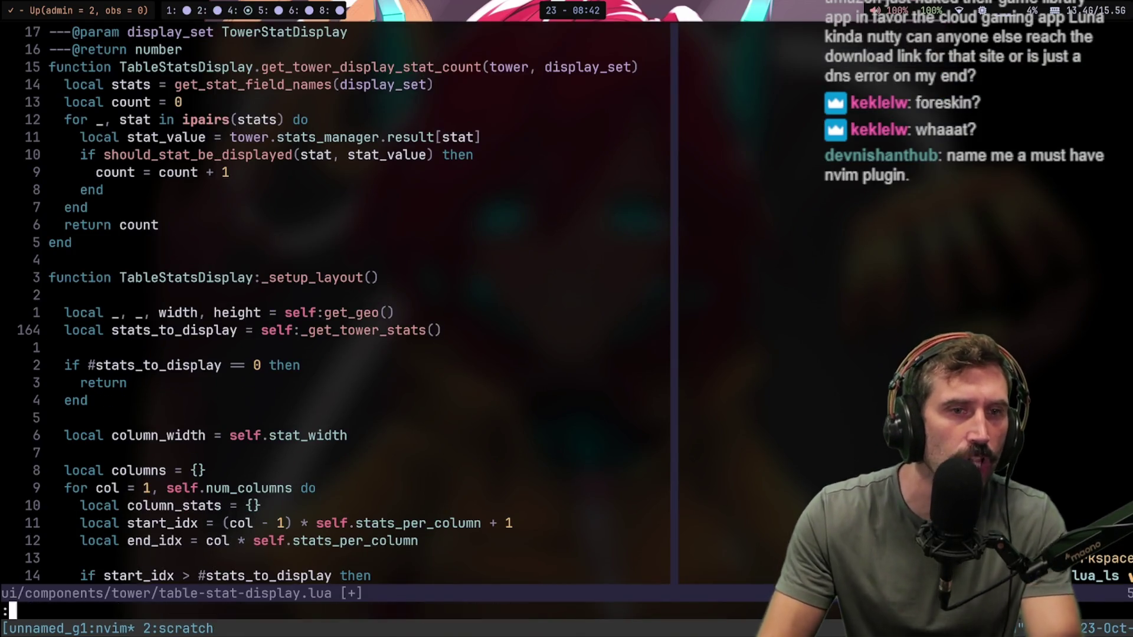
key("Return")
type(":w")
key("Return")
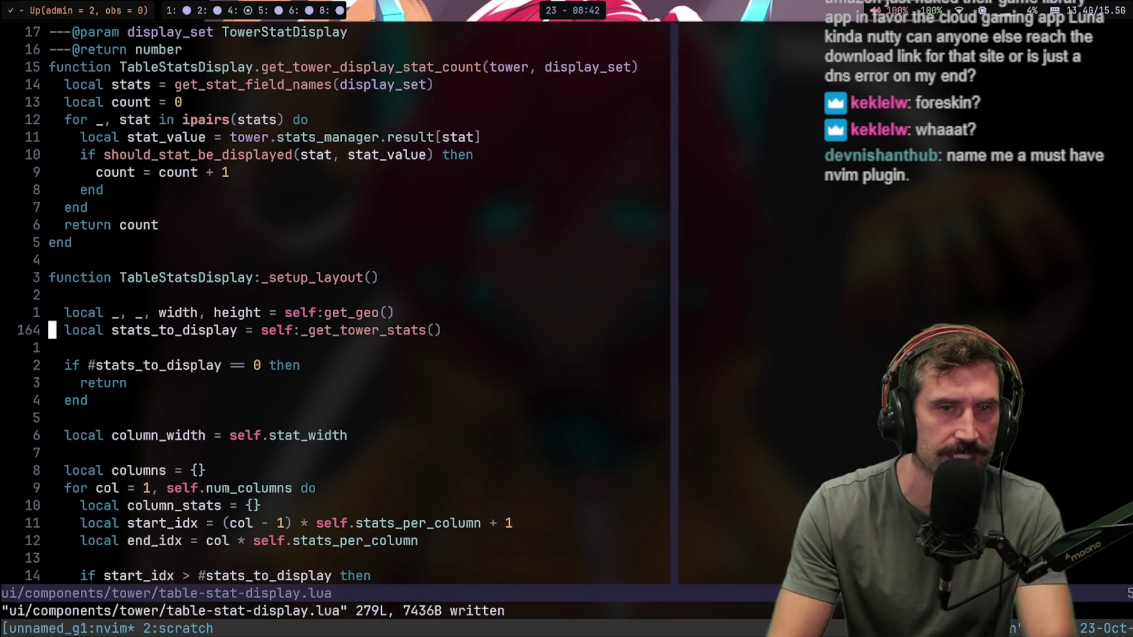
Switch to the nanochat session showing the 729,340-token summary, then to the browser.
key("ctrl+a")
key("L")
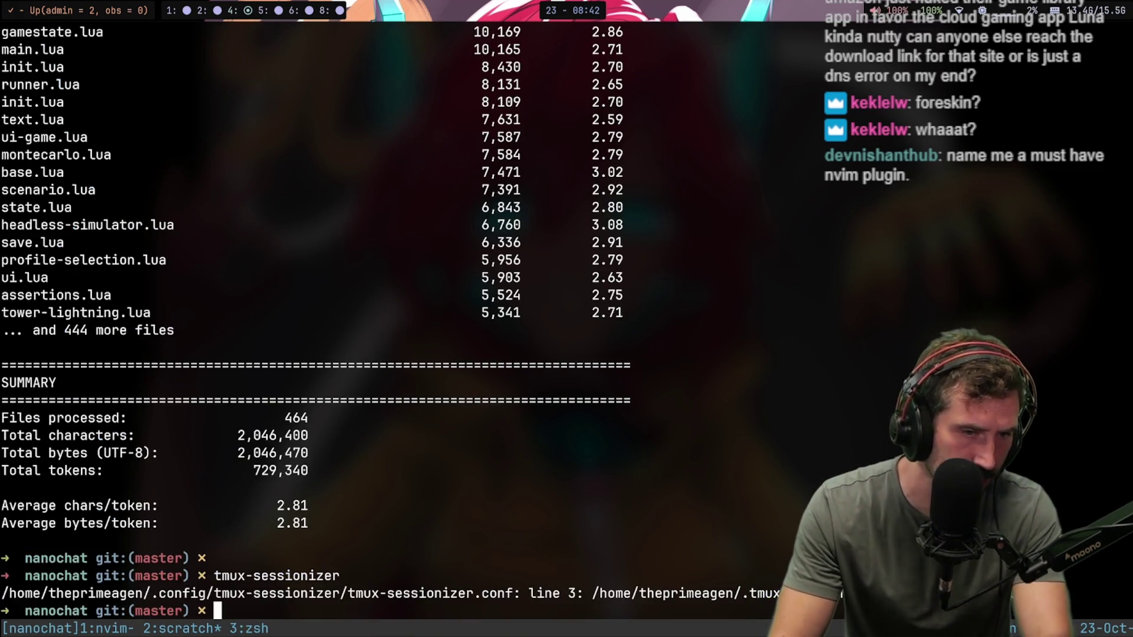
key("super+1")
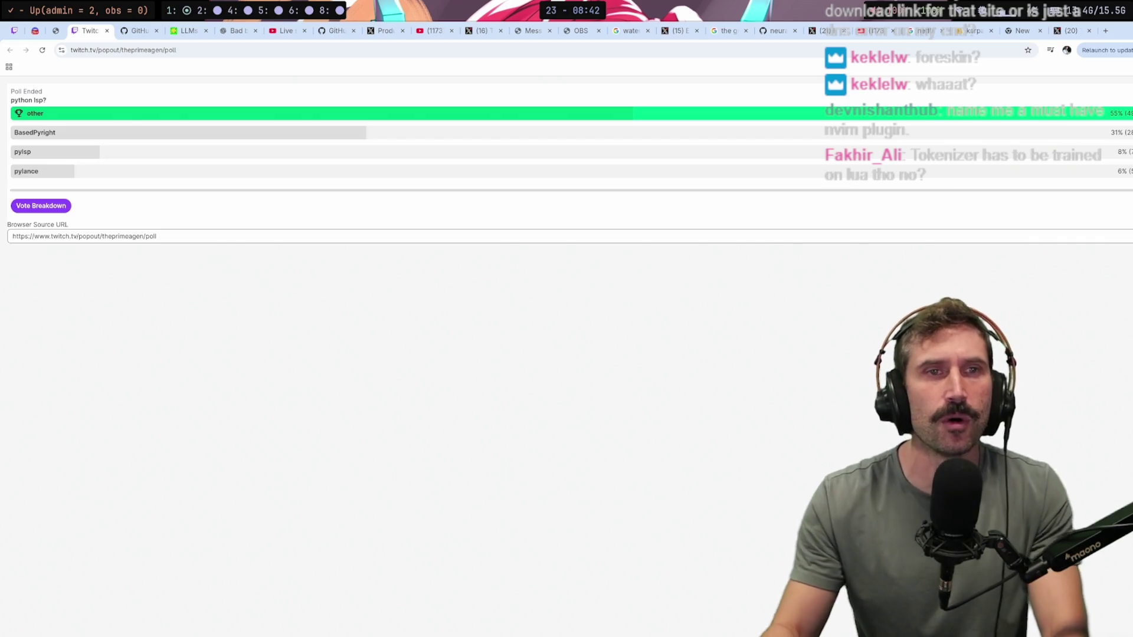
Load huggingface.co/datasets in a new tab and filter dataset names by 'lua'.
key("ctrl+t")
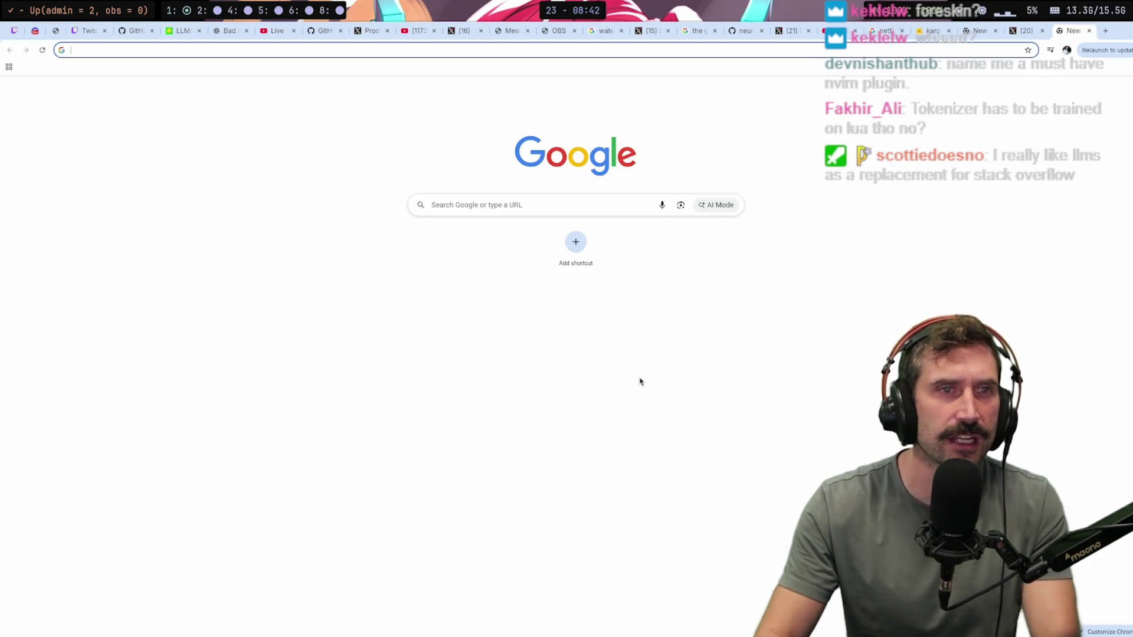
type("hugging")
key("End")
key("ctrl+shift+Left")
key("ctrl+shift+Left")
key("ctrl+shift+Left")
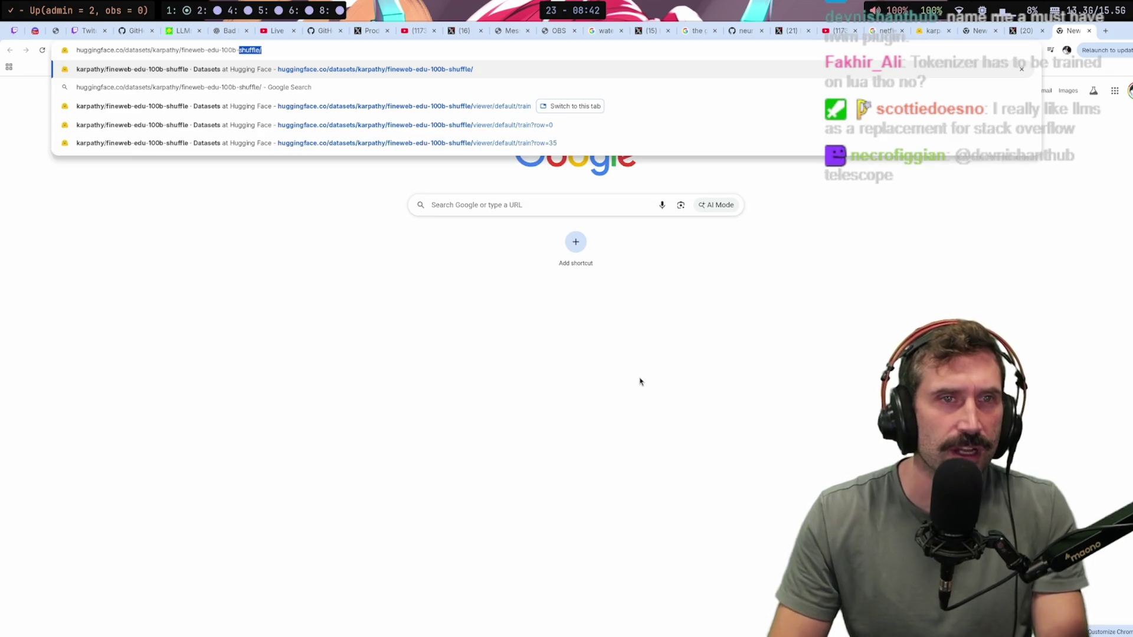
key("BackSpace")
key("Return")
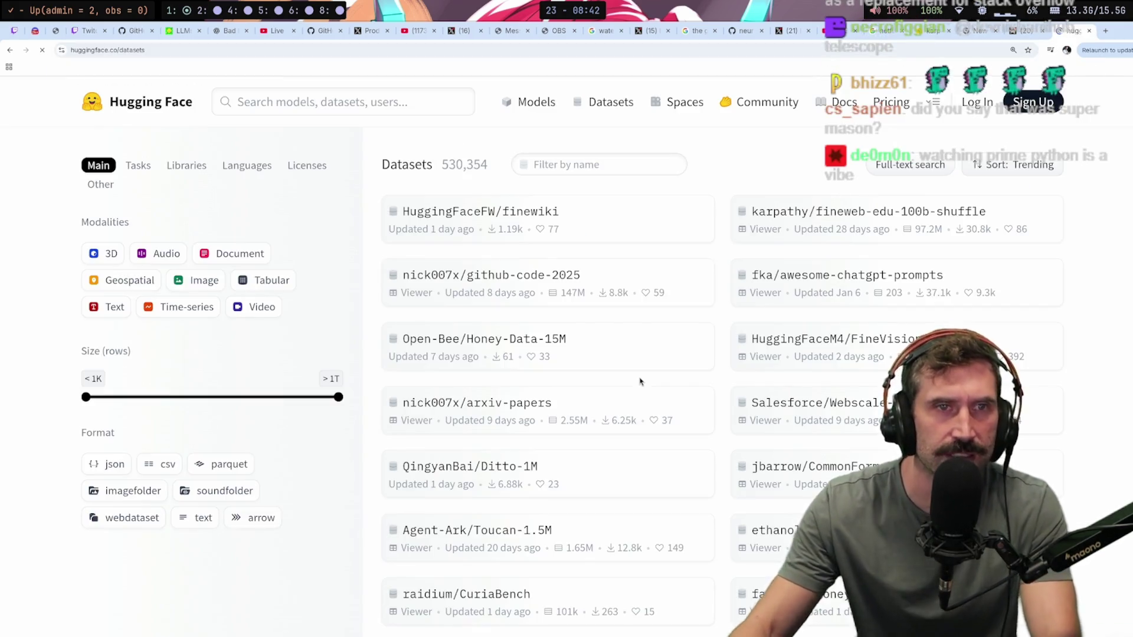
left_click(581, 165)
type("lua")
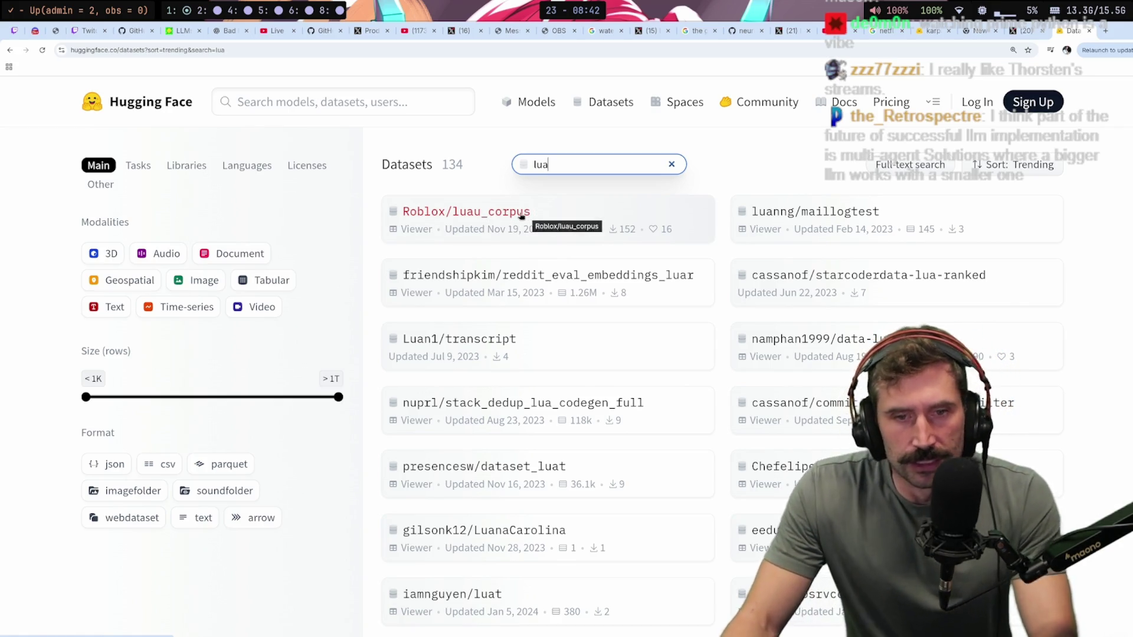
Open Roblox/luau_corpus in its own tab and expand a row to browse its Lua code.
middle_click(515, 216)
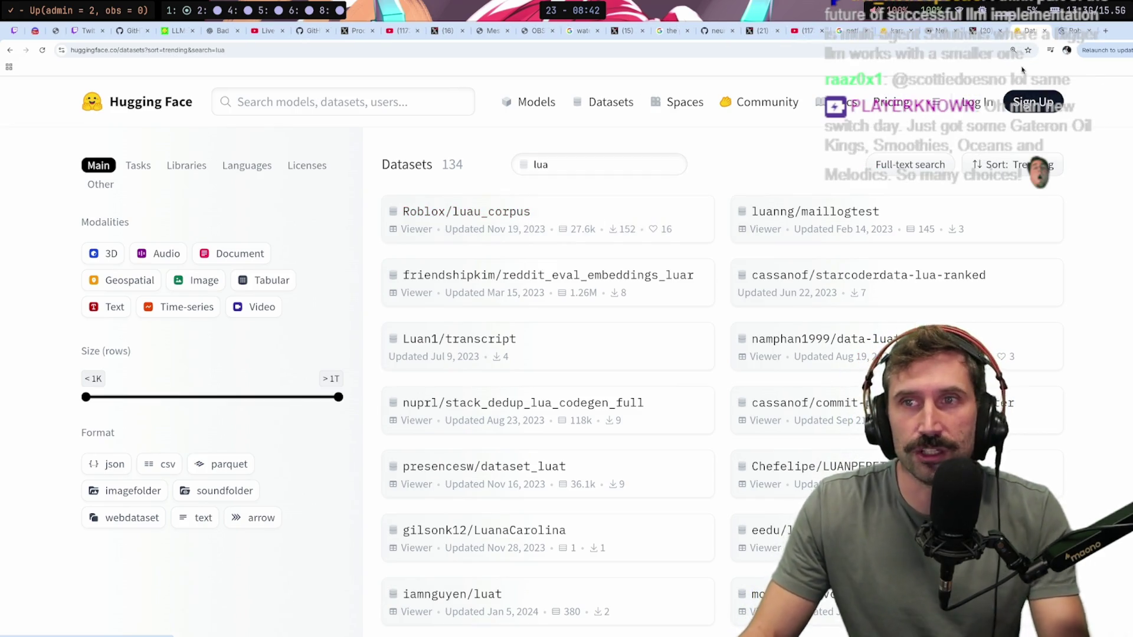
left_click(1071, 32)
scroll(696, 359, "down", 5)
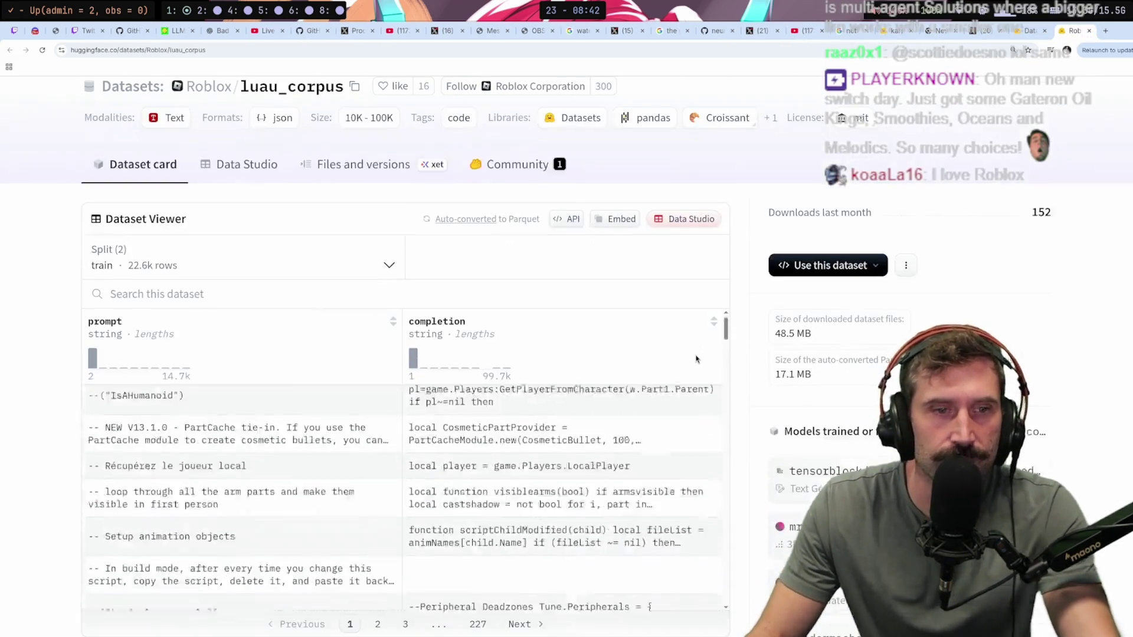
scroll(697, 359, "down", 3)
scroll(38, 451, "down", 3)
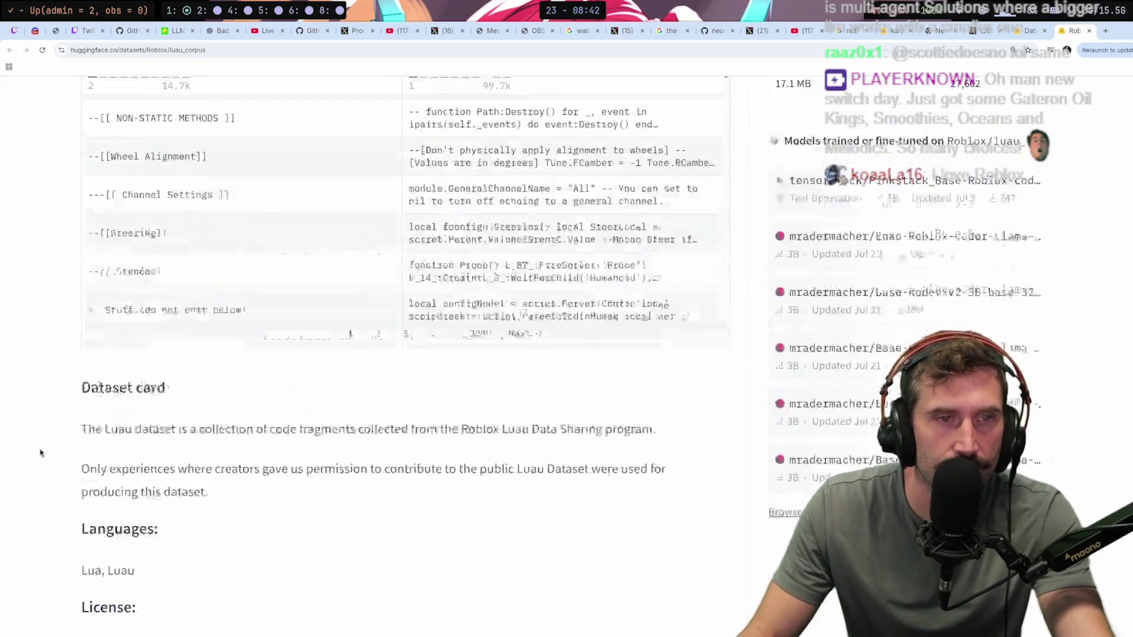
scroll(75, 437, "up", 2)
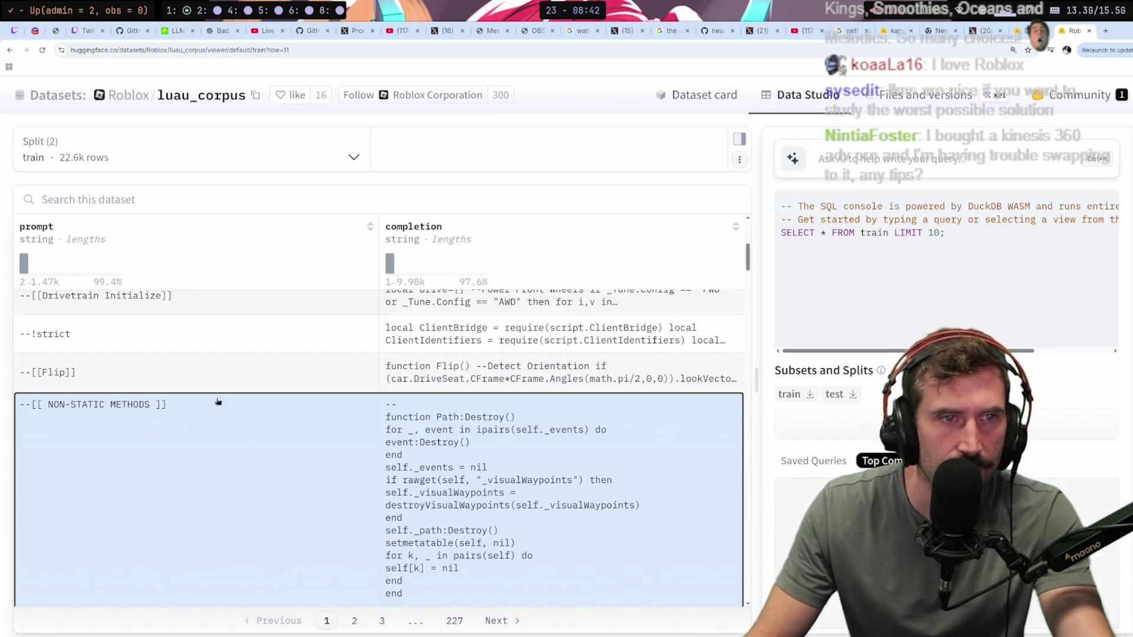
scroll(169, 437, "up", 5)
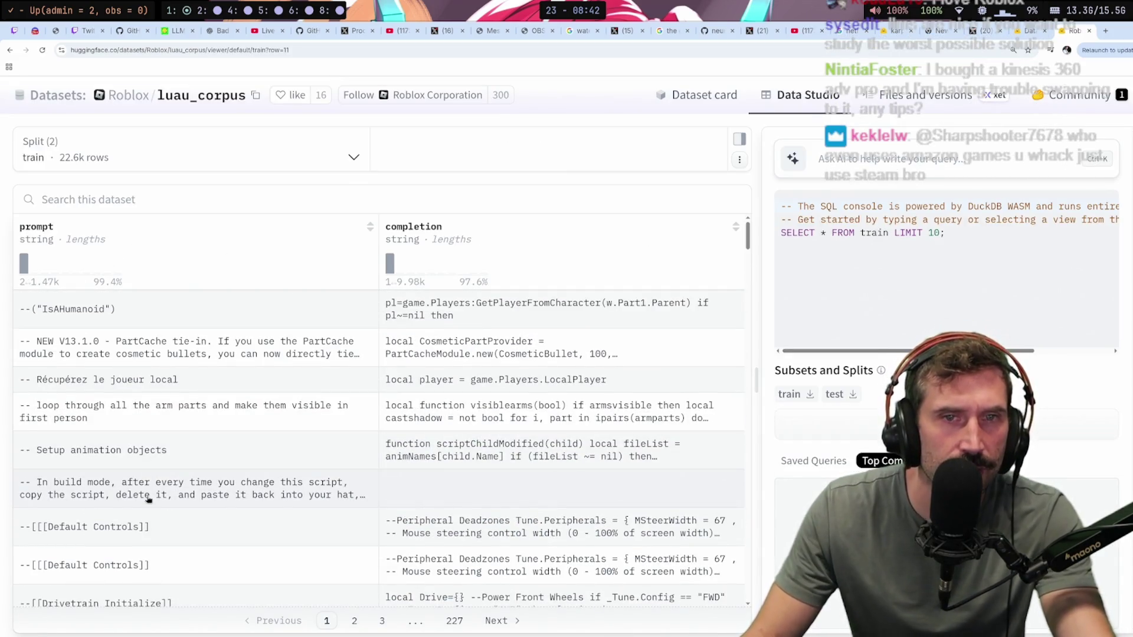
left_click(149, 499)
scroll(150, 500, "down", 10)
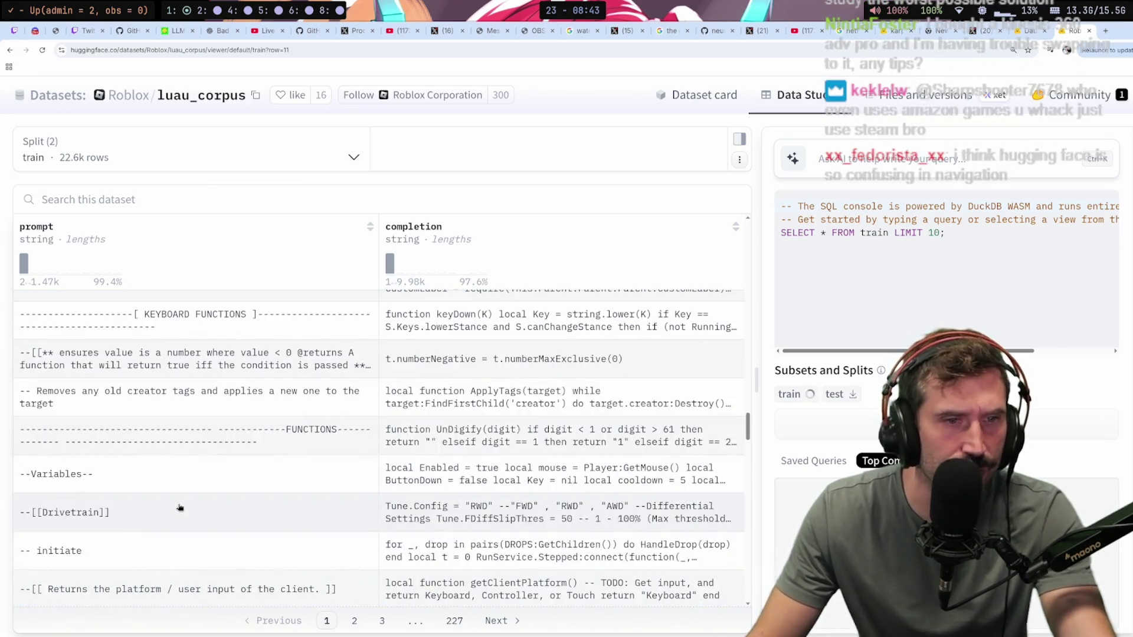
Scroll to row 51 and expand its 'Don't edit below unless you know what you're doing.' completion.
scroll(173, 509, "down", 3)
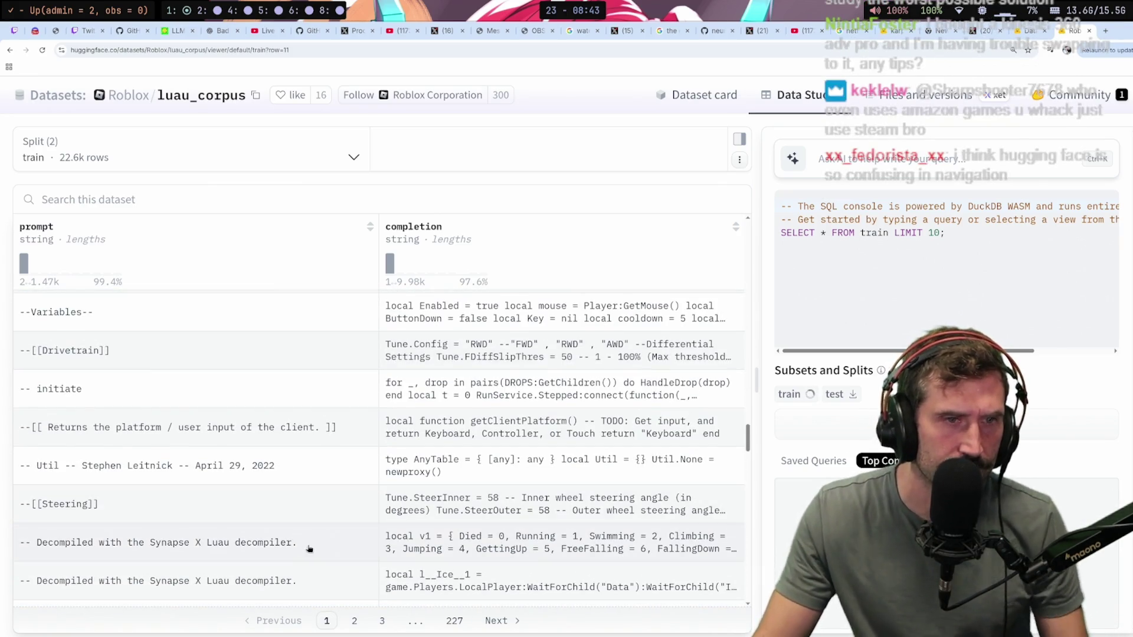
scroll(201, 509, "down", 2)
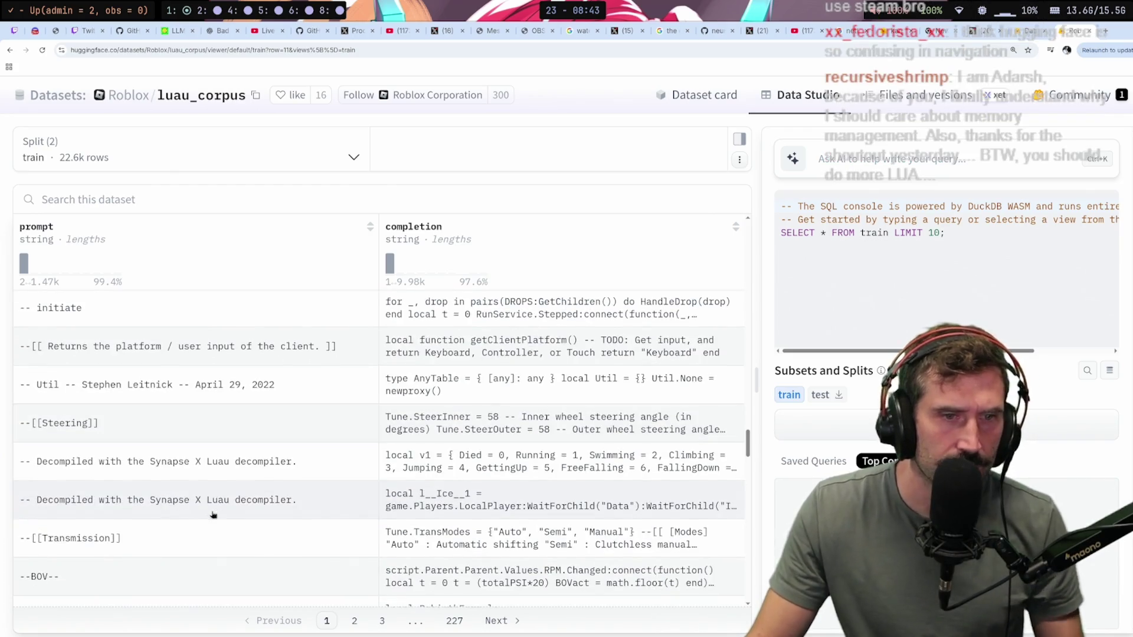
scroll(278, 513, "down", 10)
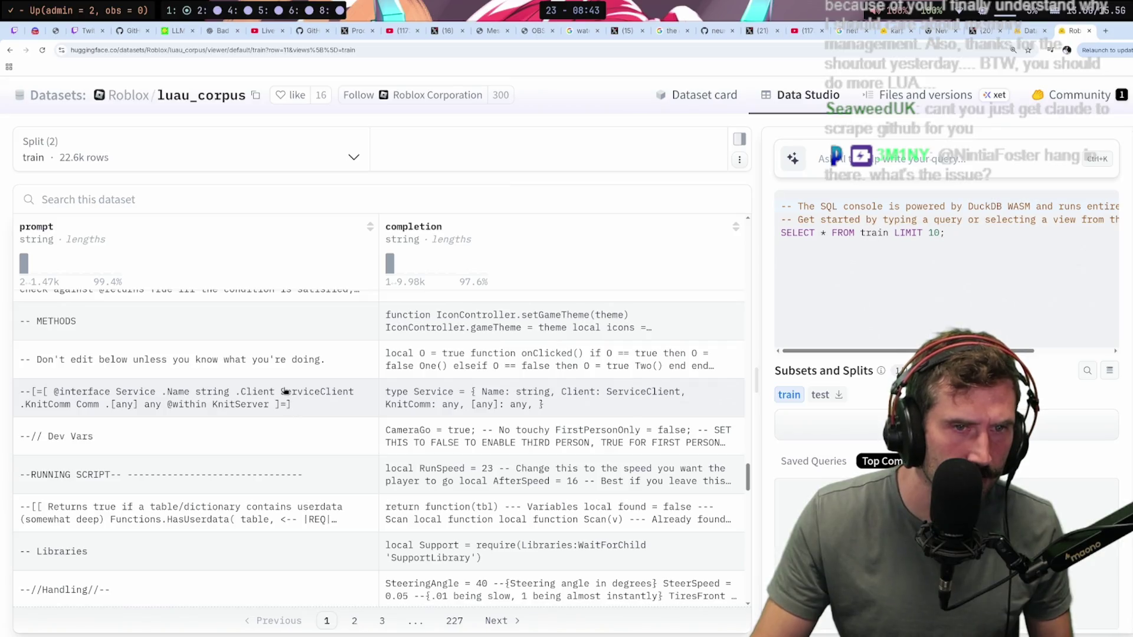
left_click_drag(54, 359, 314, 366)
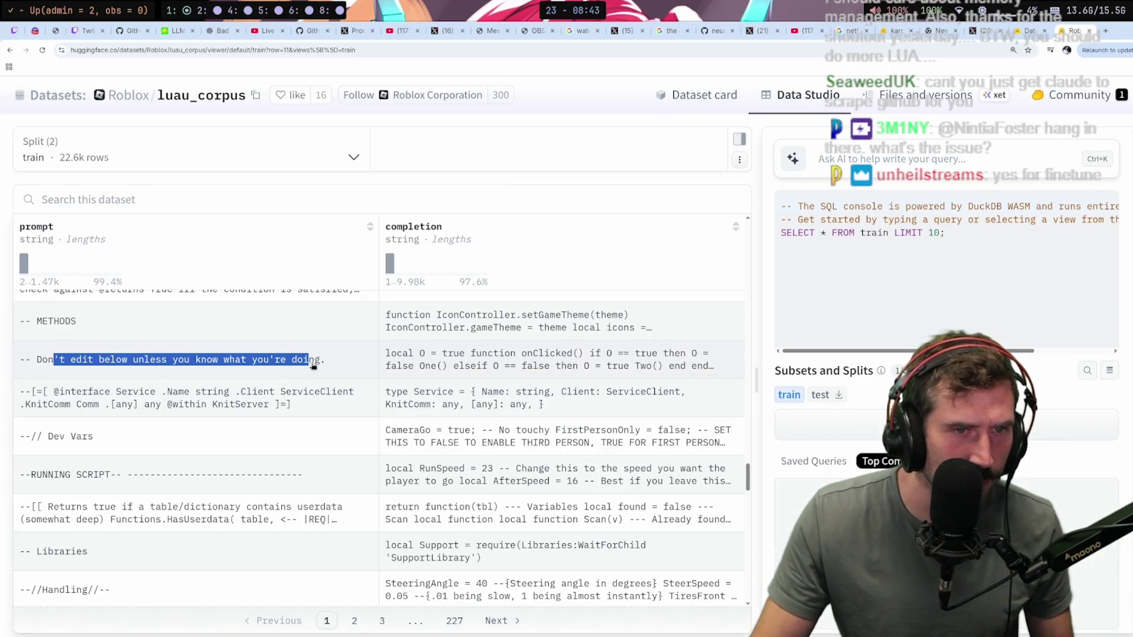
left_click(271, 368)
left_click(346, 363)
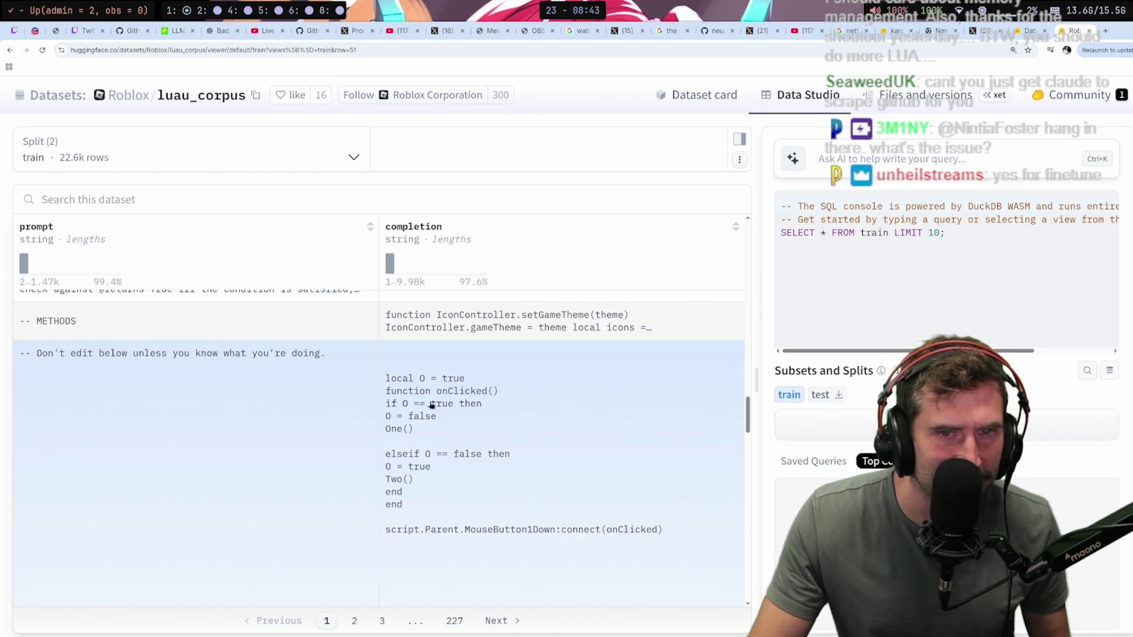
scroll(533, 498, "down", 1)
scroll(534, 497, "up", 1)
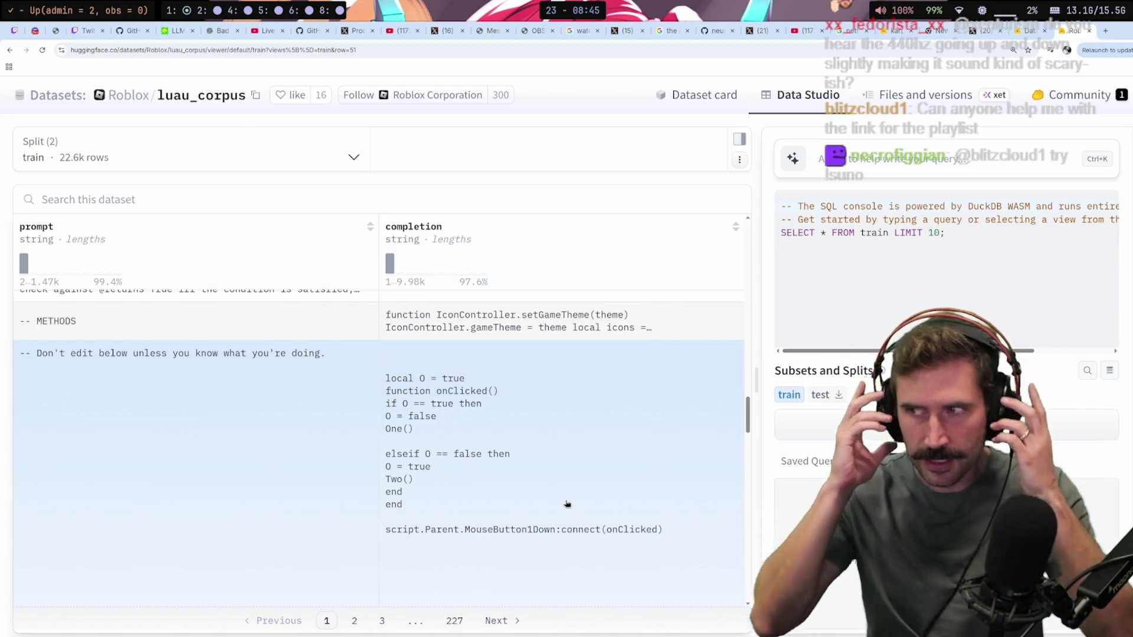
scroll(473, 492, "up", 5)
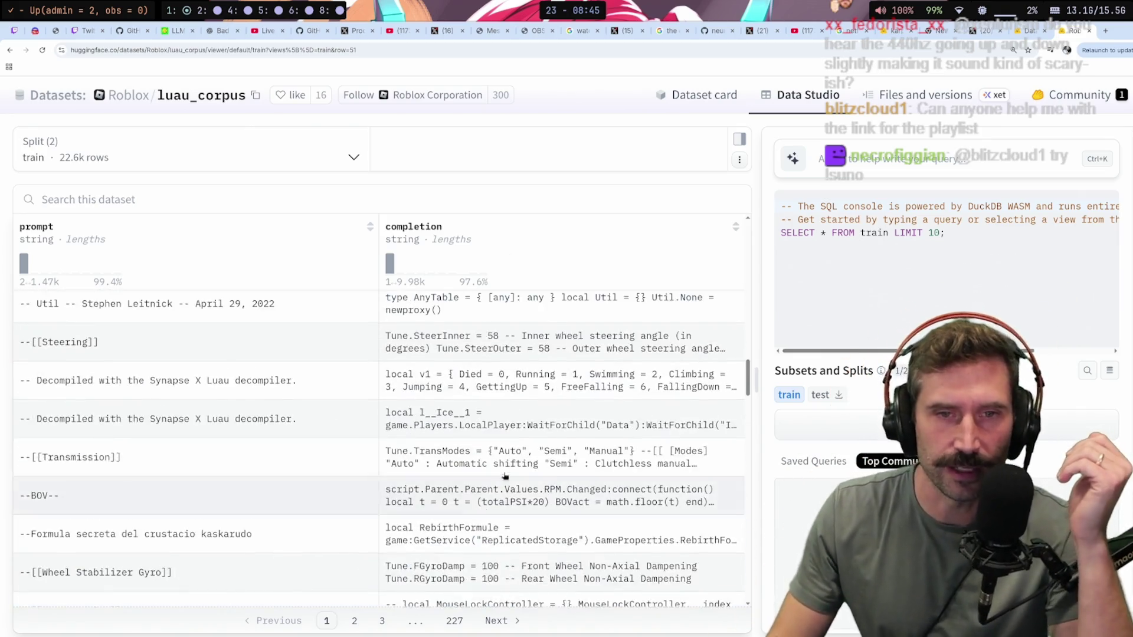
Expand the 'Make the chat work' and 'This = script.Parent' rows to read their code.
left_click(540, 378)
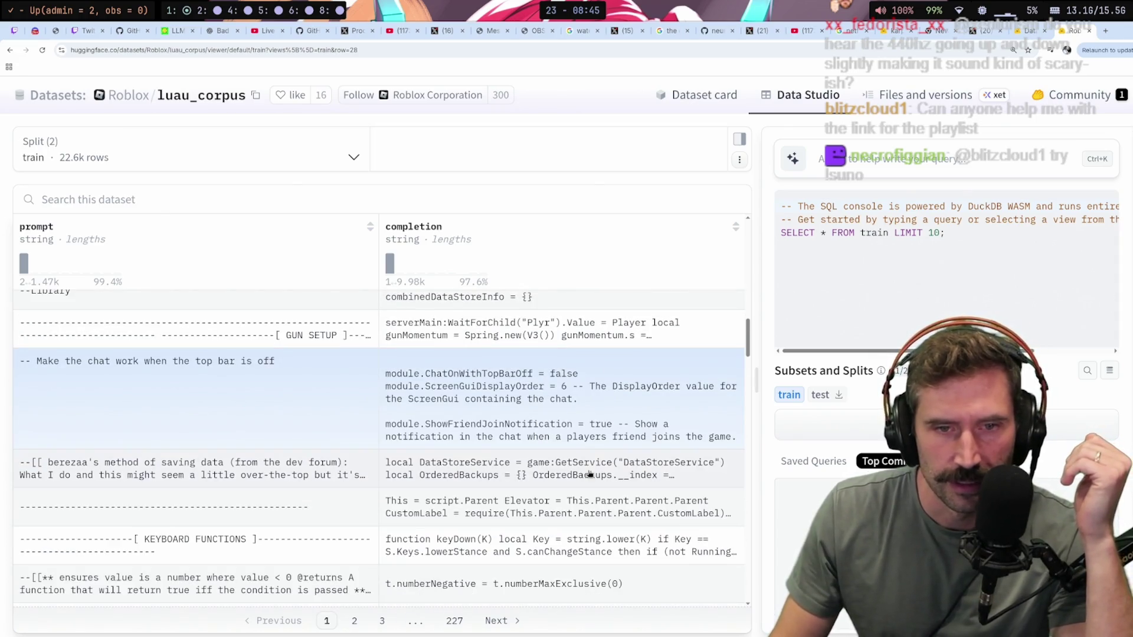
scroll(590, 467, "down", 2)
left_click(519, 438)
scroll(558, 486, "down", 2)
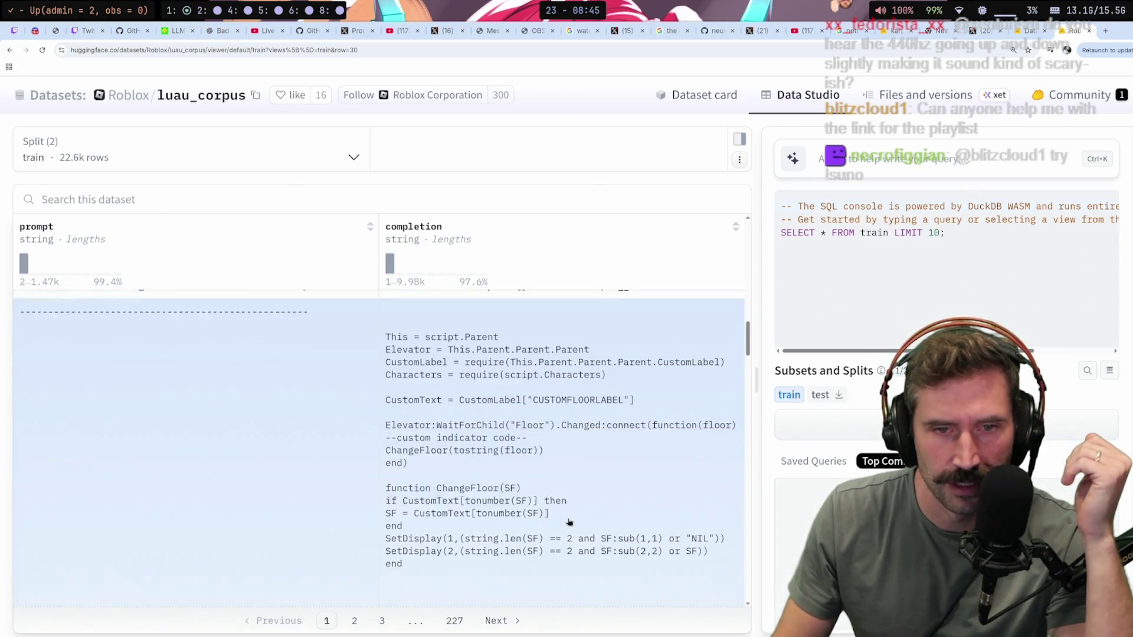
scroll(570, 520, "down", 4)
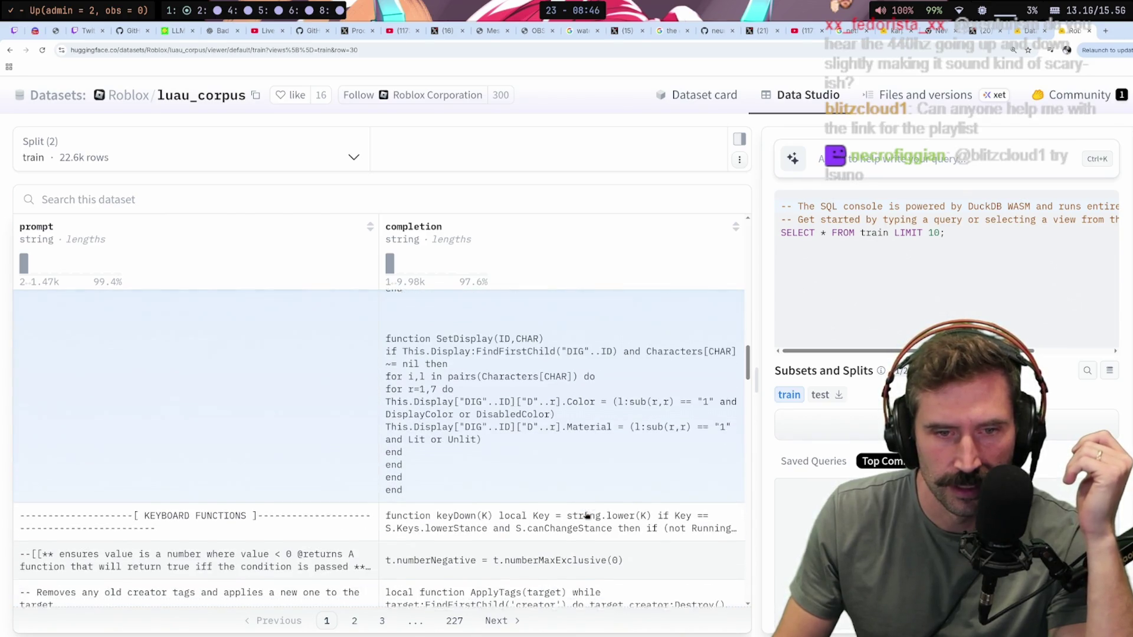
scroll(443, 502, "up", 7)
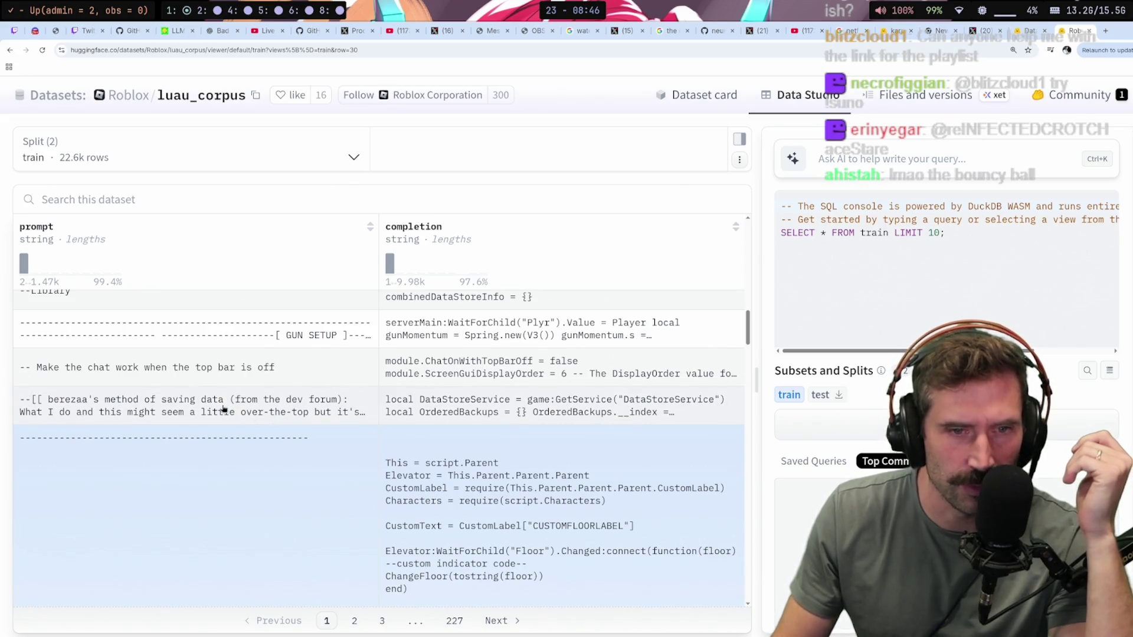
Expand the berezaa data-saving and Steering rows, check the live chat, then return to the browser.
left_click(223, 408)
scroll(292, 477, "down", 1)
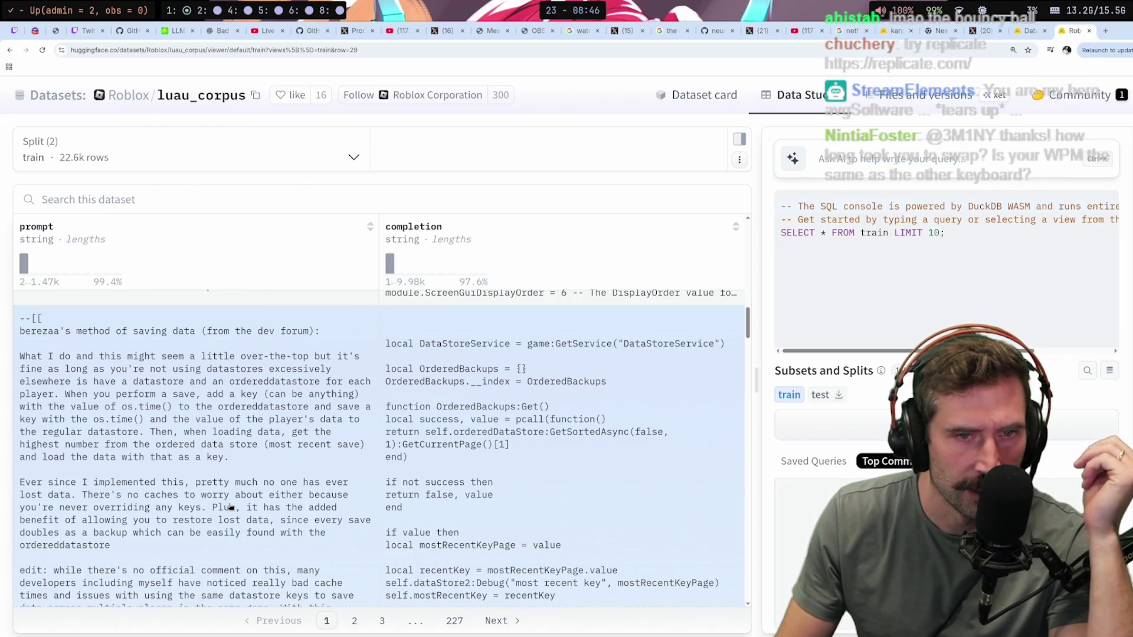
scroll(231, 507, "down", 2)
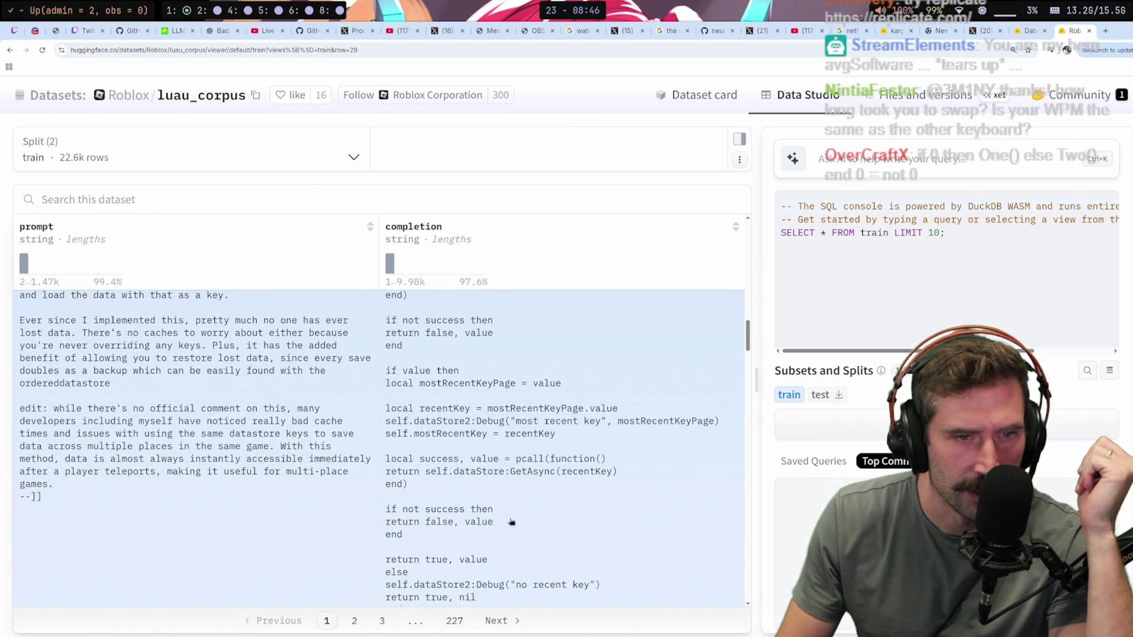
scroll(213, 440, "up", 2)
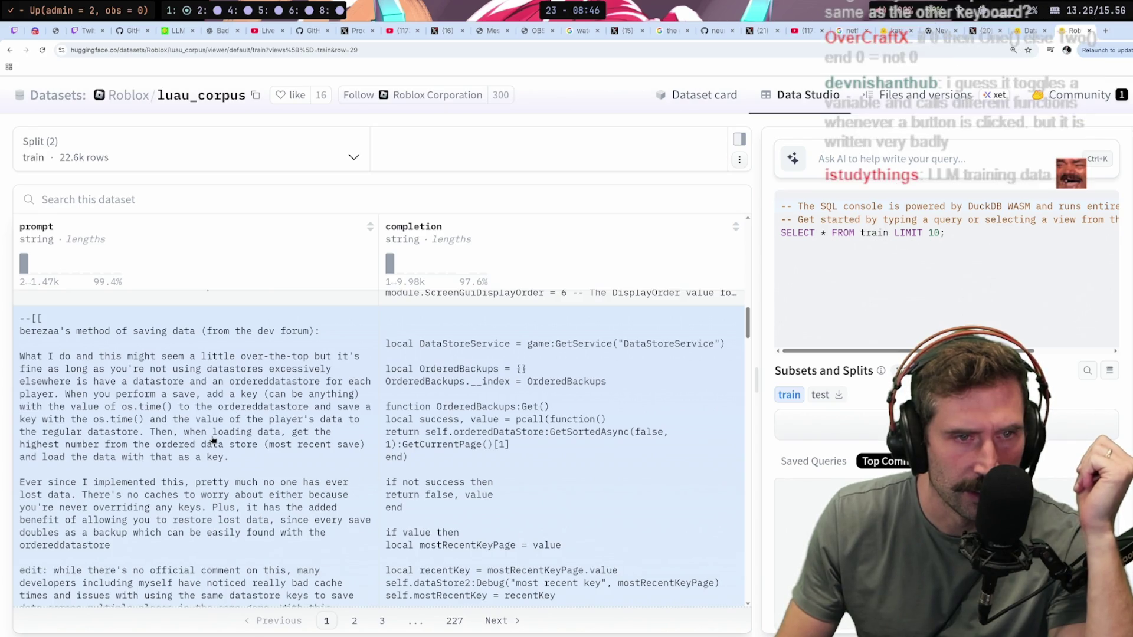
scroll(479, 513, "down", 10)
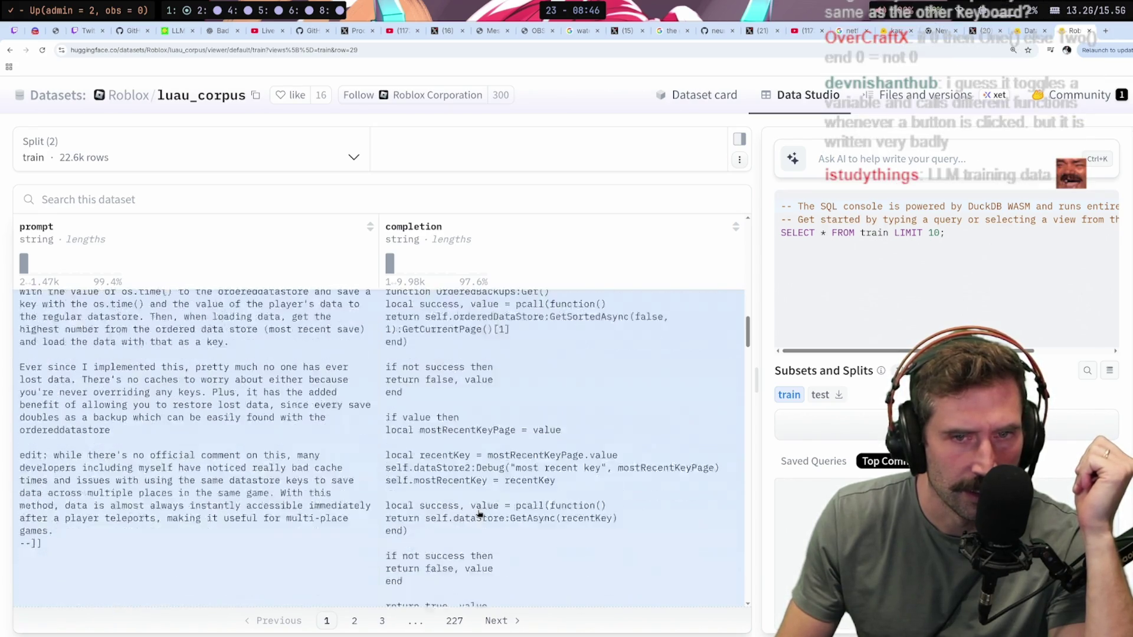
scroll(479, 513, "down", 8)
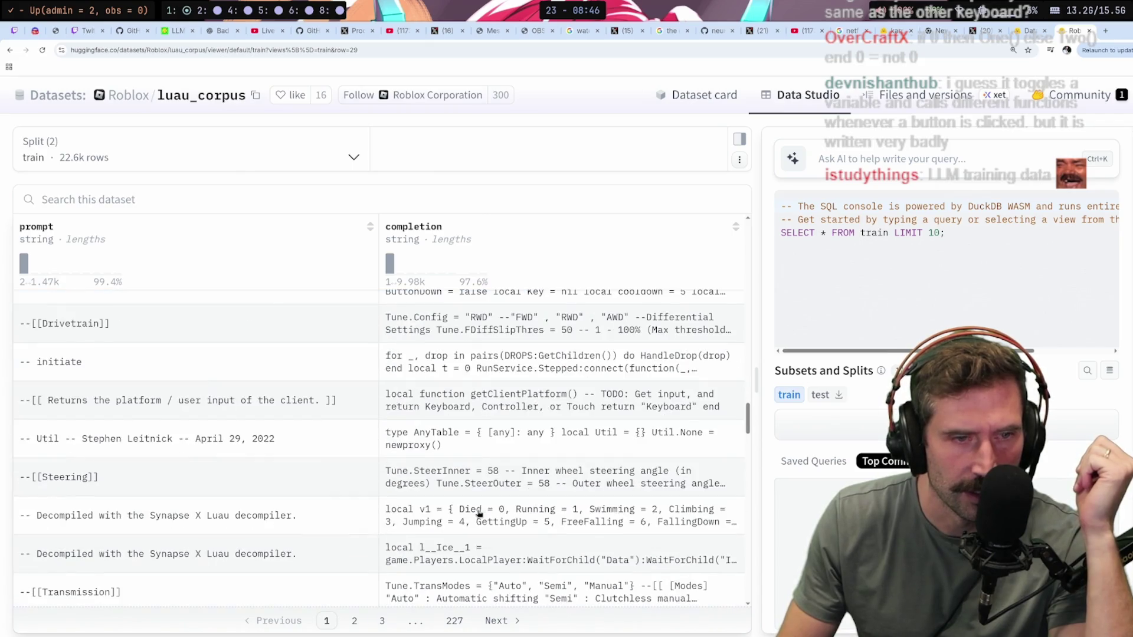
left_click(157, 415)
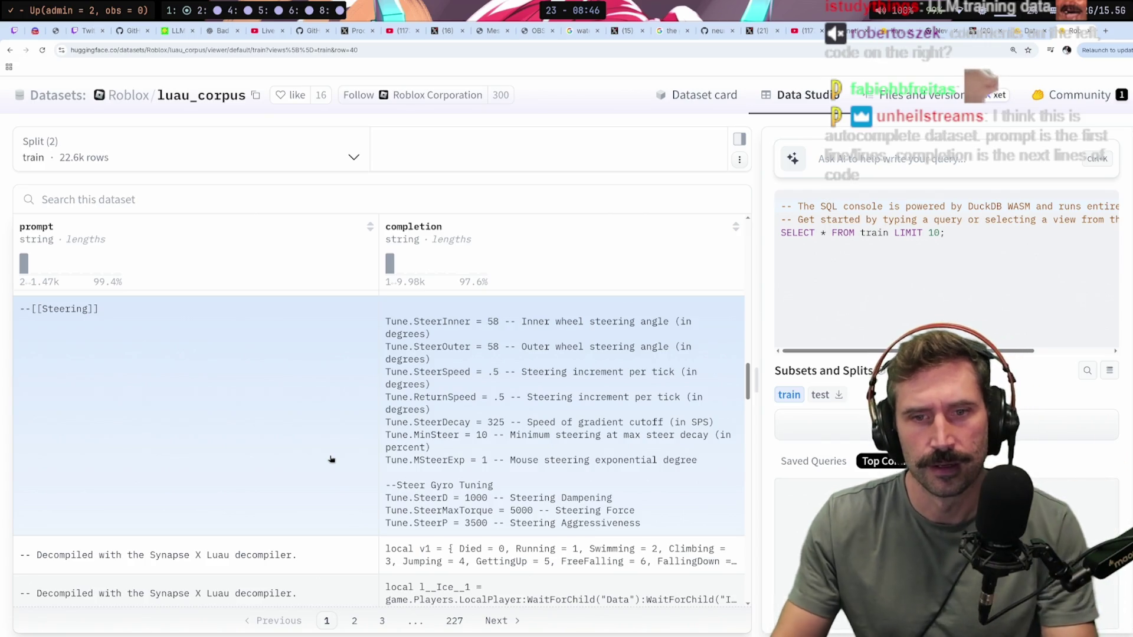
key("super+2")
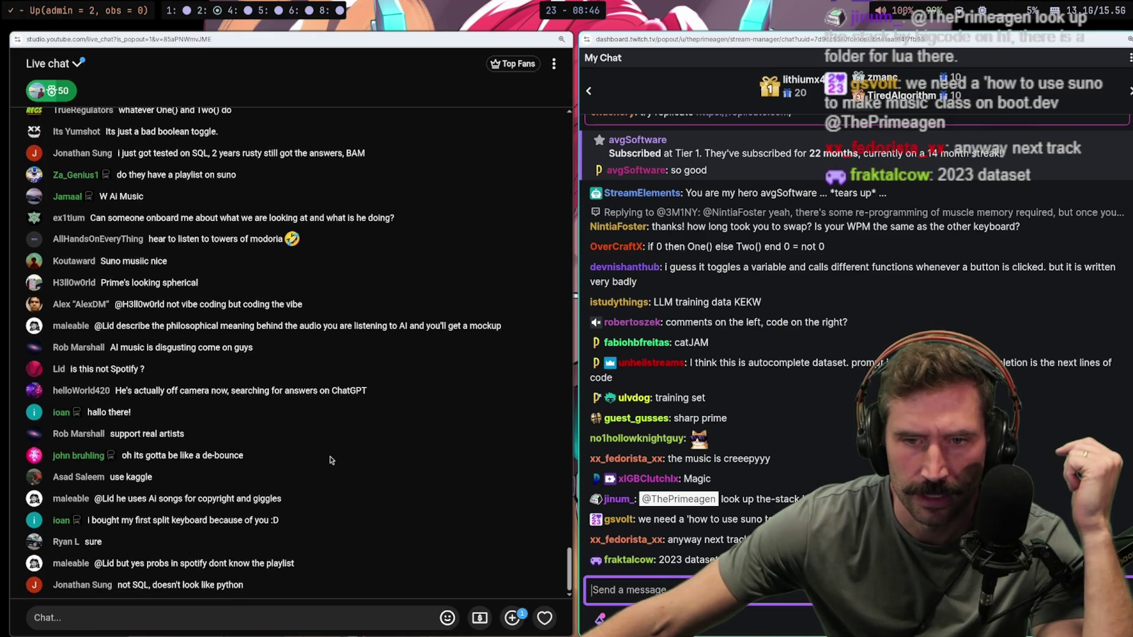
key("super+1")
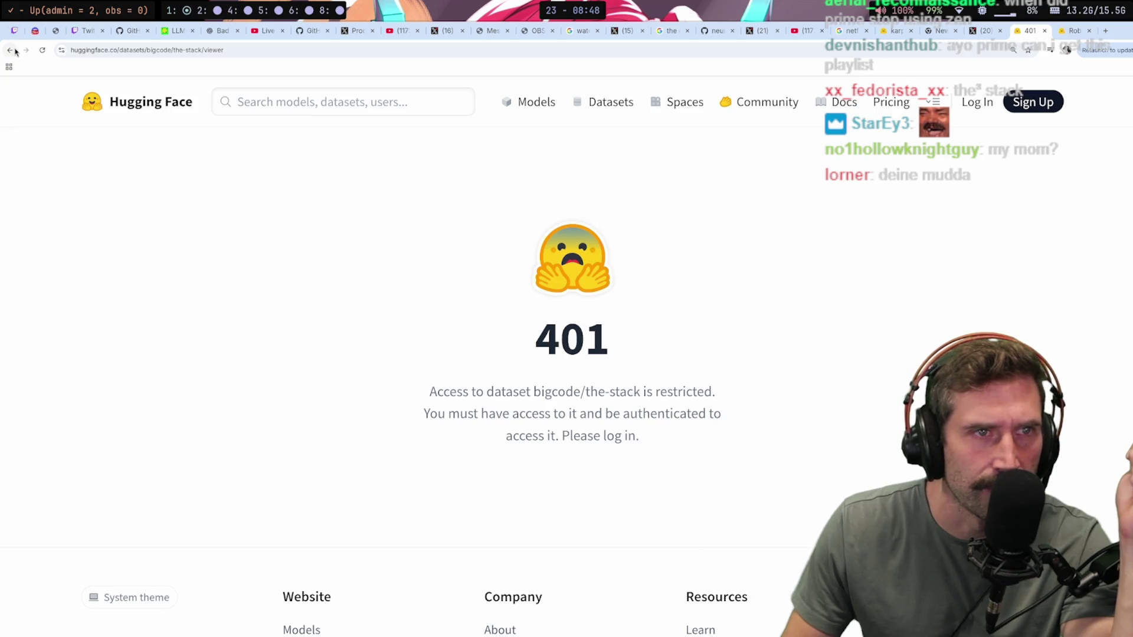
Open the-stack's Files and versions and go into the data folder of language subfolders.
left_click(370, 278)
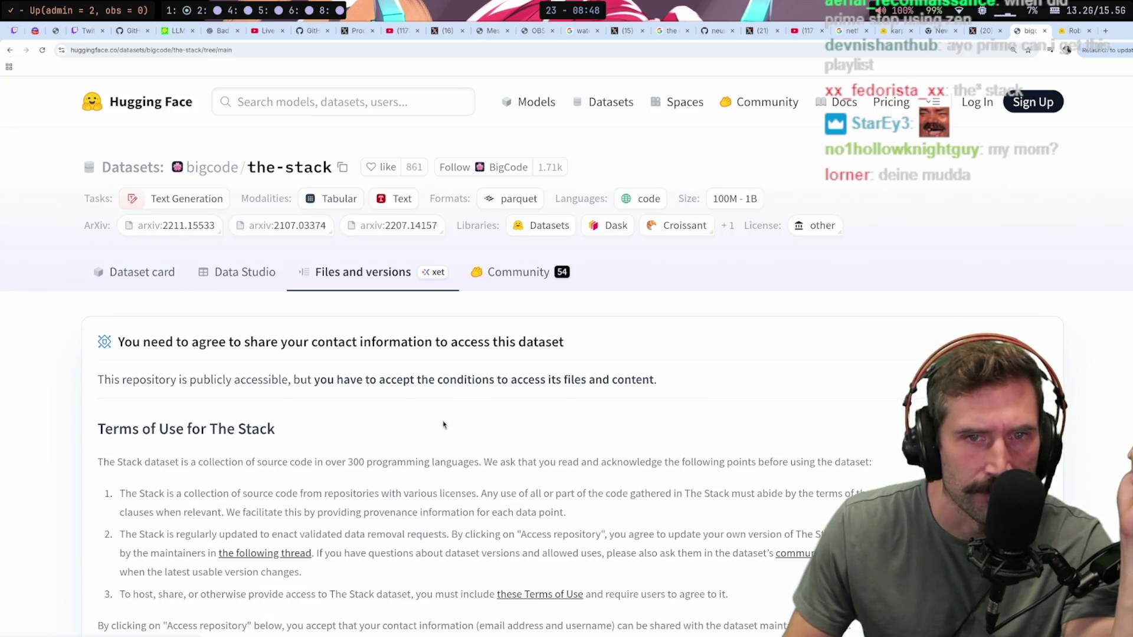
scroll(472, 460, "down", 5)
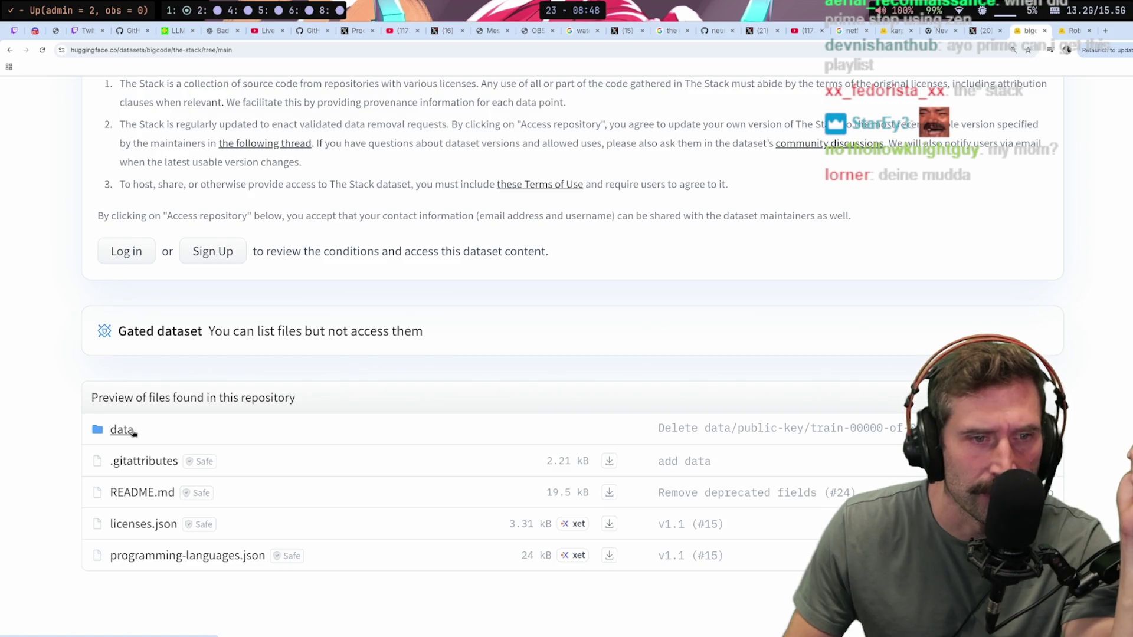
left_click(132, 431)
scroll(247, 451, "down", 10)
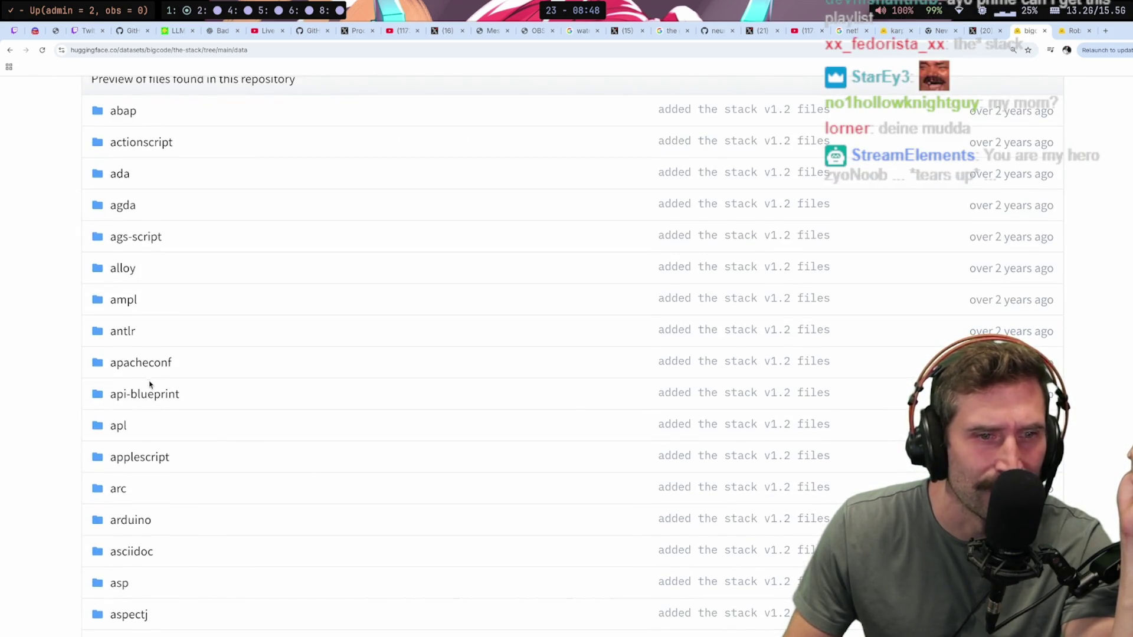
scroll(224, 447, "down", 15)
scroll(197, 445, "down", 2)
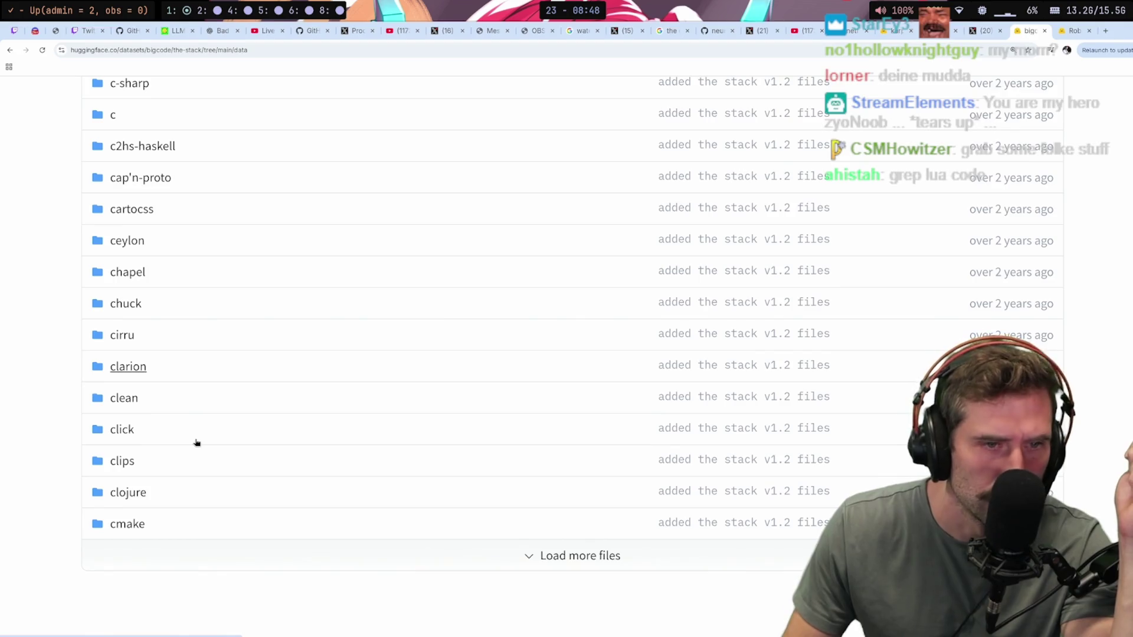
Load more language folders until lua appears, then open the lua folder.
left_click(590, 556)
scroll(248, 506, "down", 10)
scroll(197, 506, "down", 20)
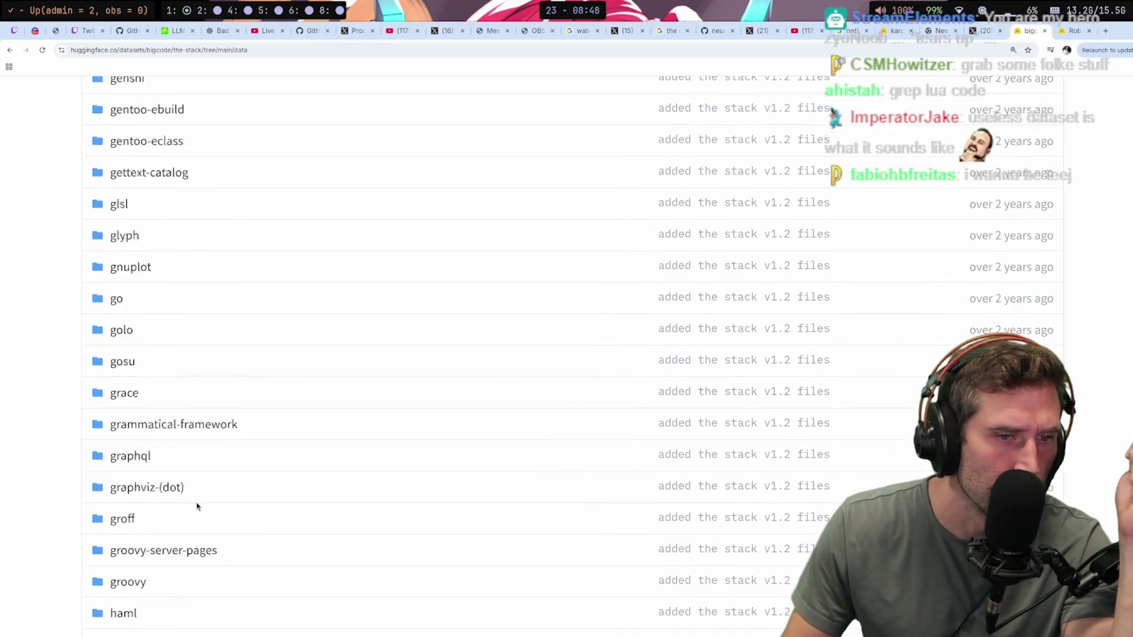
left_click(564, 552)
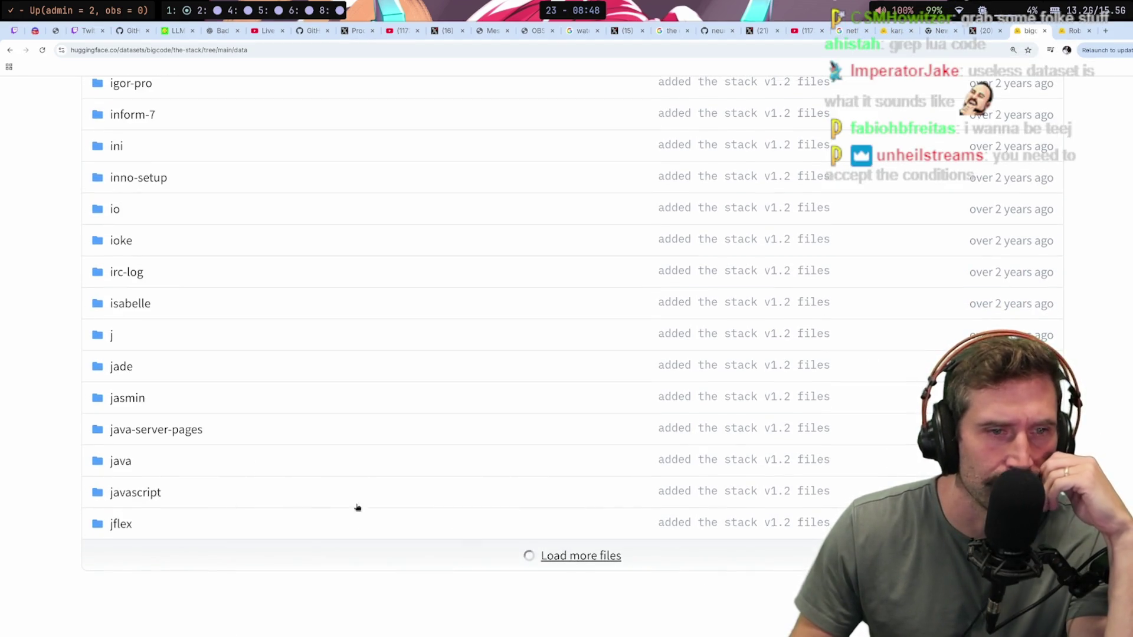
scroll(180, 435, "down", 10)
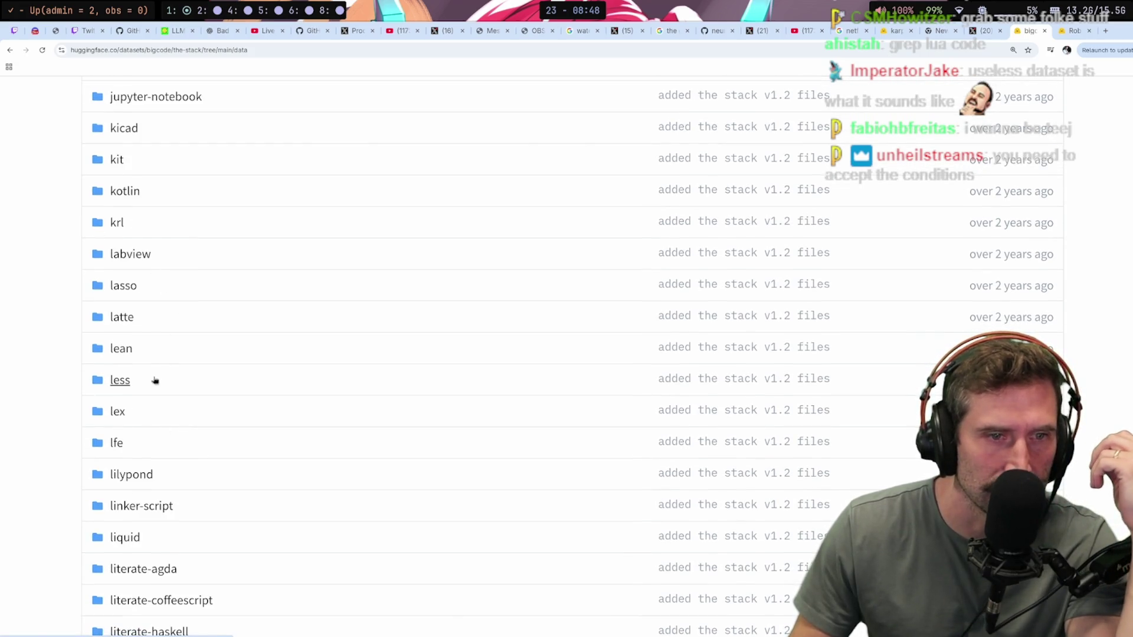
scroll(143, 333, "down", 2)
scroll(165, 369, "down", 2)
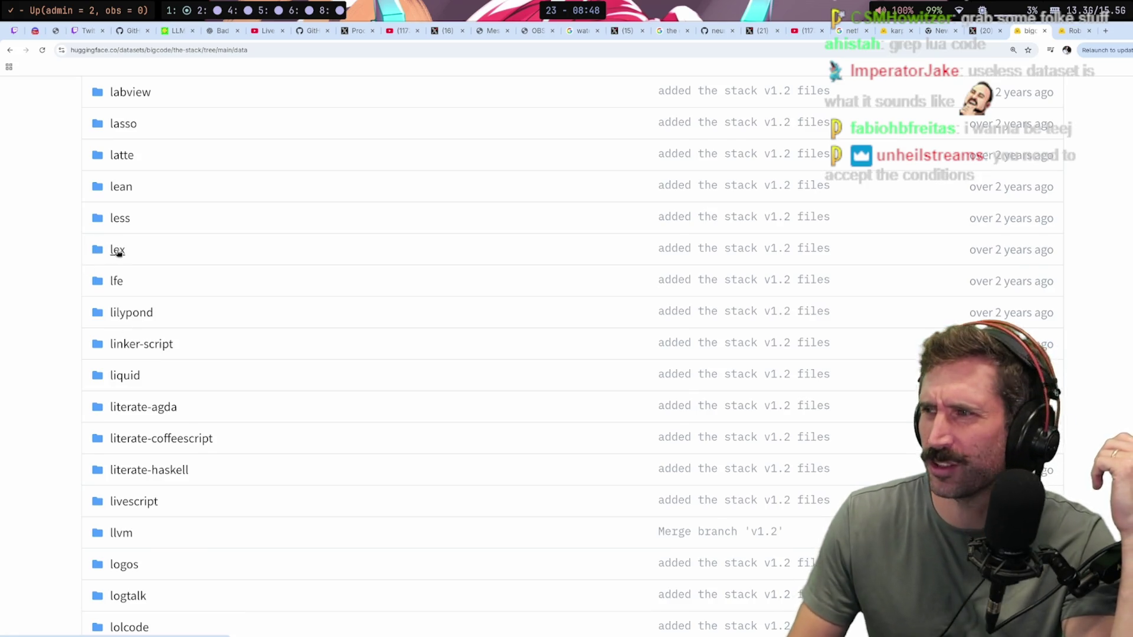
scroll(223, 428, "down", 10)
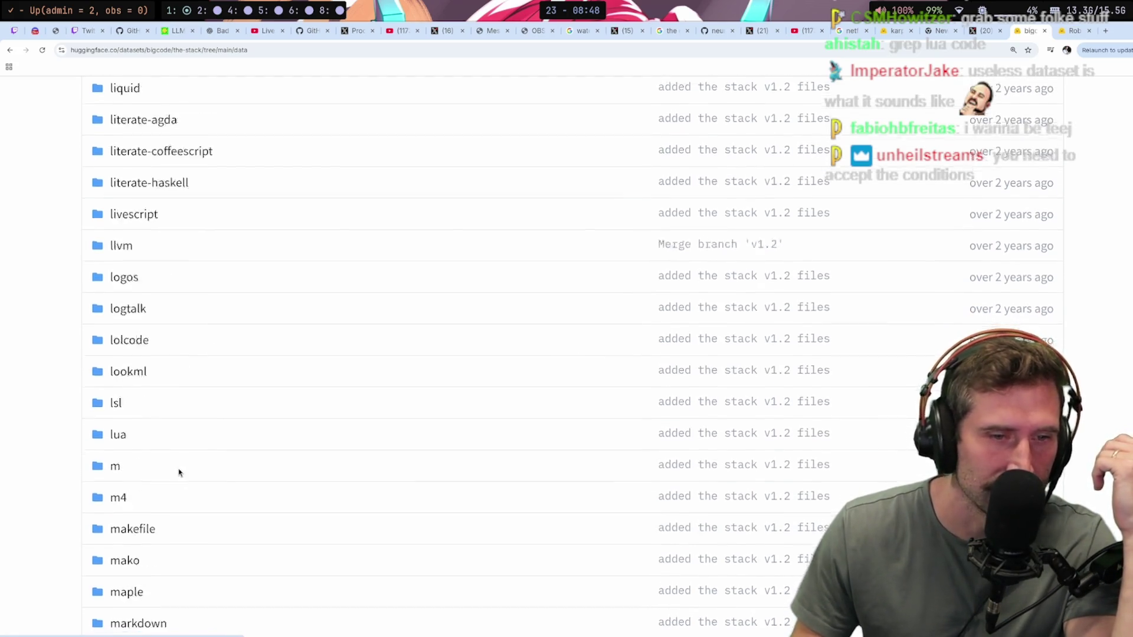
left_click(118, 318)
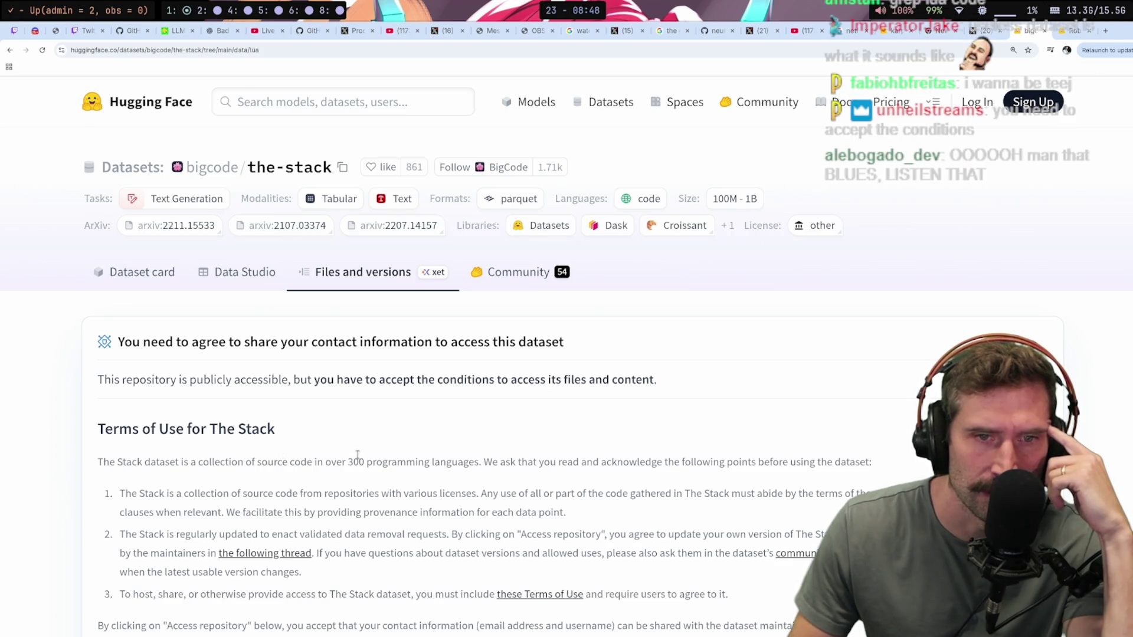
Try opening train-00000-of-00008.parquet, hit the 401 error, go back, and check chat.
scroll(358, 455, "down", 5)
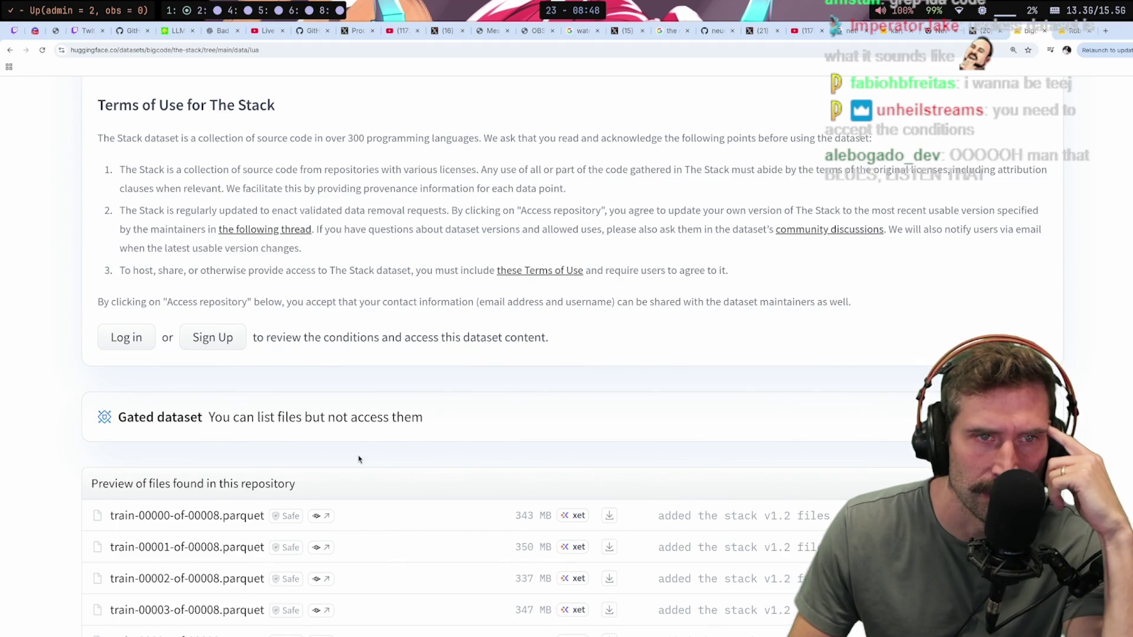
scroll(358, 459, "down", 3)
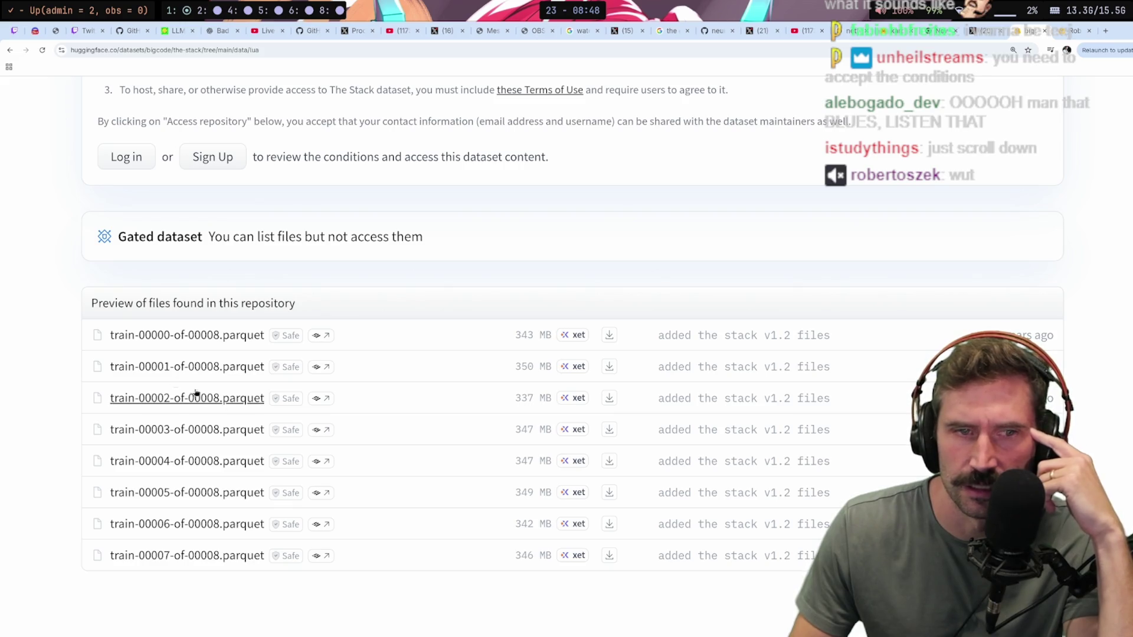
left_click(181, 336)
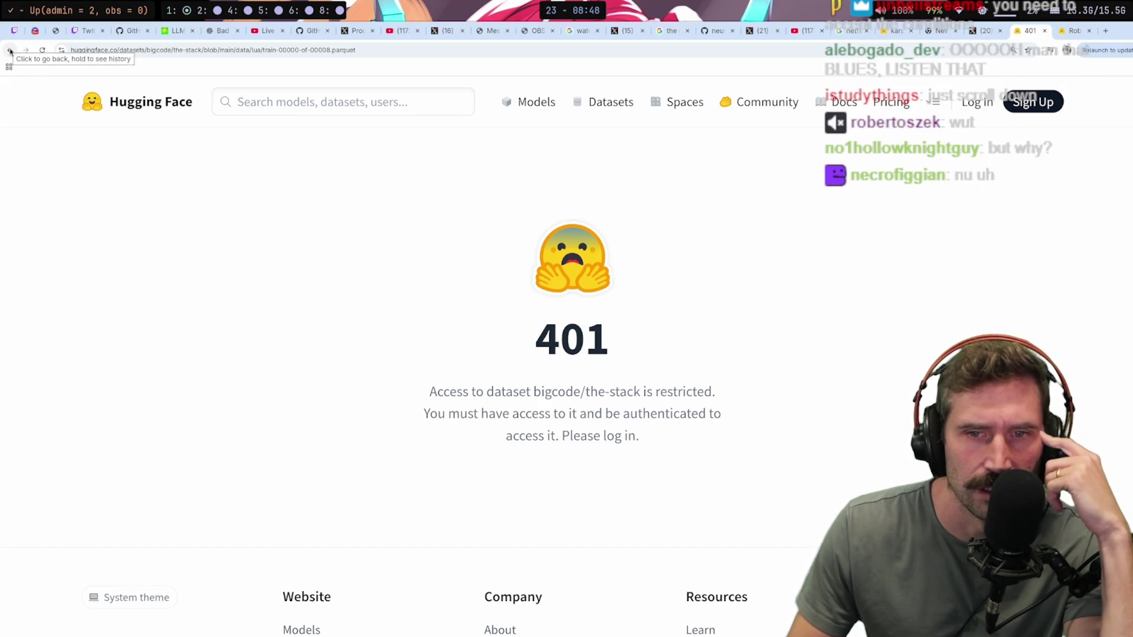
left_click(10, 51)
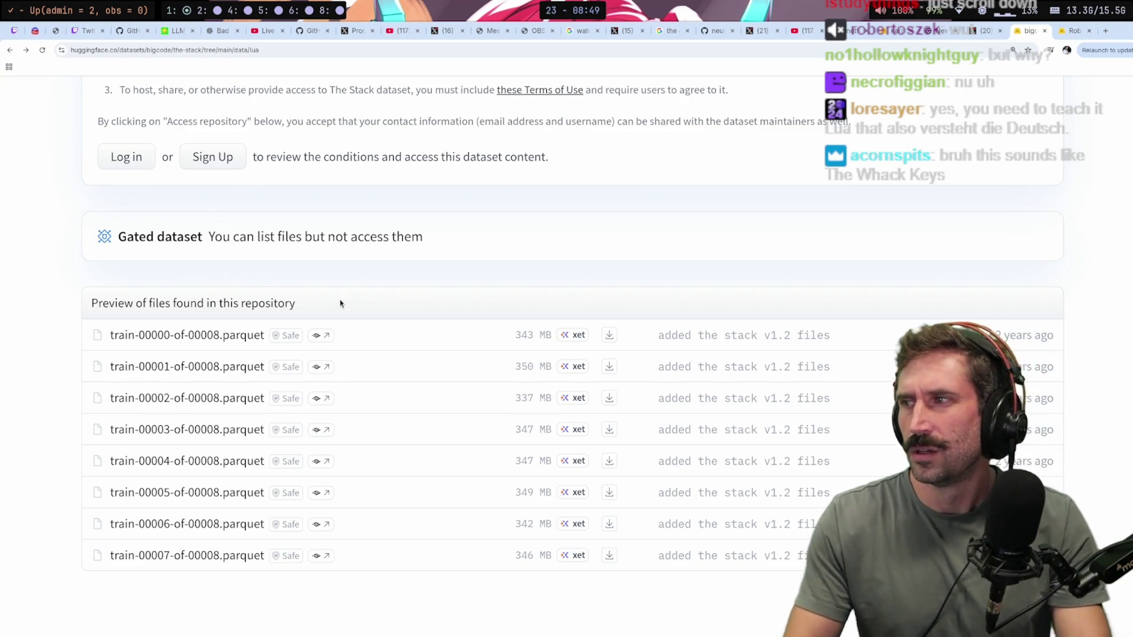
key("super+2")
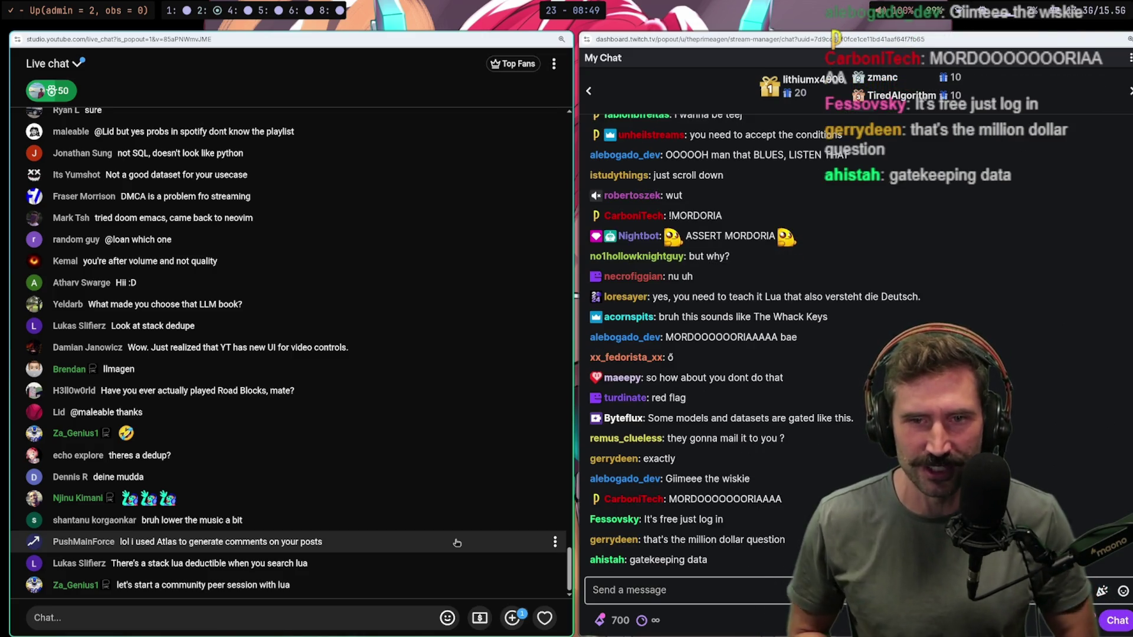
key("super+1")
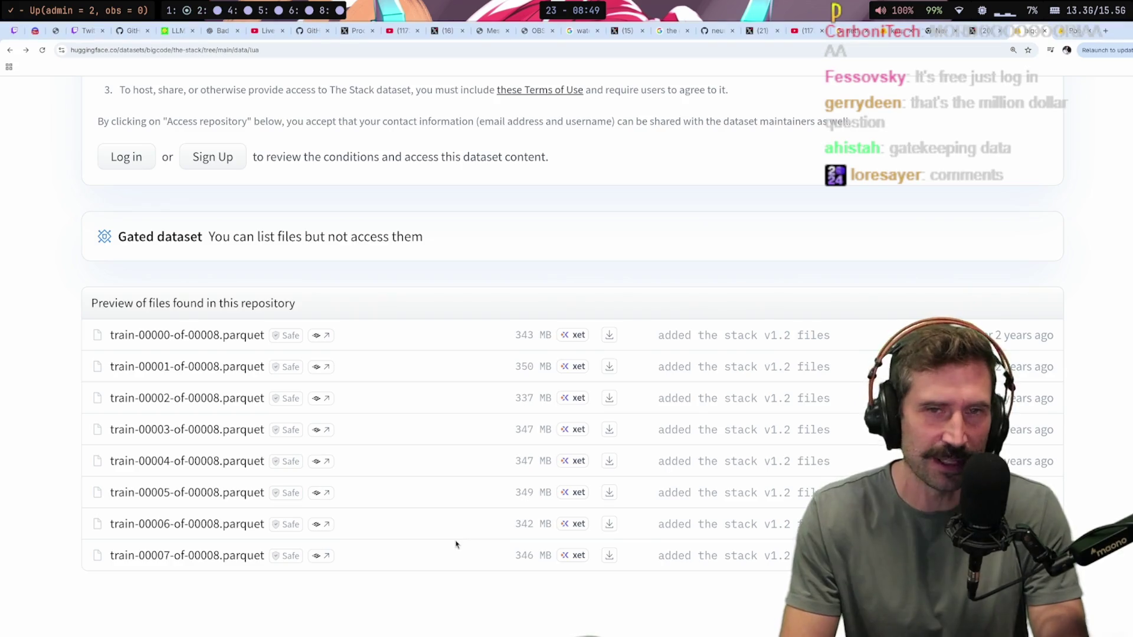
Glance at the terminal token counts and the chat windows, then return to the bed captcha.
scroll(539, 413, "up", 8)
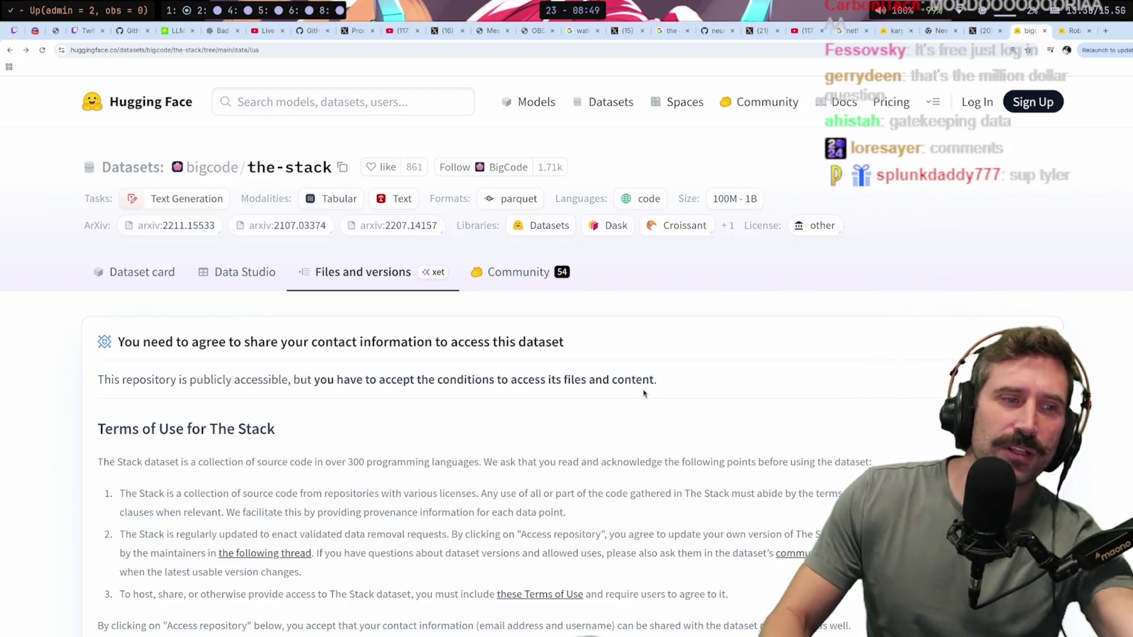
key("super+3")
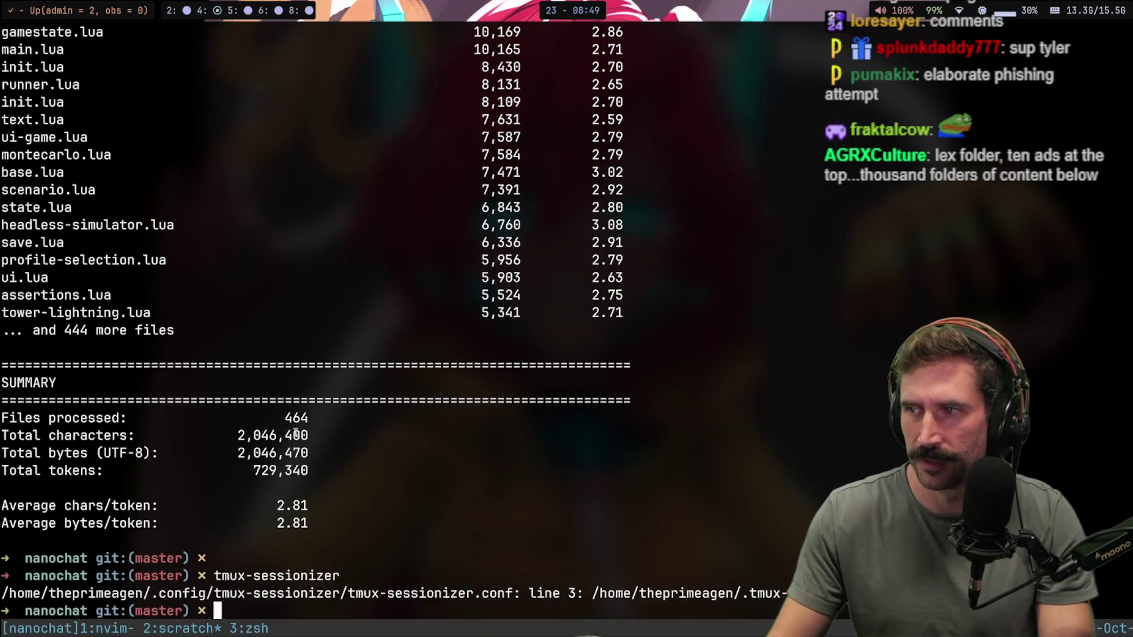
key("super+5")
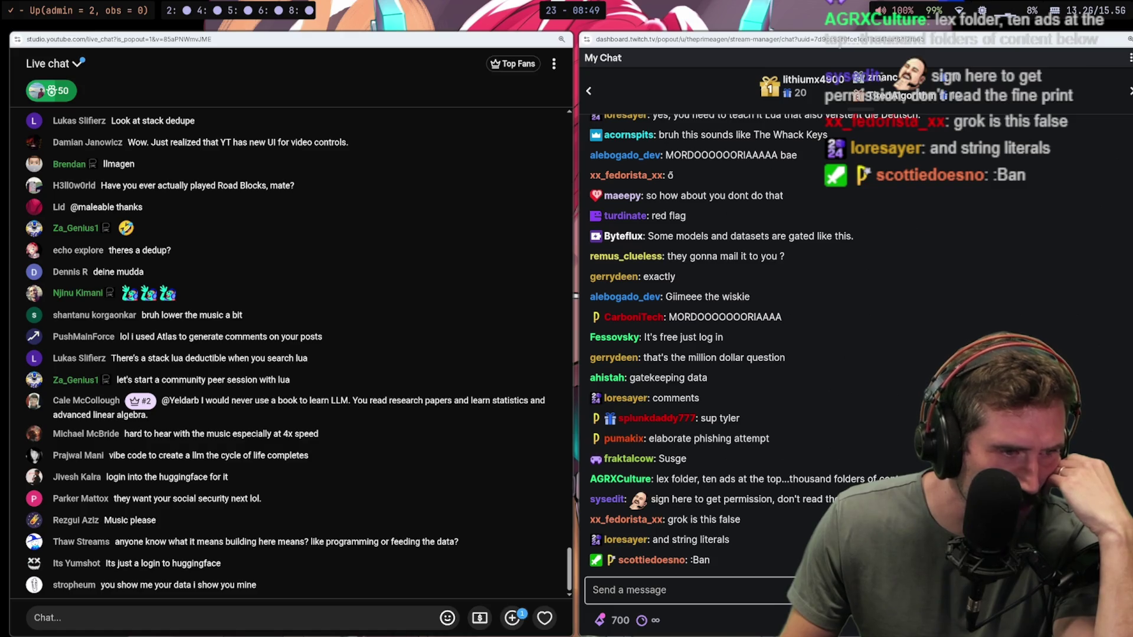
key("super+1")
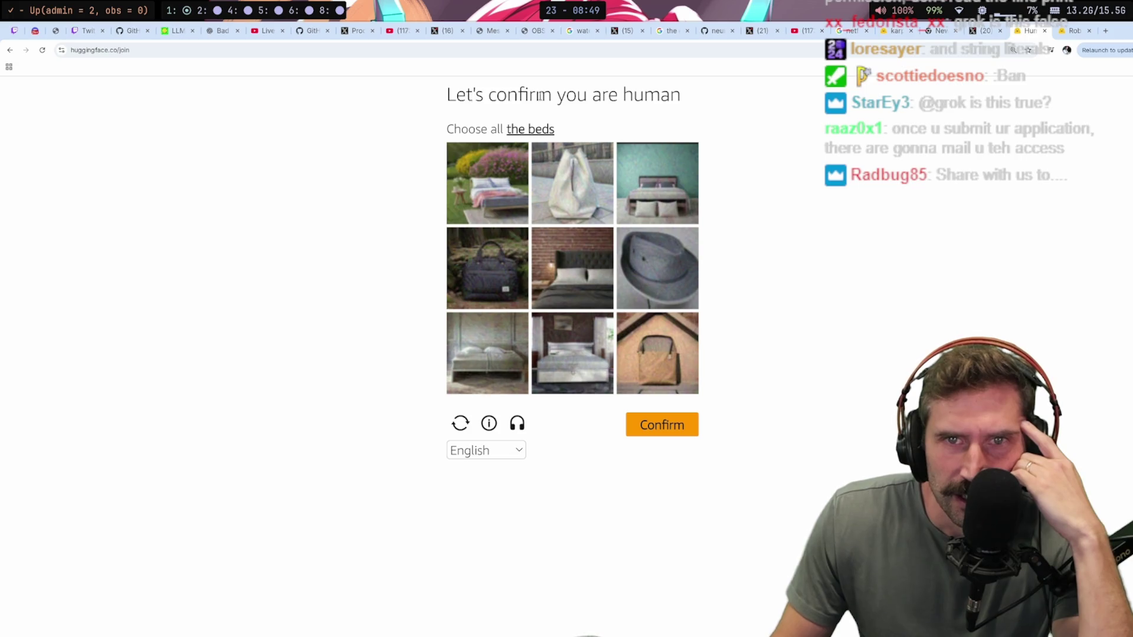
Select all five bed images and confirm the captcha, then go back to the terminal workspace.
left_click(500, 179)
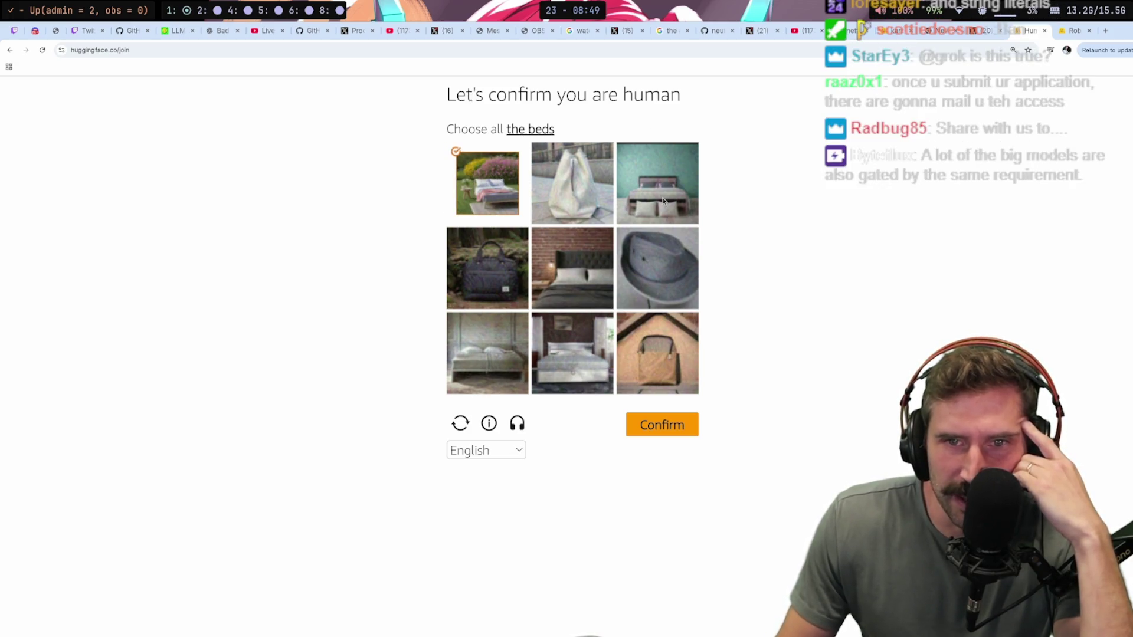
left_click(663, 201)
left_click(552, 297)
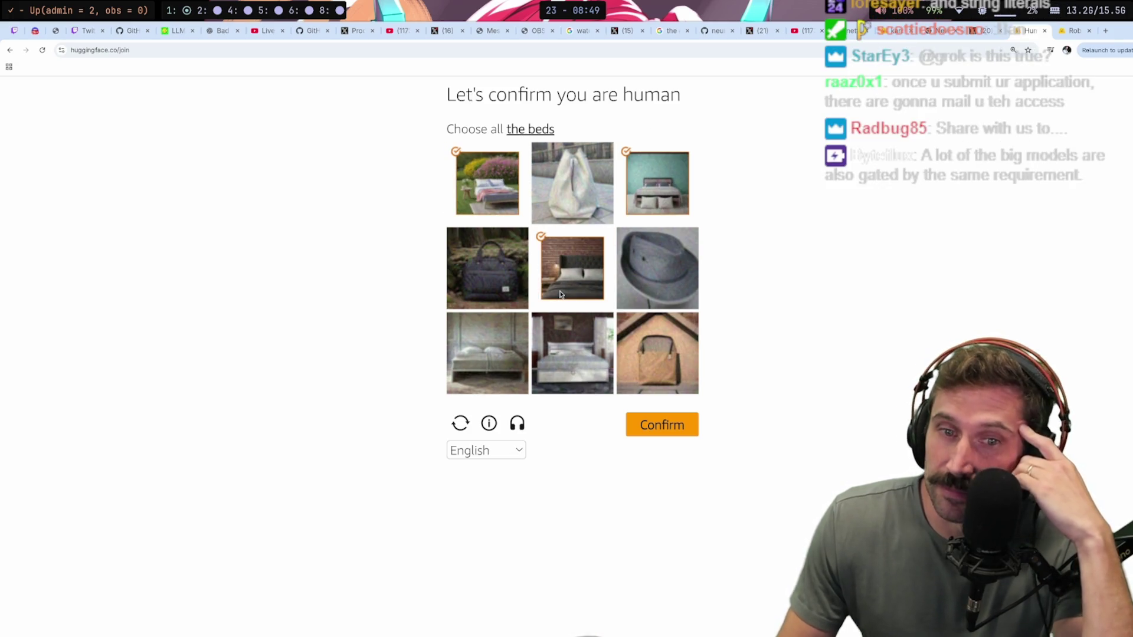
left_click(571, 353)
left_click(511, 375)
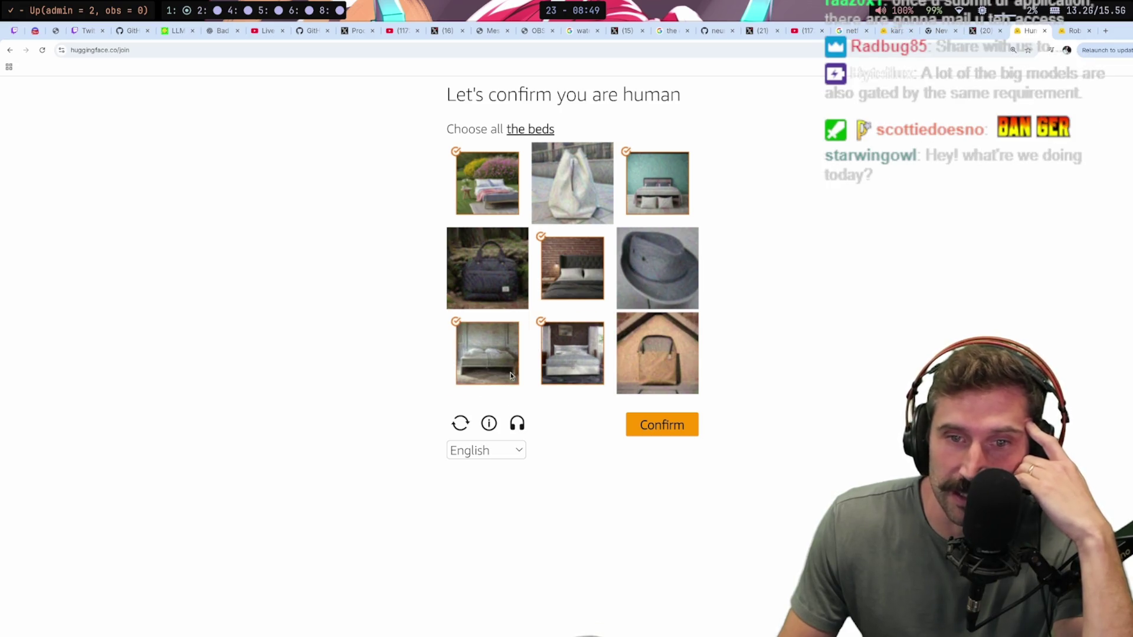
left_click(665, 431)
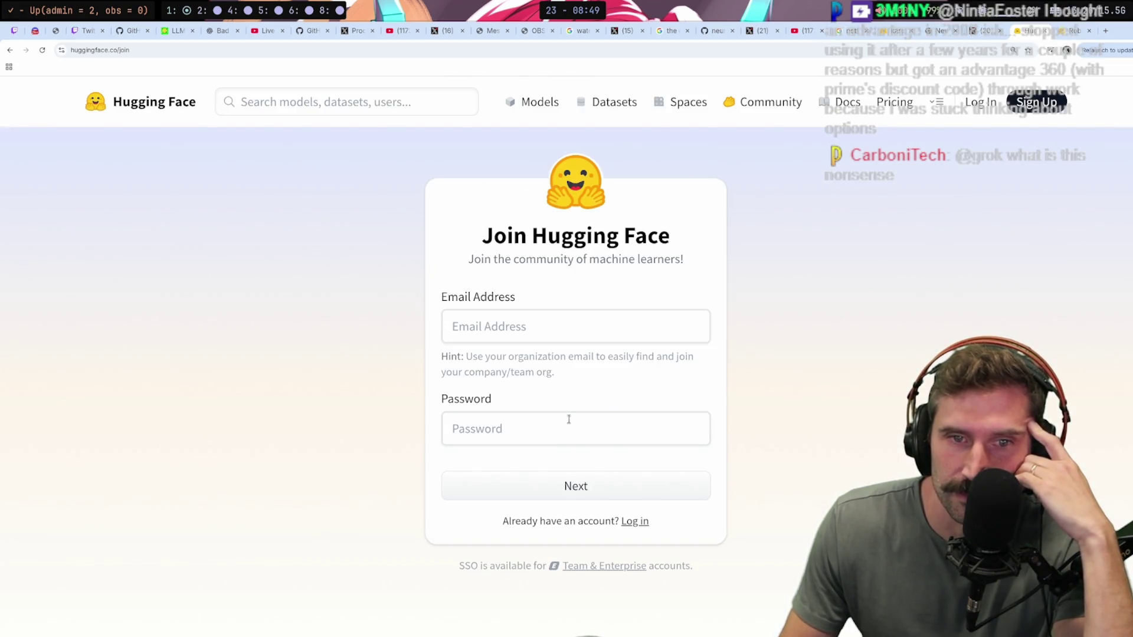
key("super+2")
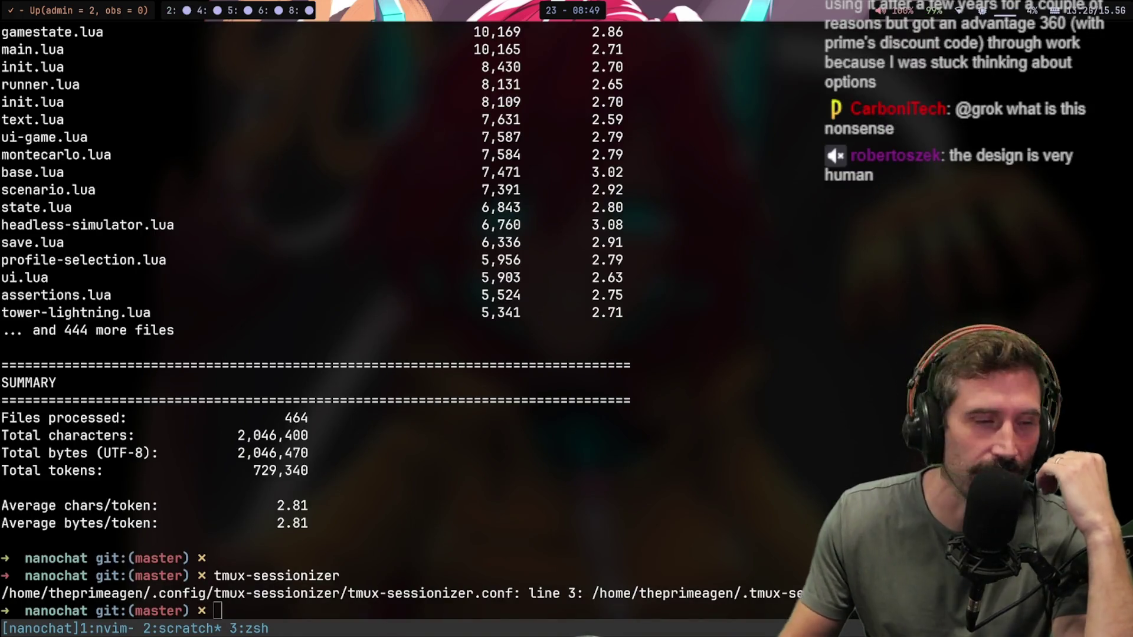
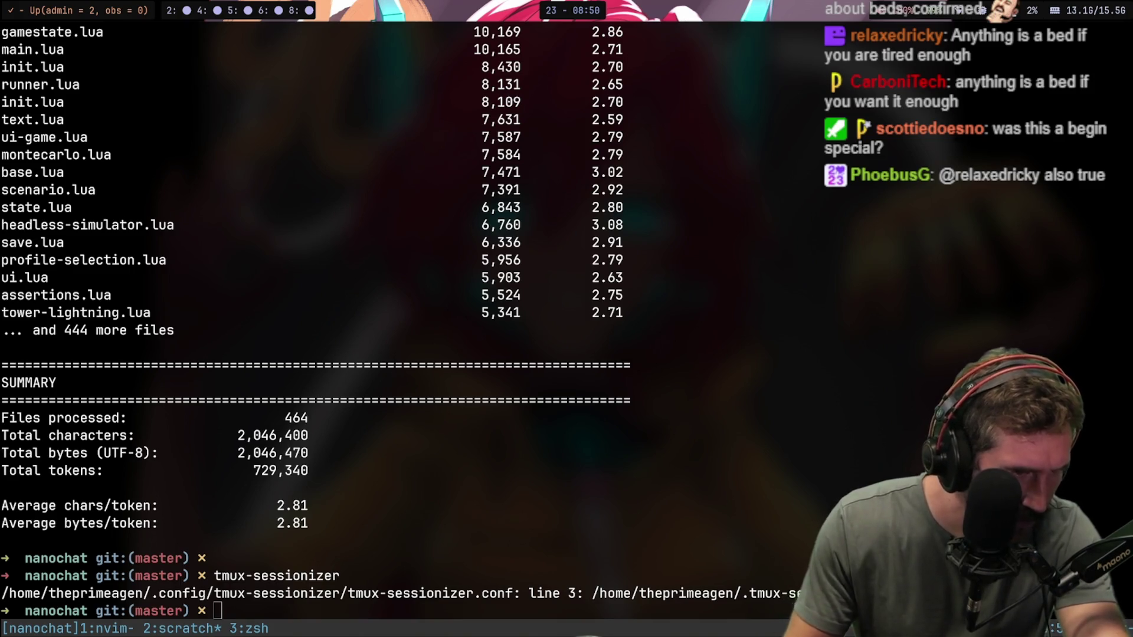
Enter 'just a novice doing novice things' as the Hugging Face AI & ML interests.
key("super+1")
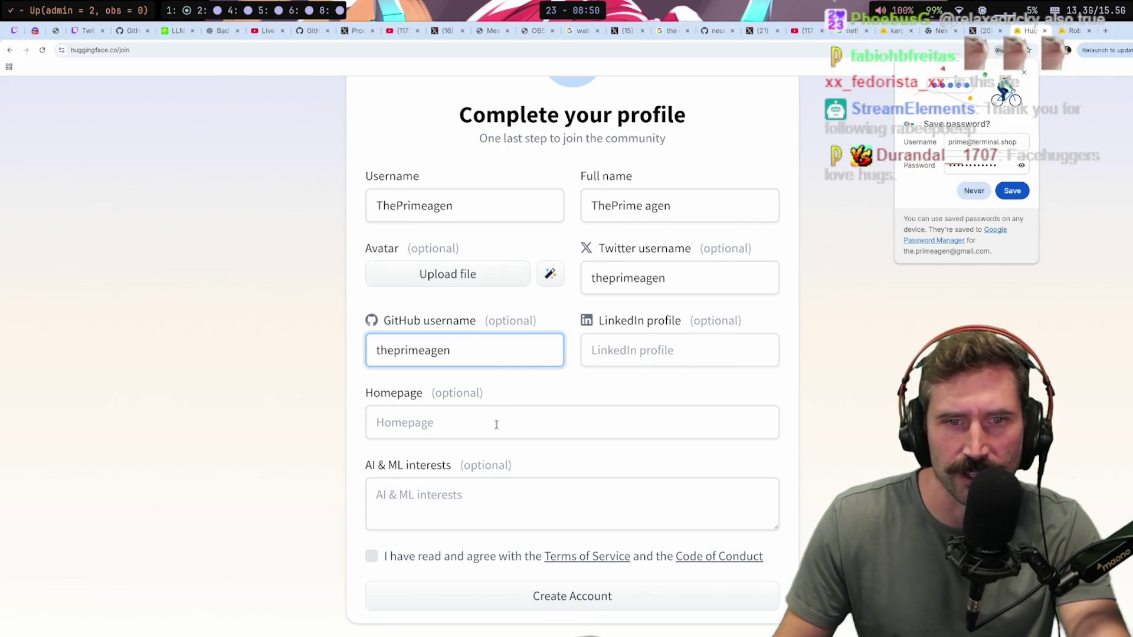
left_click(520, 502)
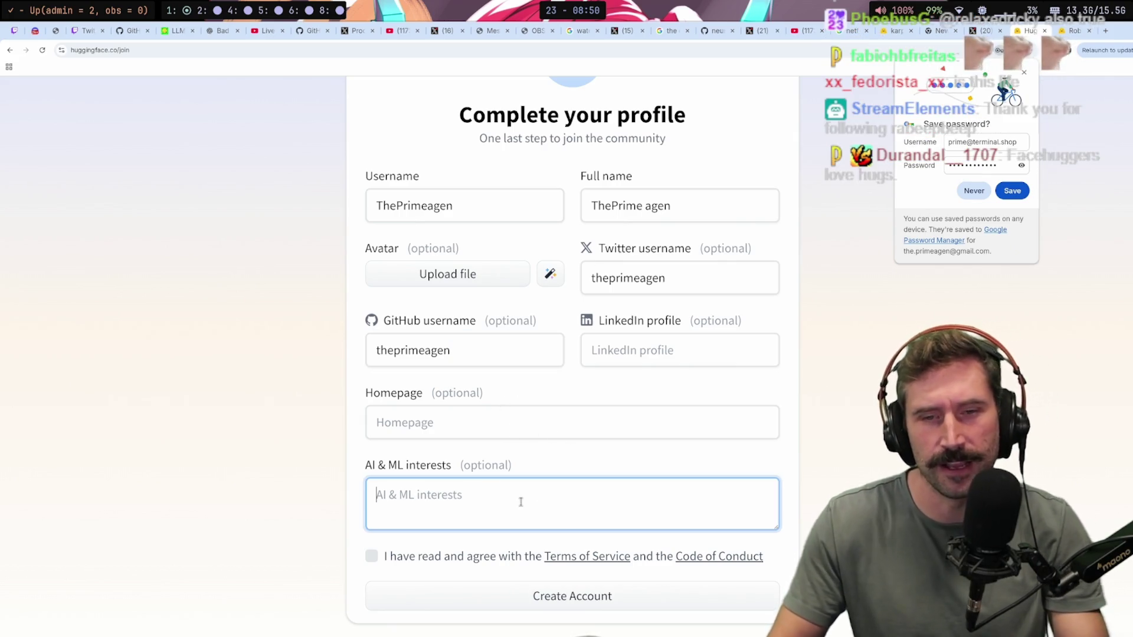
type("just a novice ")
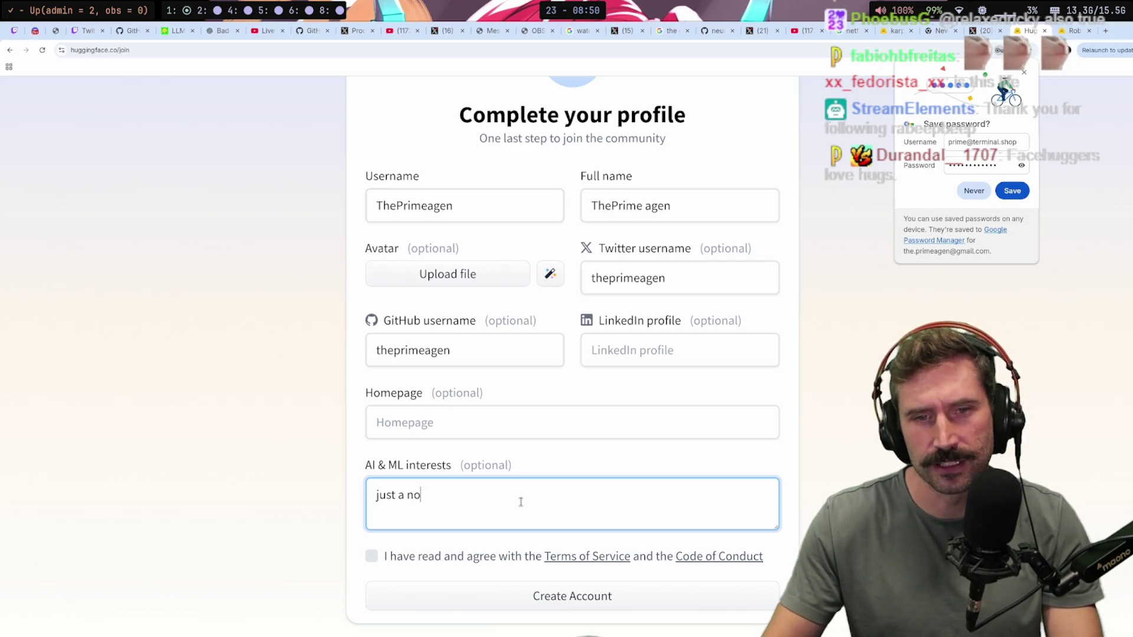
type("doing nov")
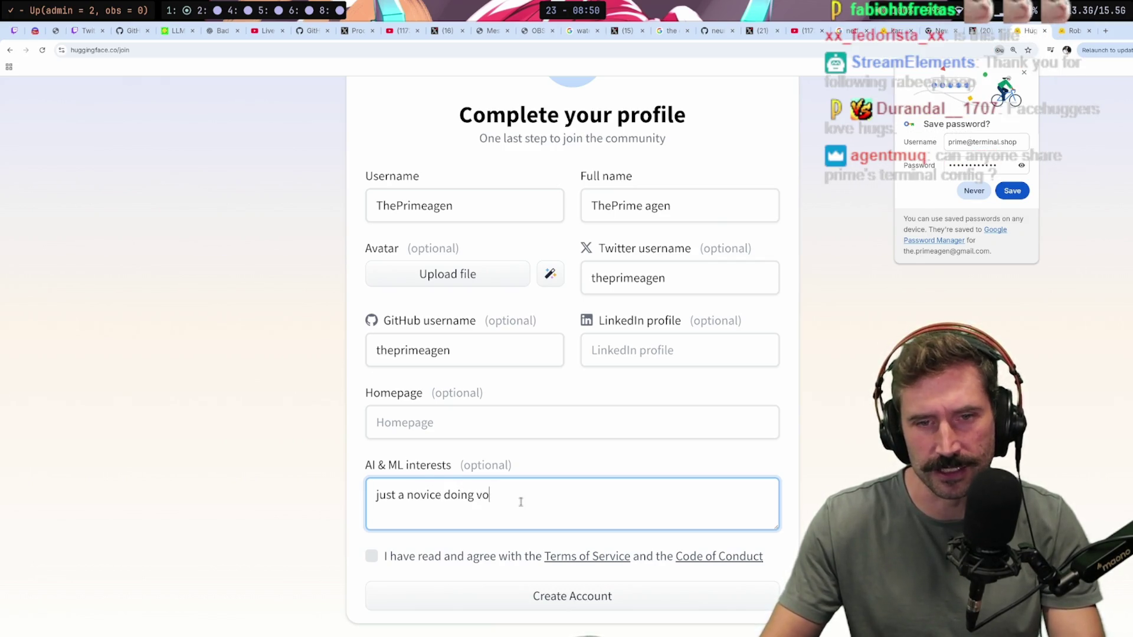
type("ice things")
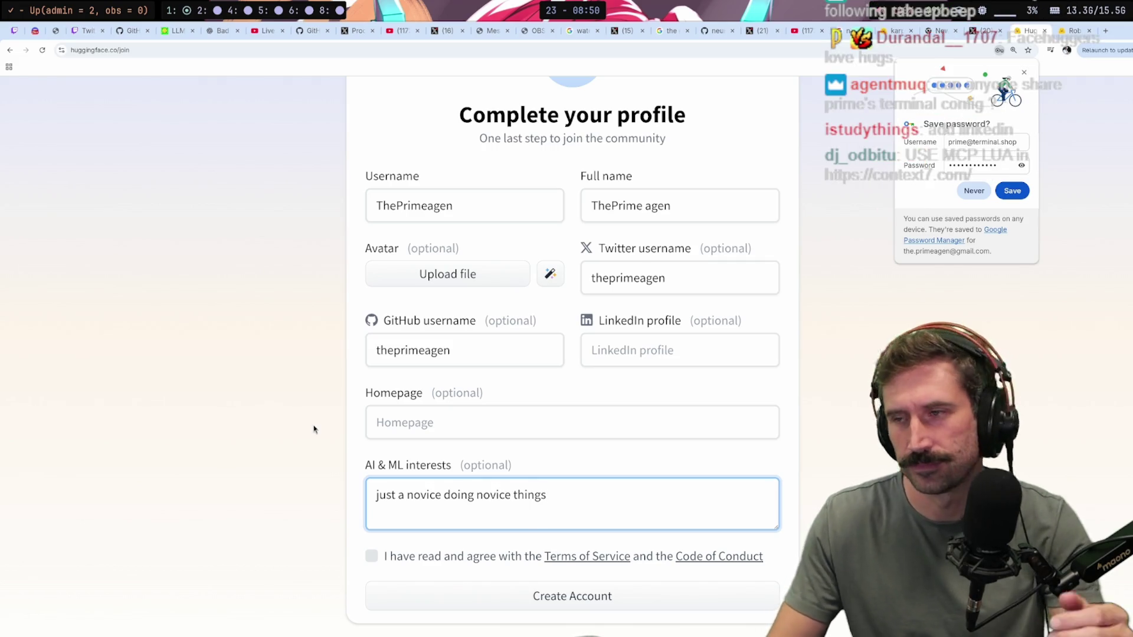
Decline Chrome's offer to save the password, then bring up the stream chat windows.
key("super+2")
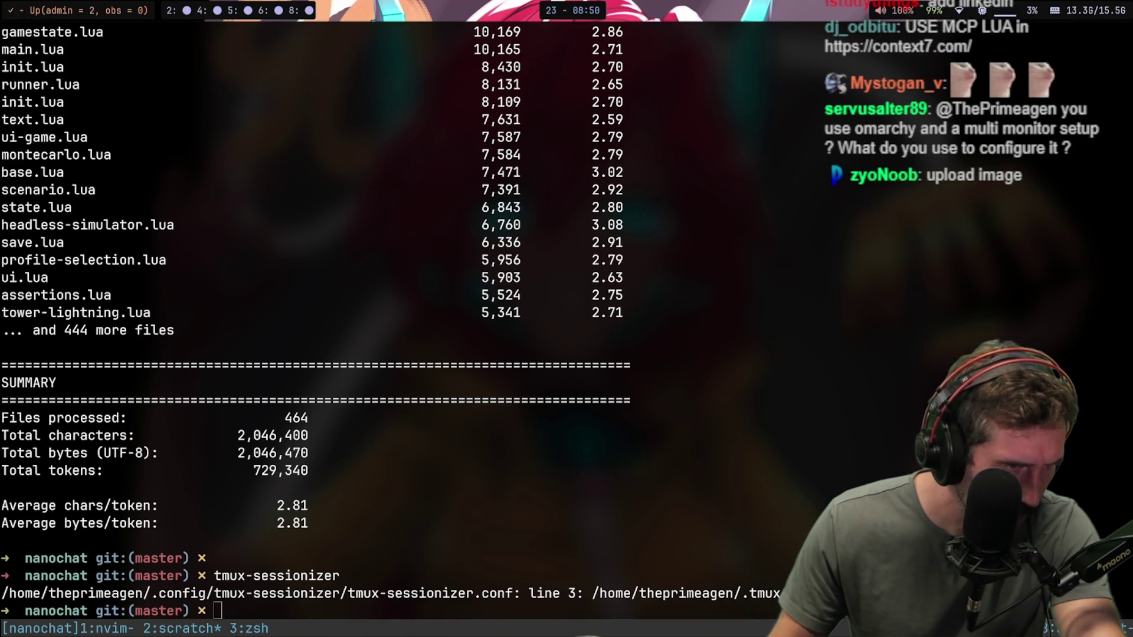
key("super+1")
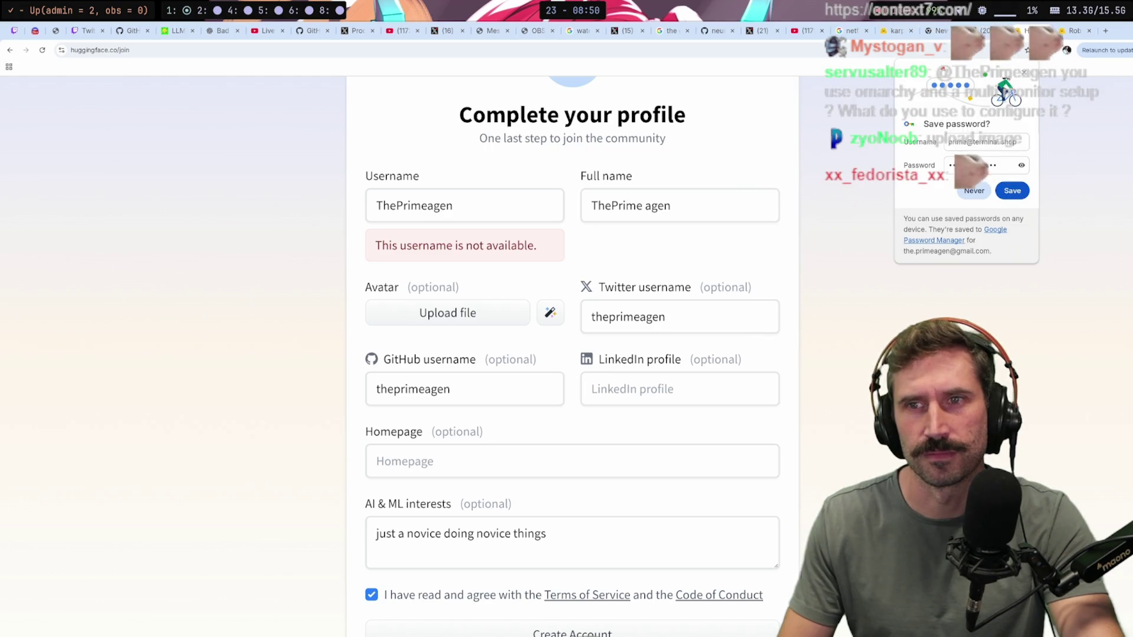
left_click(973, 191)
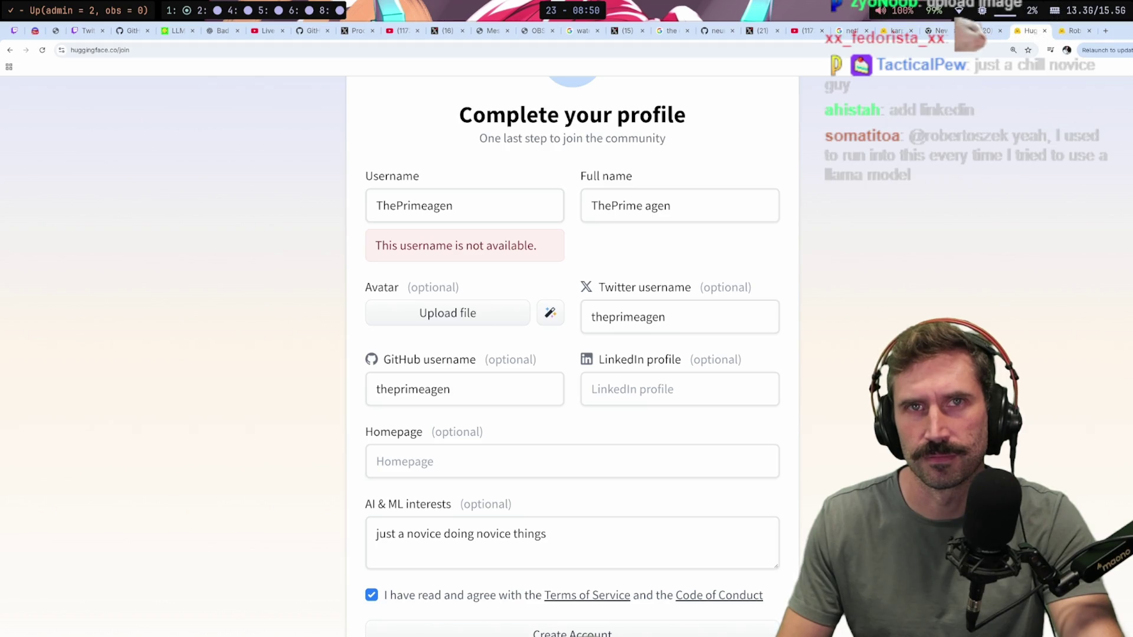
key("super+2")
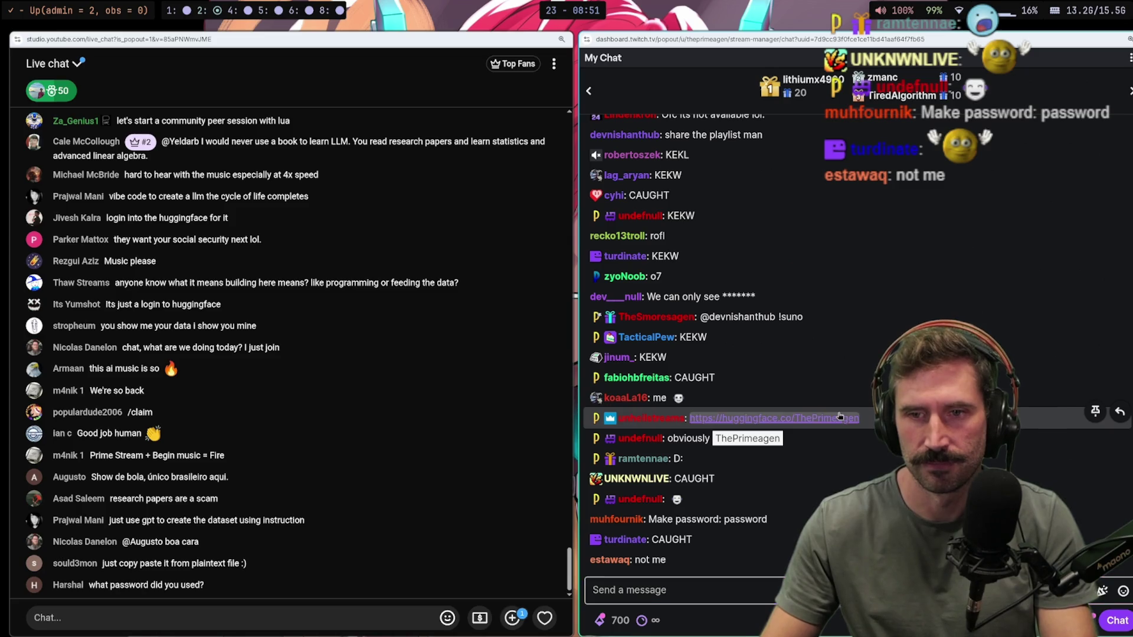
Follow the huggingface.co profile link from Twitch chat, then return to the Hugging Face dashboard.
left_click(749, 437)
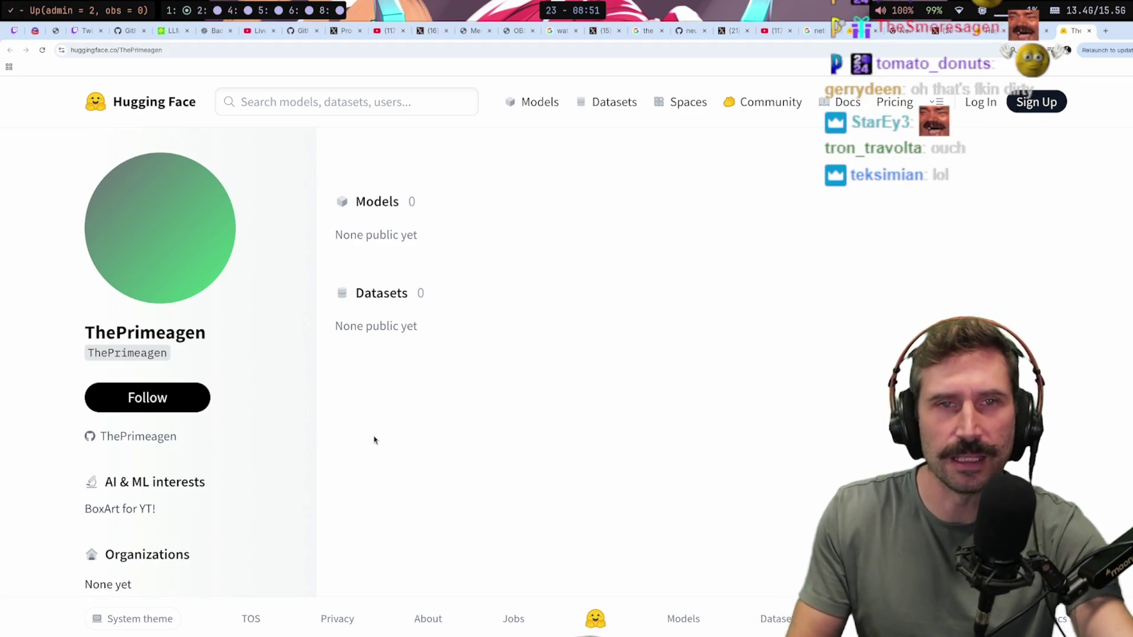
key("super+2")
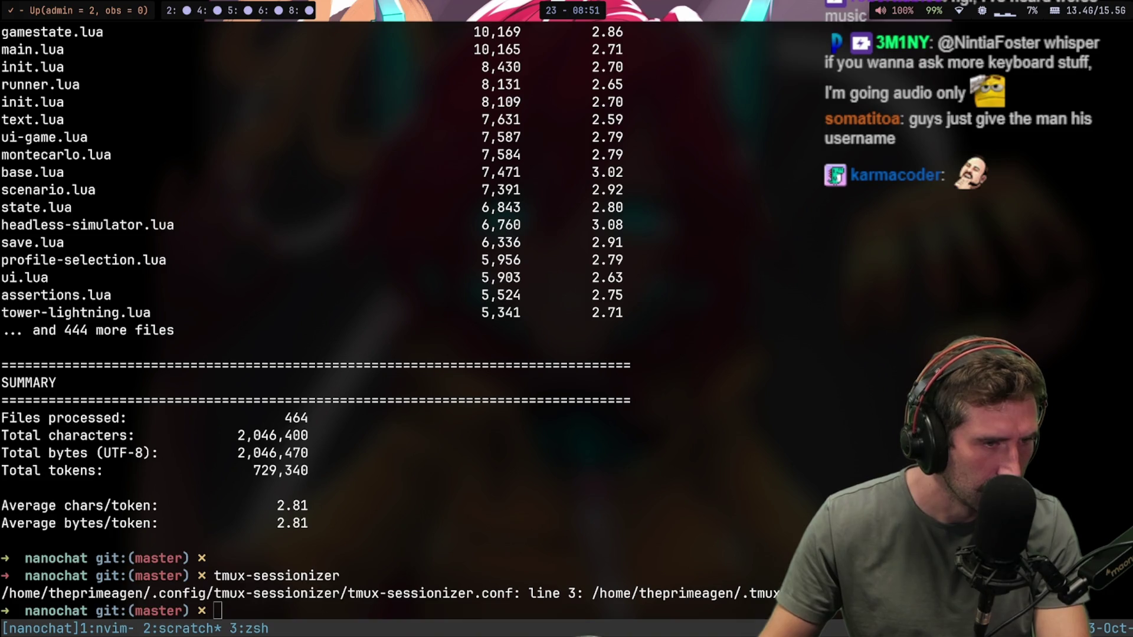
key("super+1")
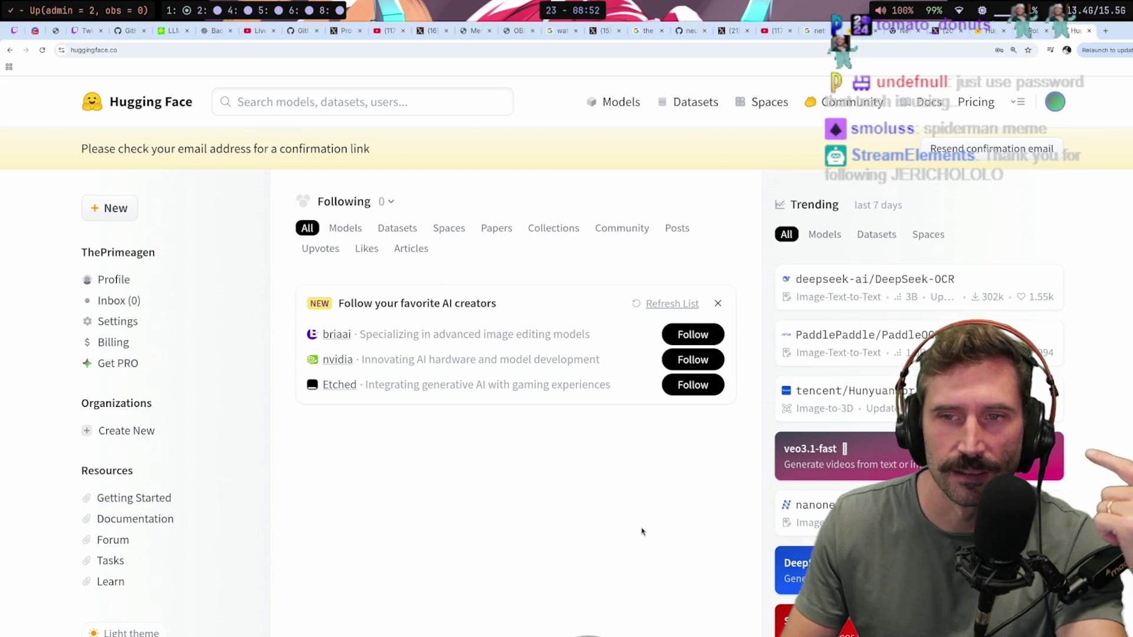
Close the leftover signup form, fineweb dataset, empty and X browser tabs.
left_click(1026, 28)
left_click(994, 33)
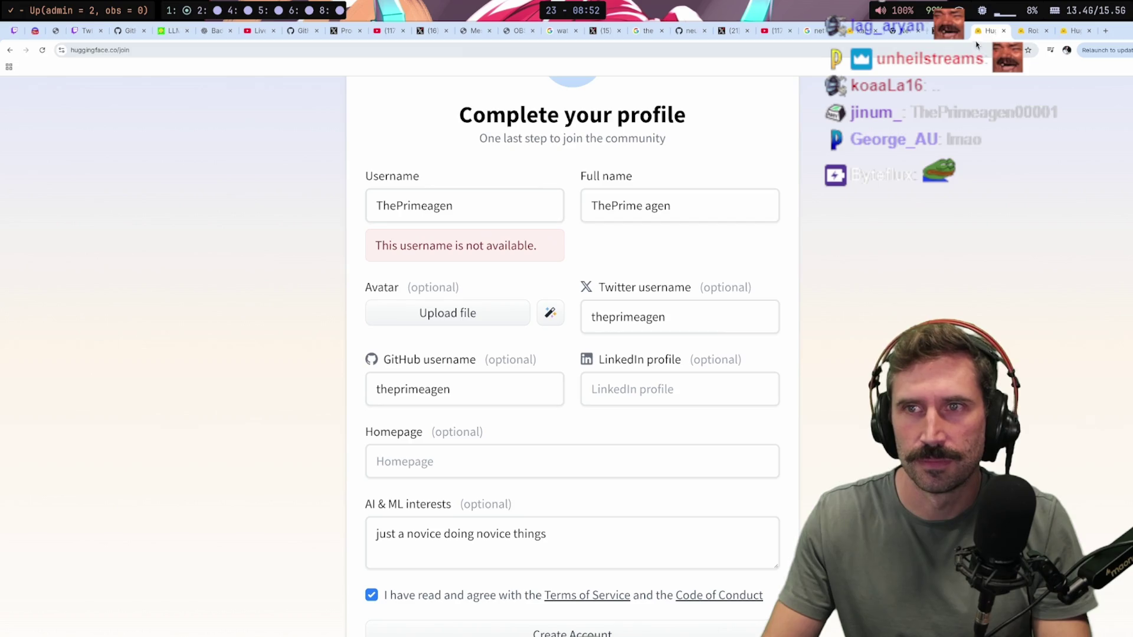
key("ctrl+w")
left_click(861, 32)
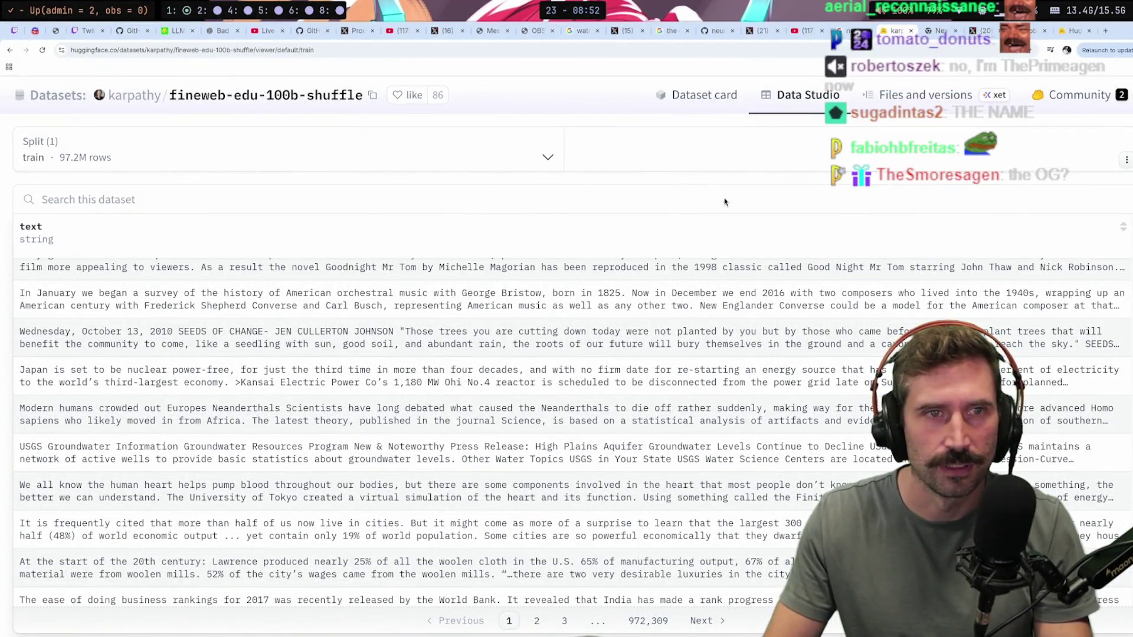
left_click(912, 32)
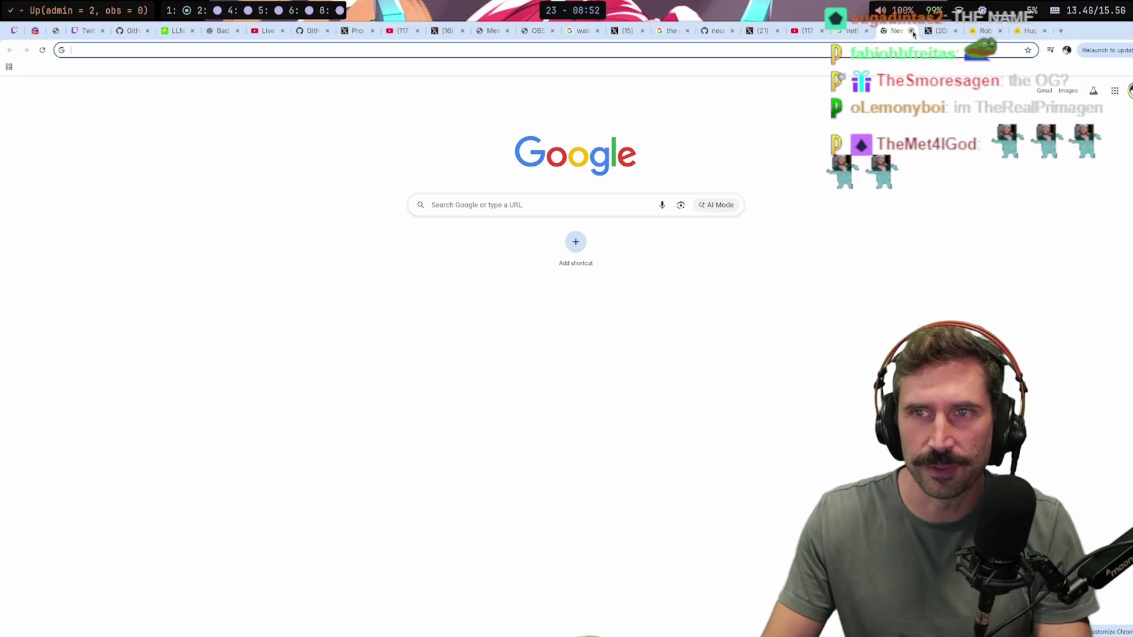
left_click(913, 32)
left_click(912, 32)
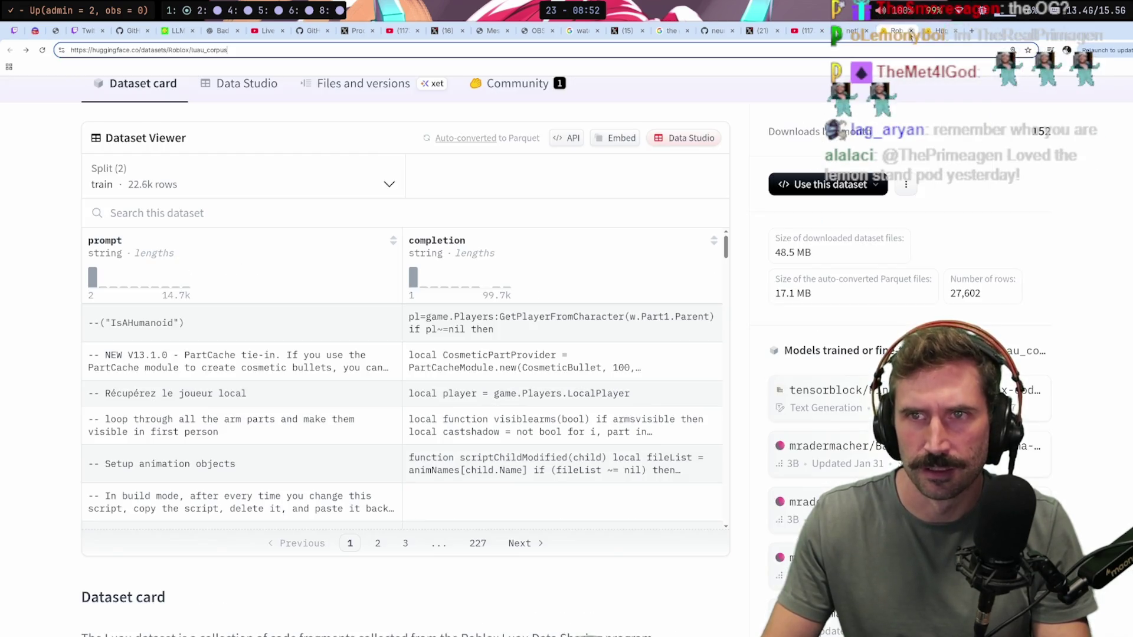
scroll(610, 129, "up", 3)
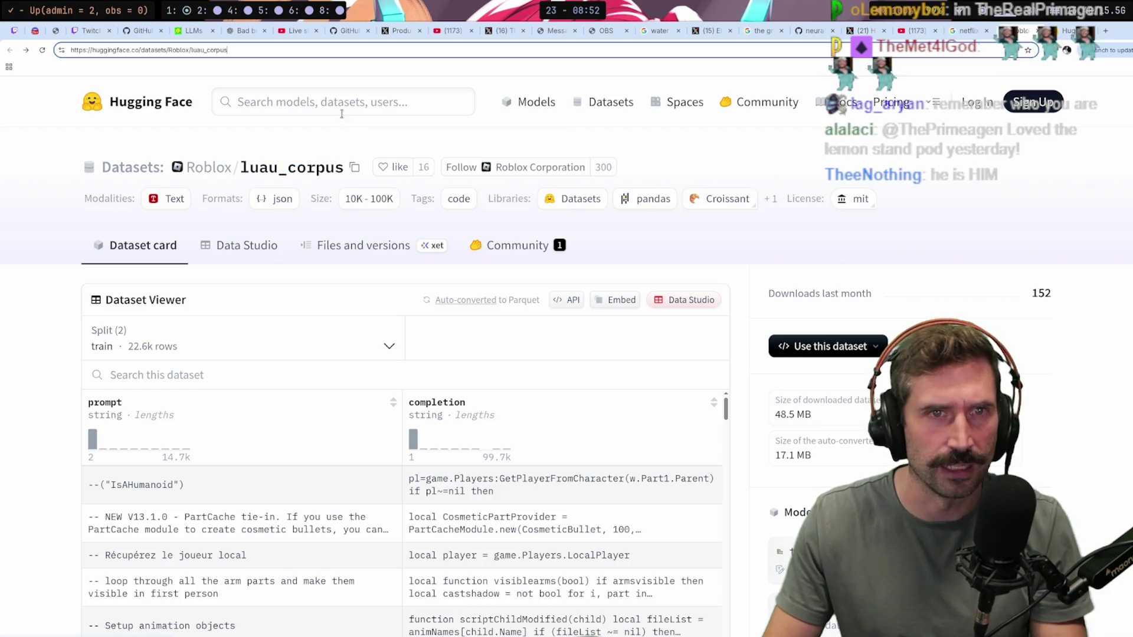
Search Hugging Face for 'bigcode', then go back to the home feed.
left_click_drag(168, 50, 210, 50)
type("n")
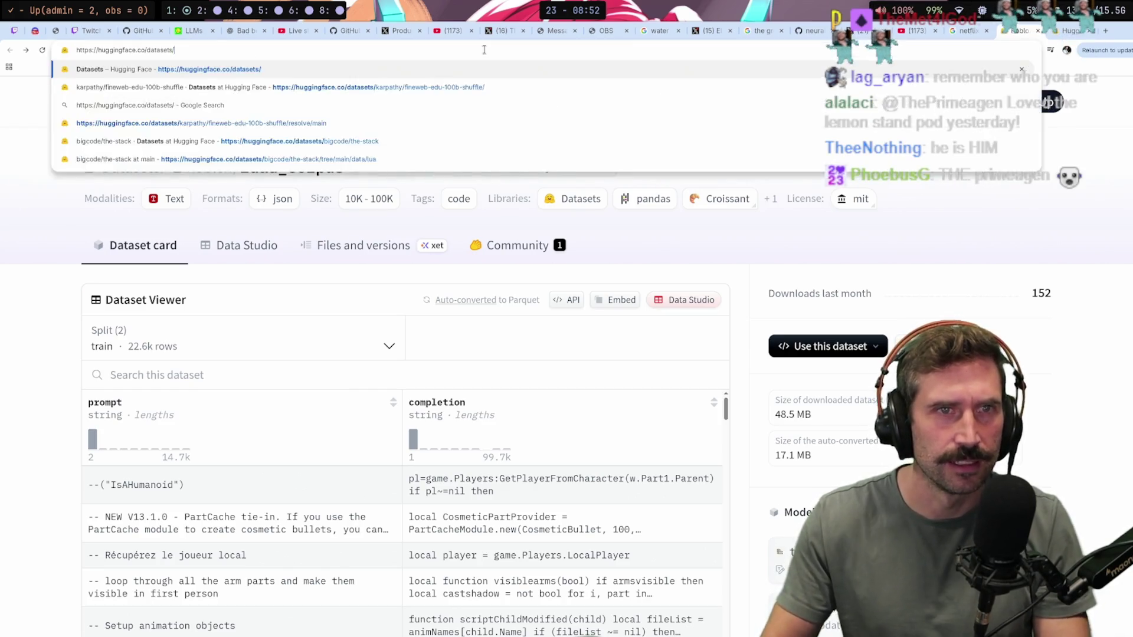
key("Return")
left_click(324, 104)
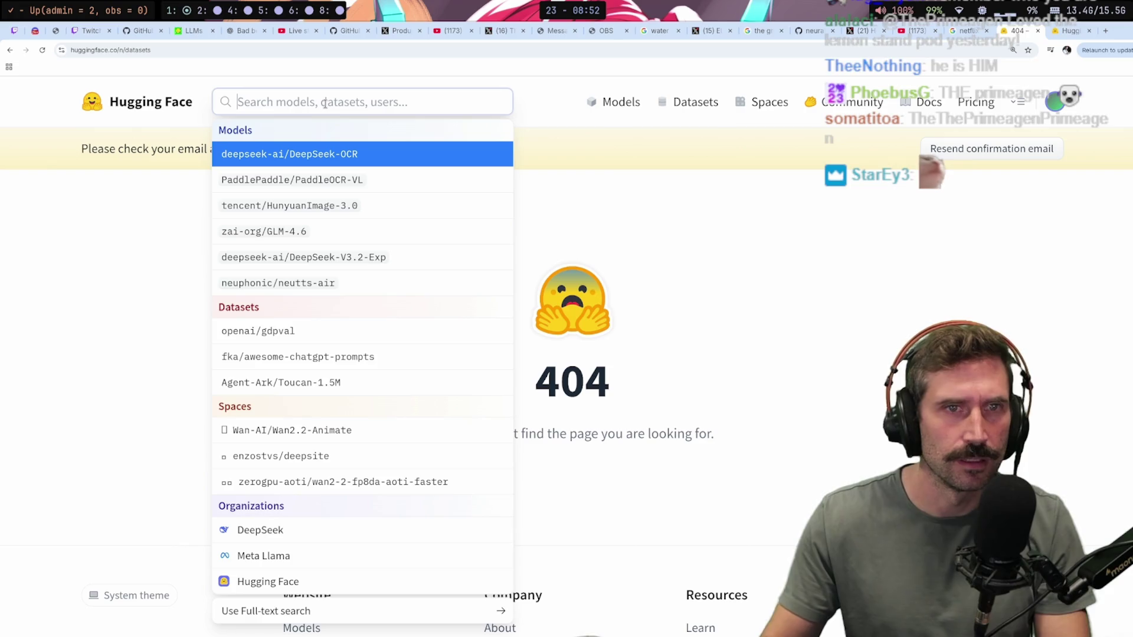
type("bigcode")
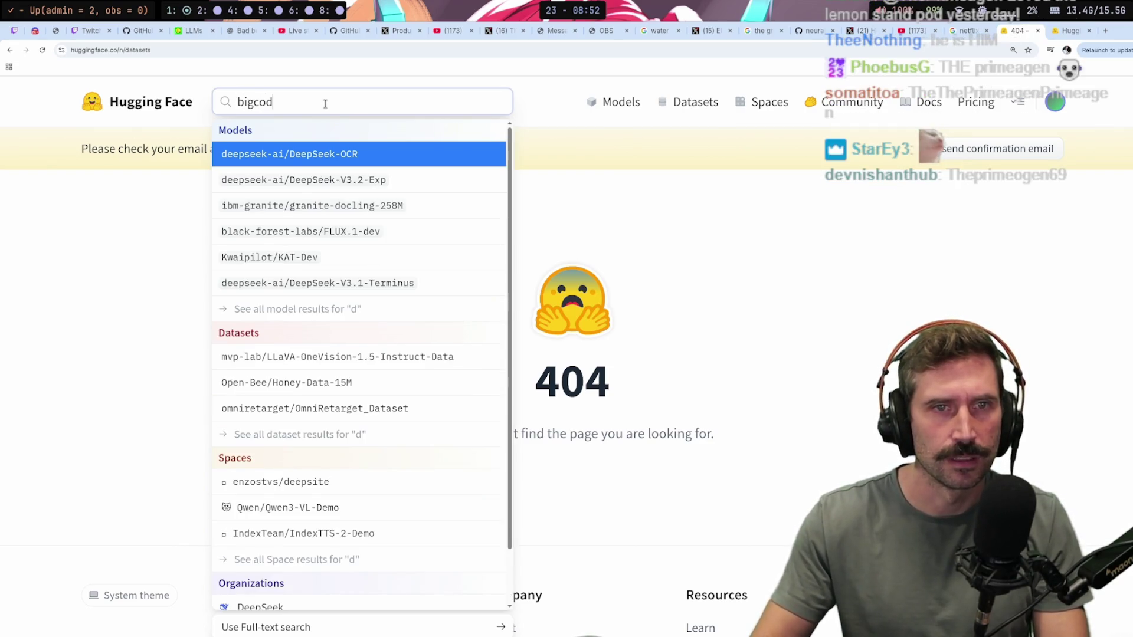
key("Return")
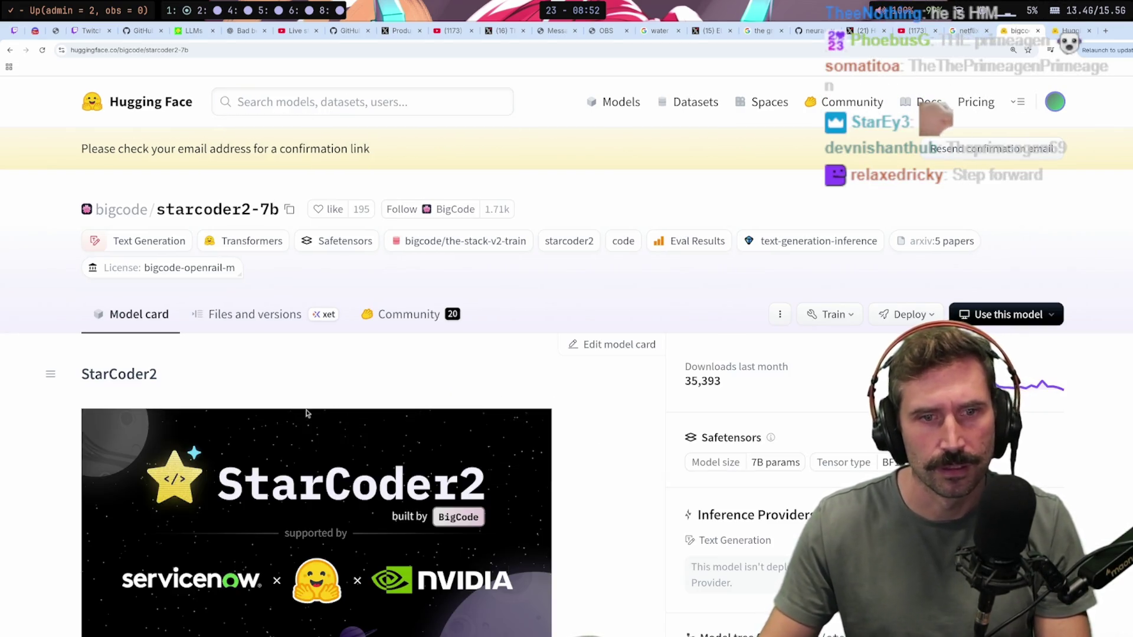
left_click(294, 101)
left_click(218, 50)
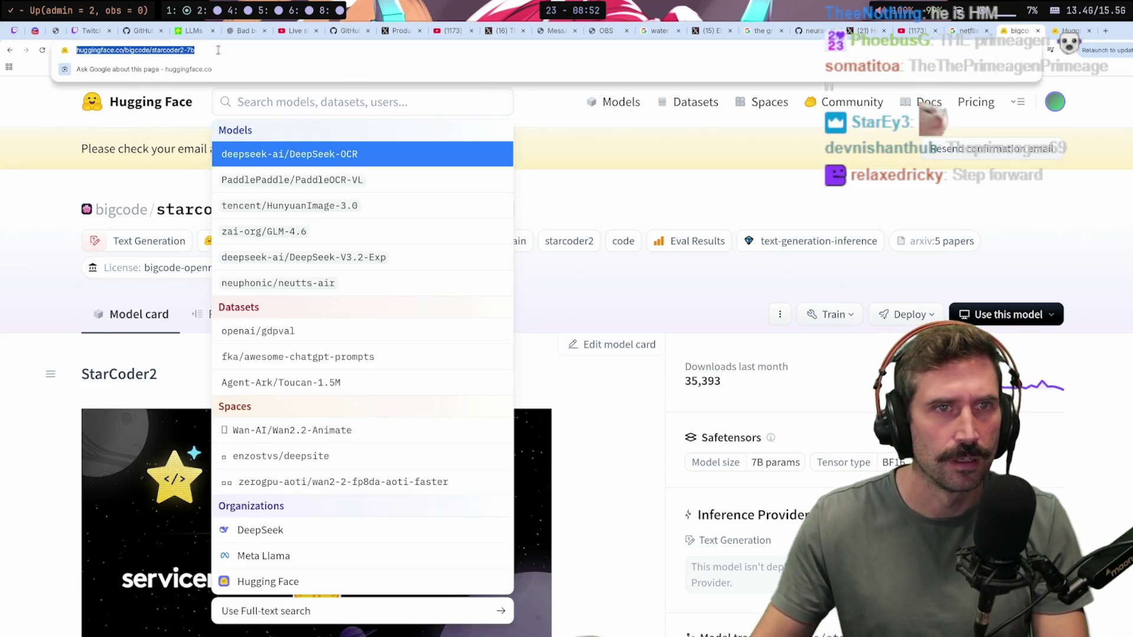
left_click(218, 50)
key("ctrl+BackSpace")
key("ctrl+BackSpace")
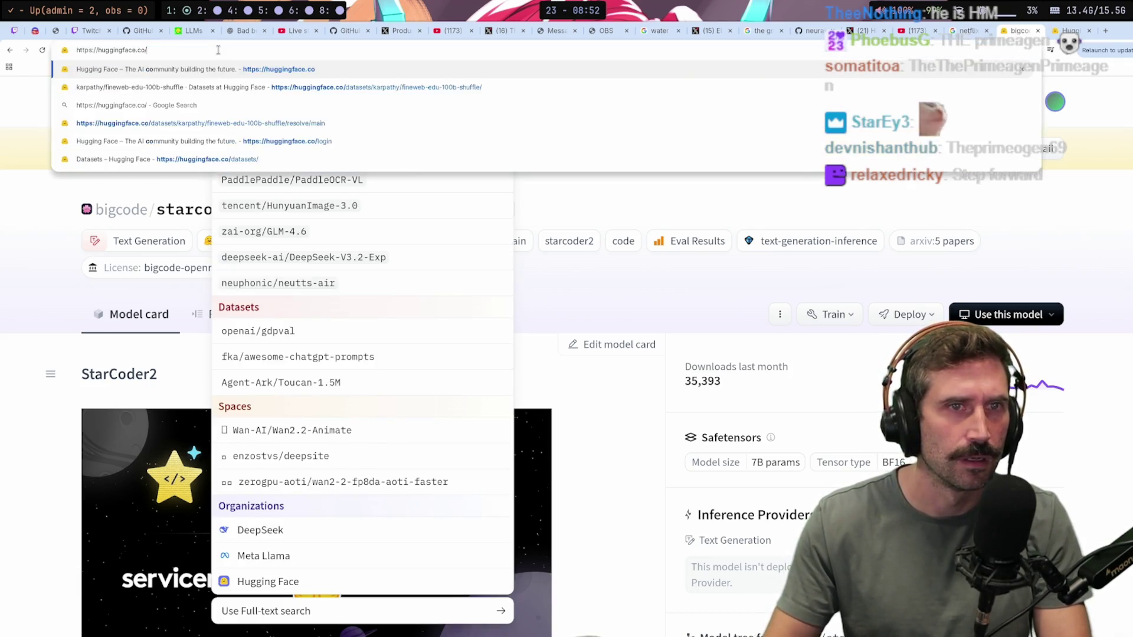
key("Return")
Search for 'bigcode/the-stack', open its dataset page, and start a 'the-stack' search.
left_click(334, 102)
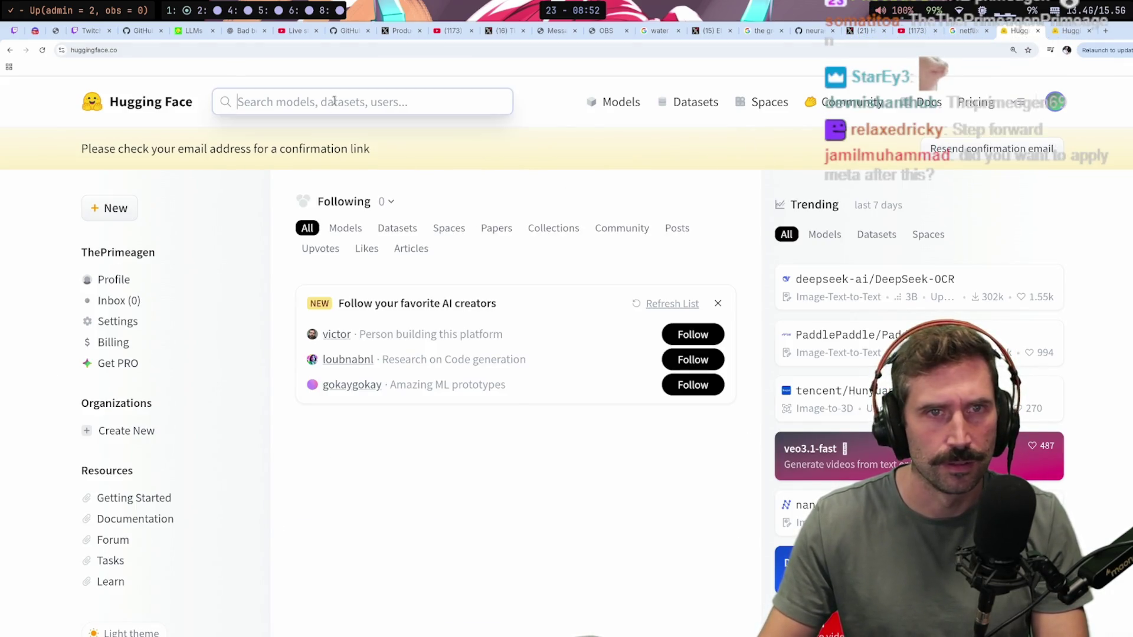
key("Escape")
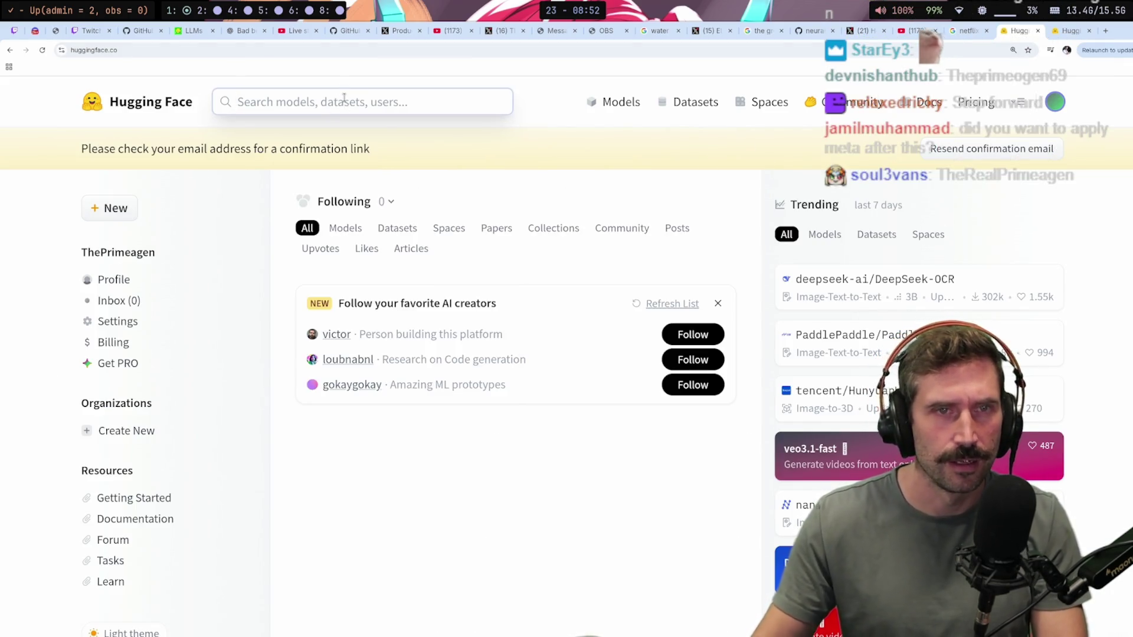
type("bigcode/the-stack")
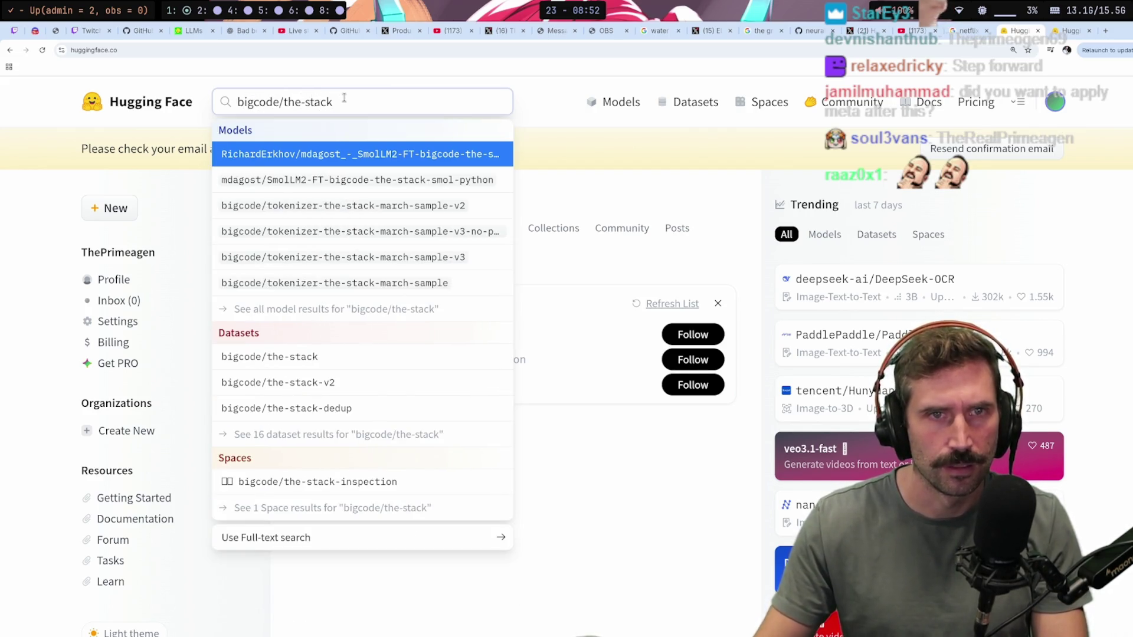
left_click(242, 356)
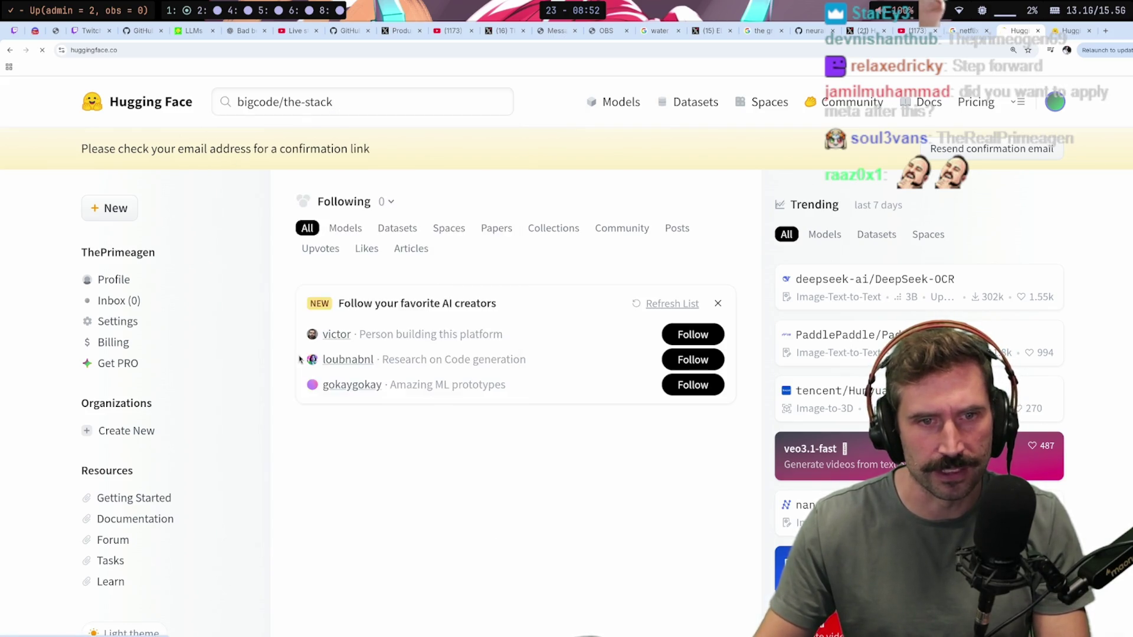
left_click(338, 102)
type("the-stack")
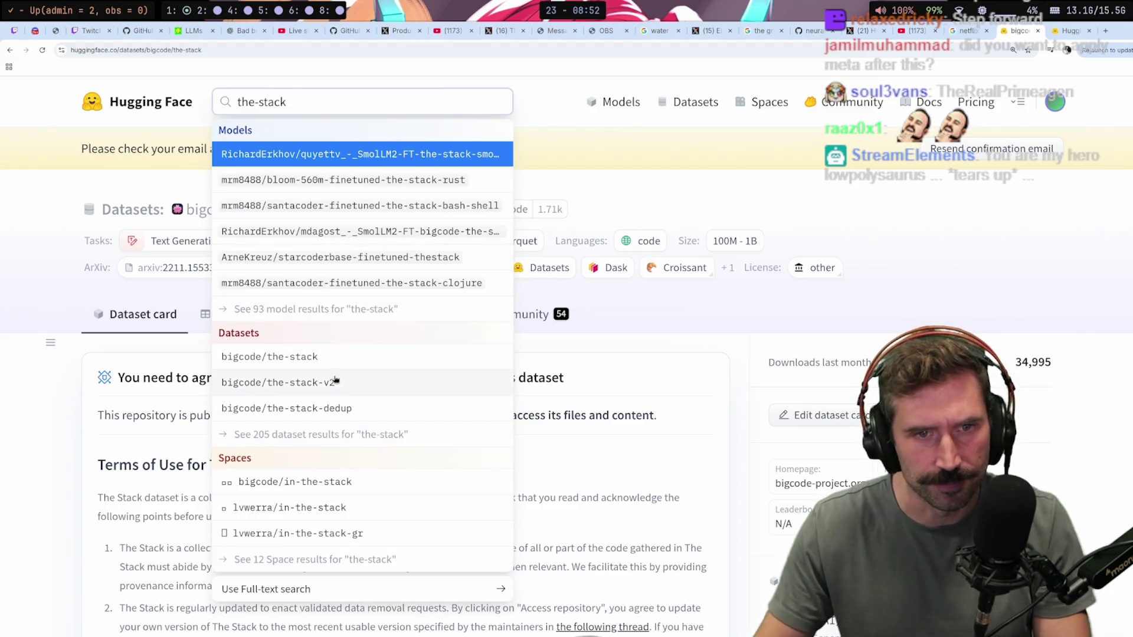
Open the bigcode/the-stack-v2 dataset page, review its gated Terms of Use, then go to the terminal.
left_click(337, 383)
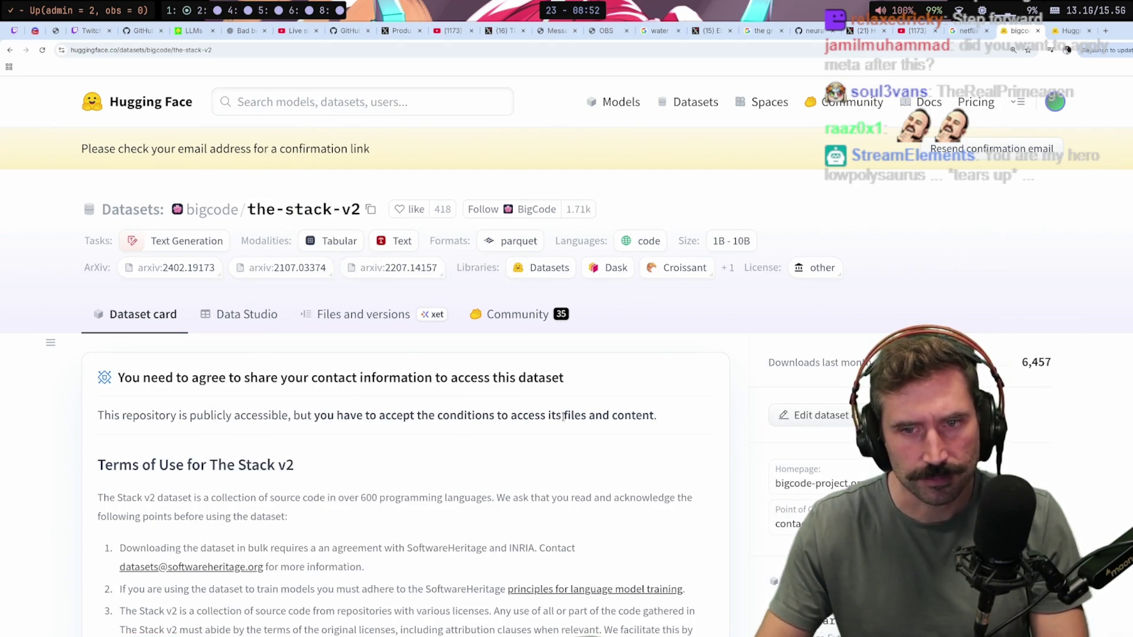
left_click(397, 317)
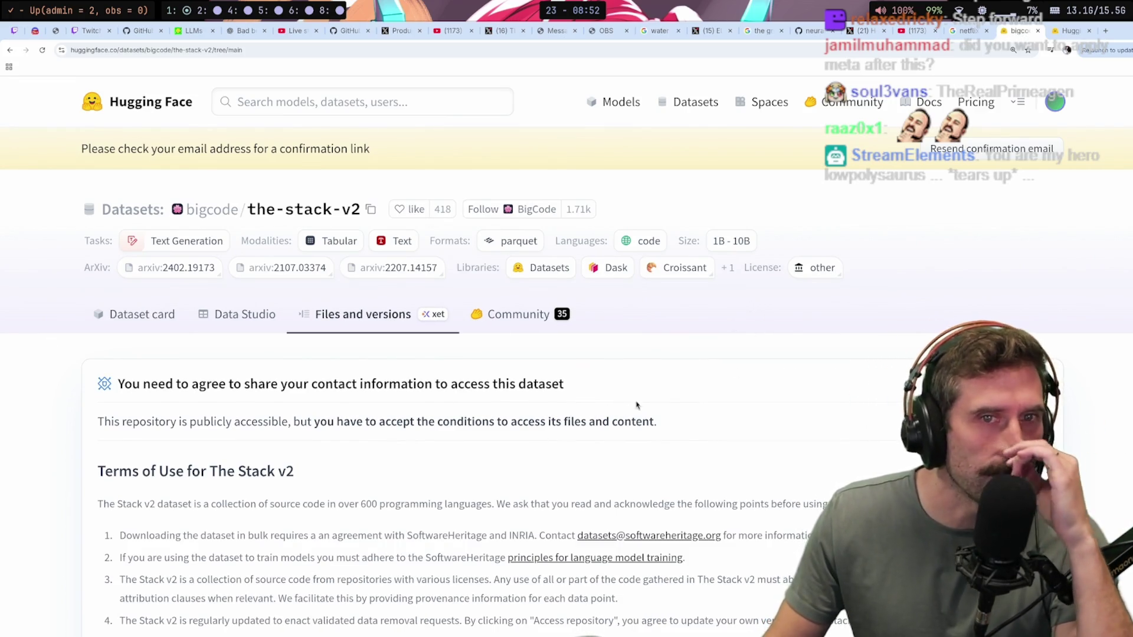
left_click_drag(124, 149, 356, 149)
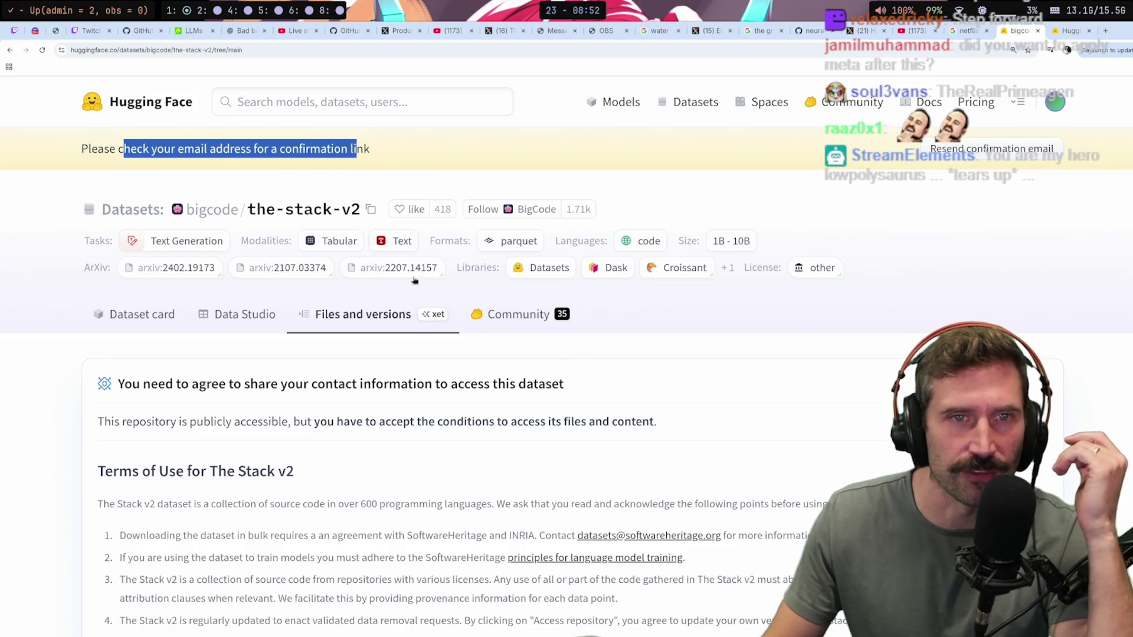
left_click(765, 377)
scroll(703, 374, "down", 6)
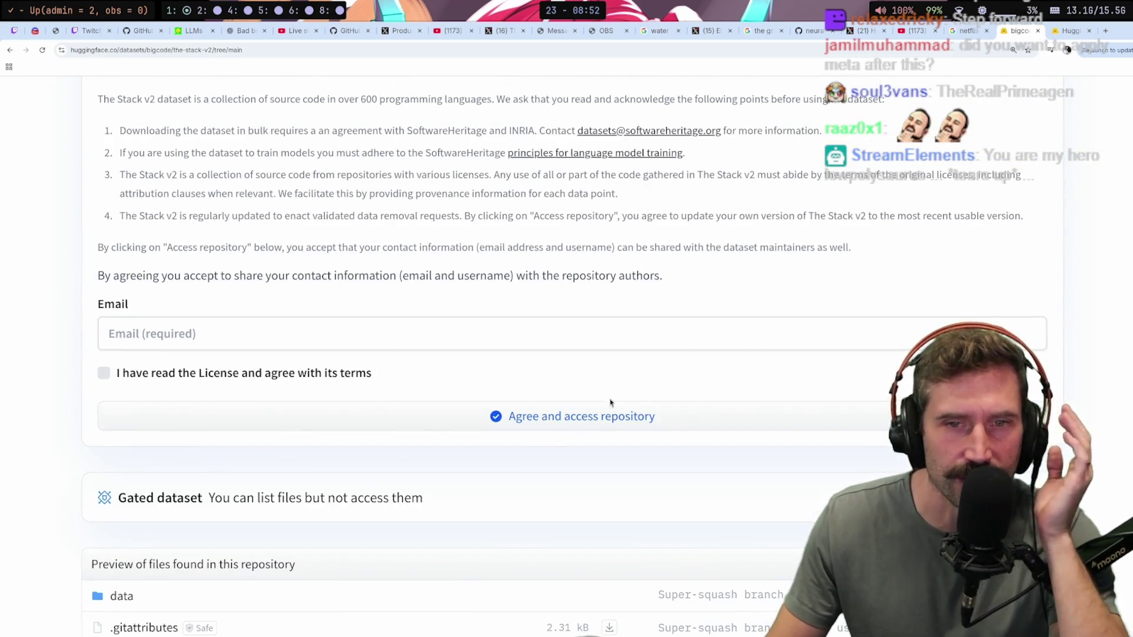
scroll(264, 376, "up", 4)
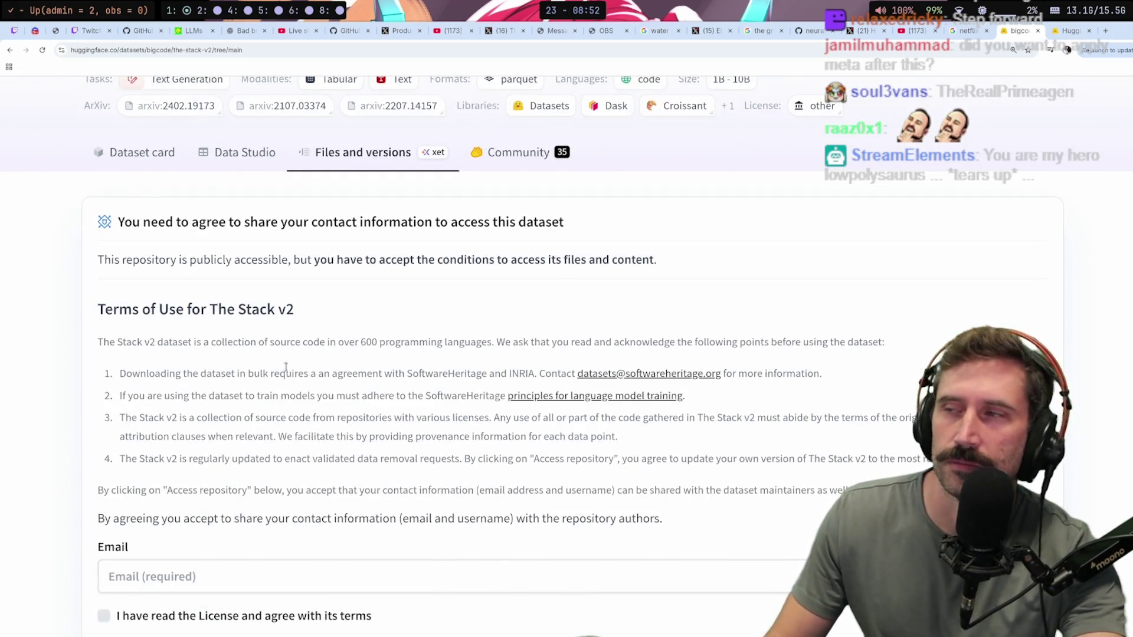
key("super+1")
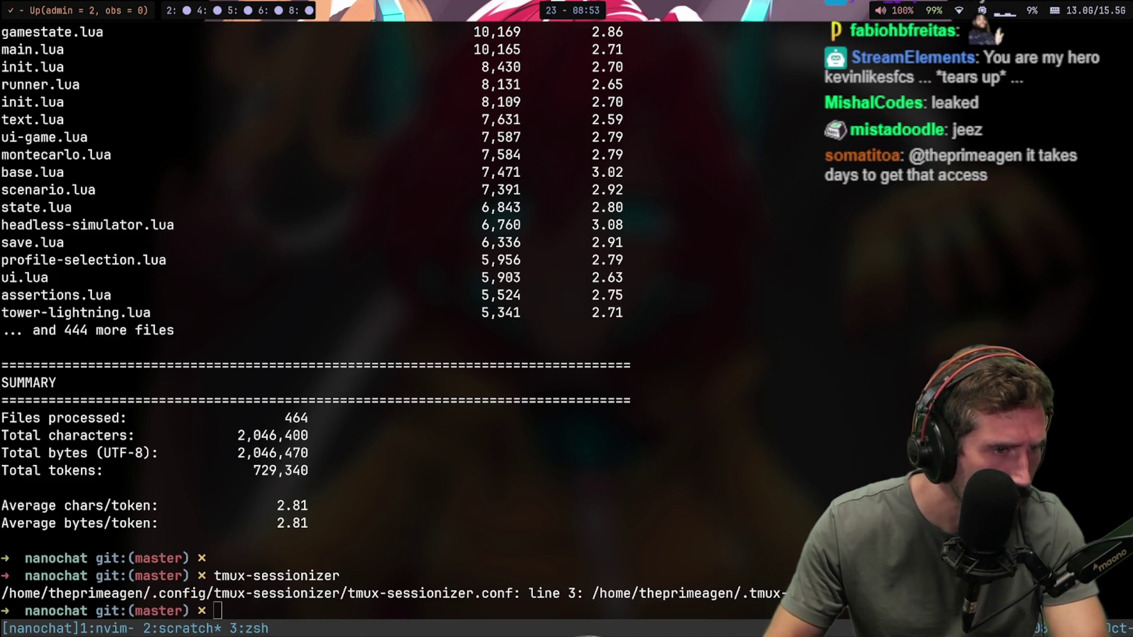
Accept the-stack-v2 license terms and request access to the repository.
key("super+1")
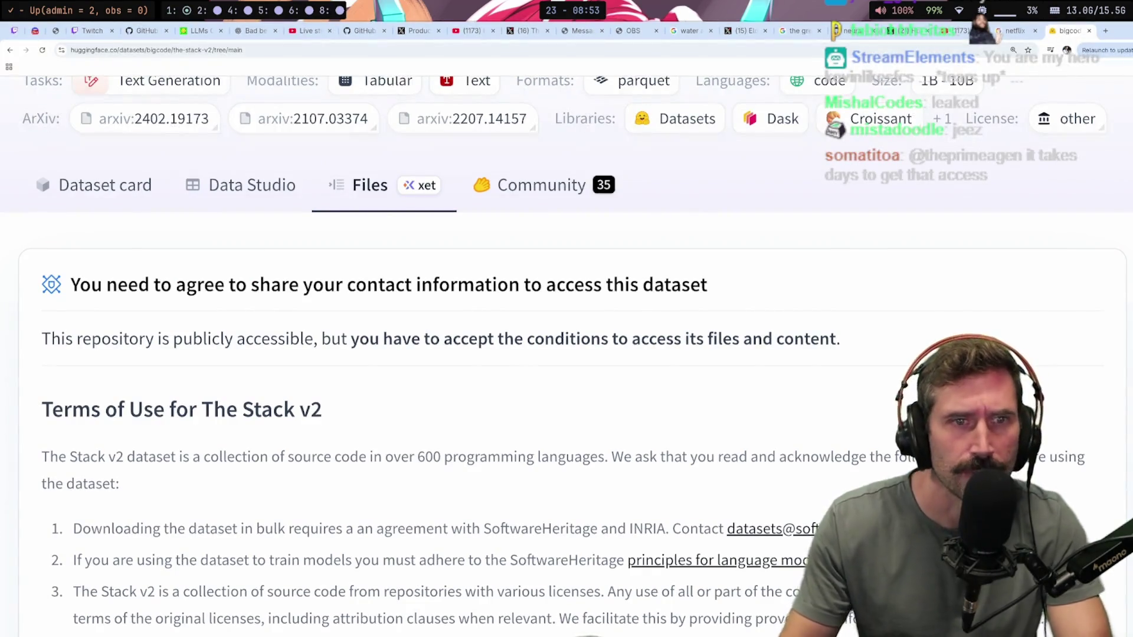
scroll(568, 331, "down", 7)
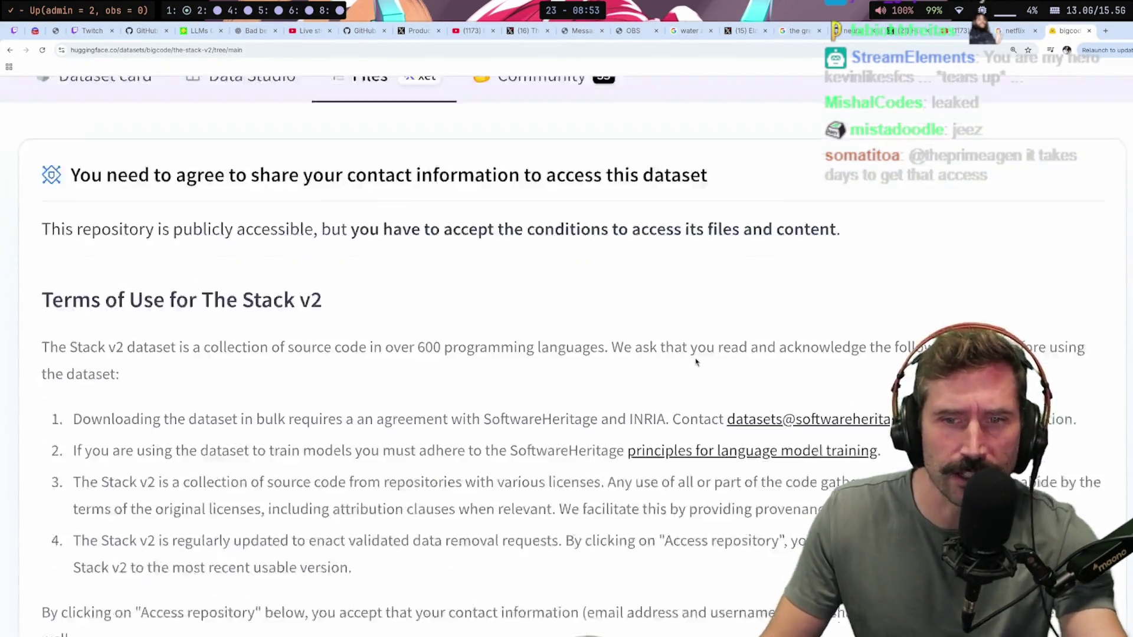
left_click(50, 524)
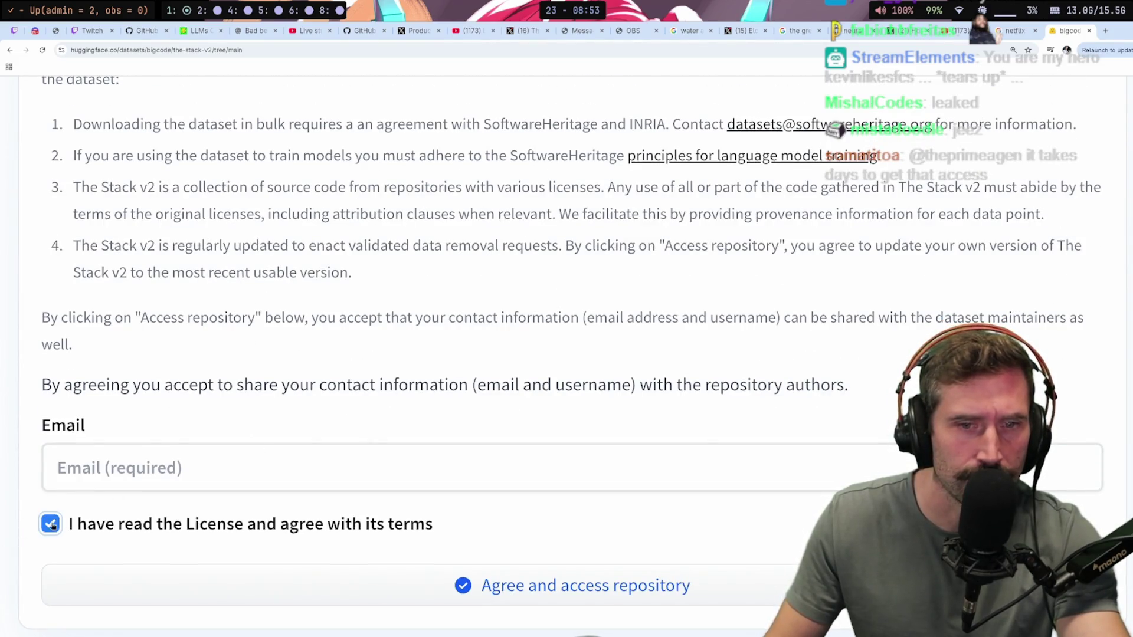
left_click(354, 576)
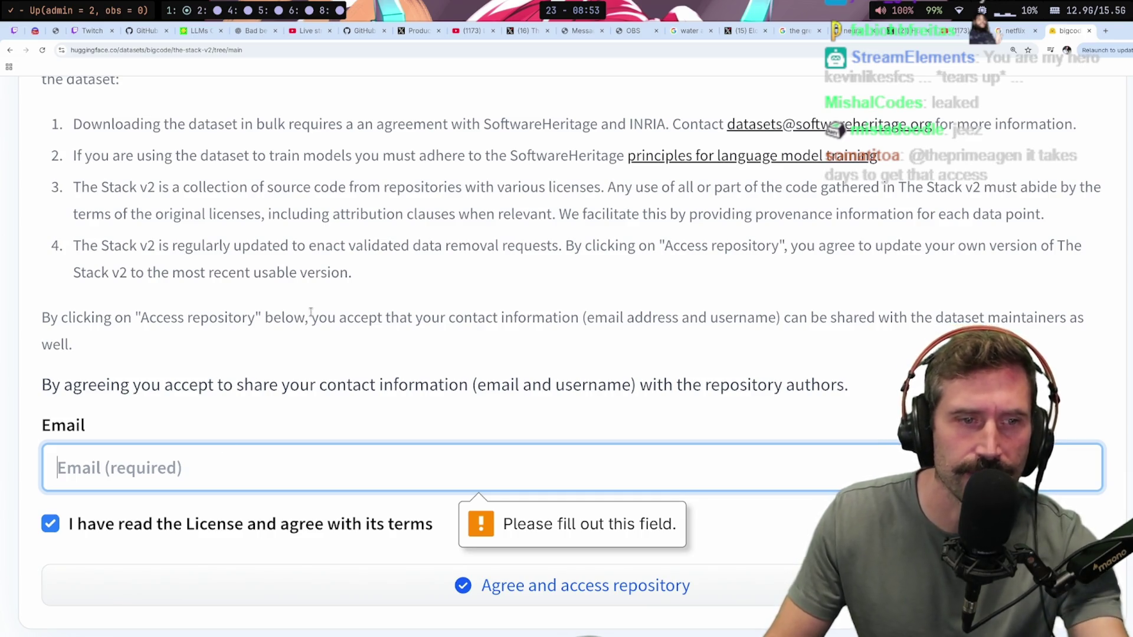
key("super+2")
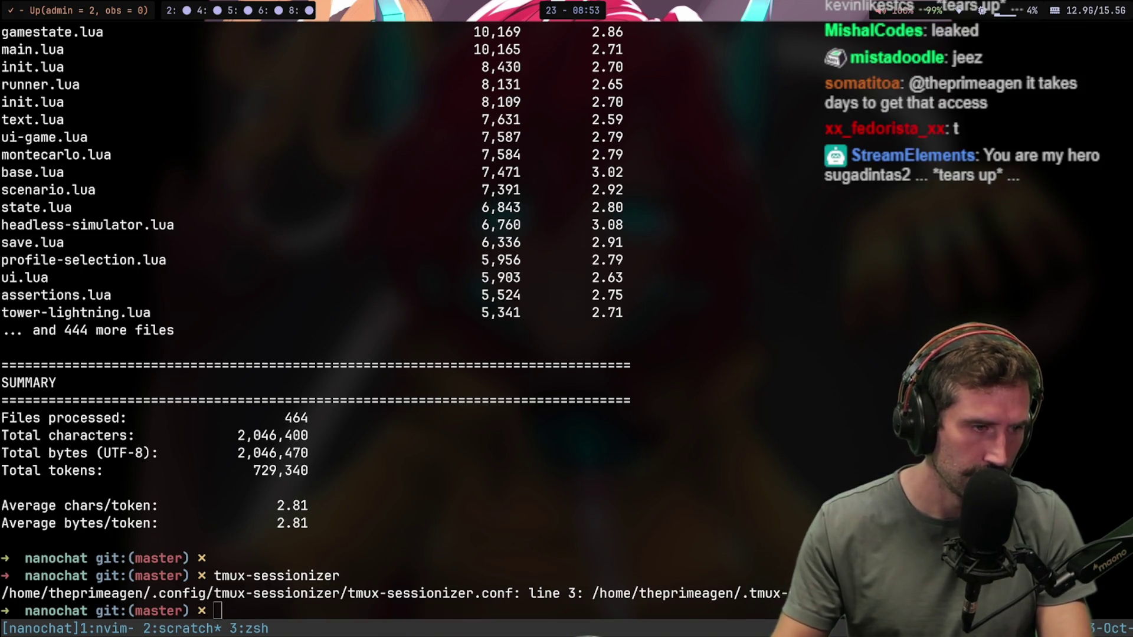
Browse the-stack-v2 file listing, peek at the parquet-format datasets, then return to the stream chats.
key("super+1")
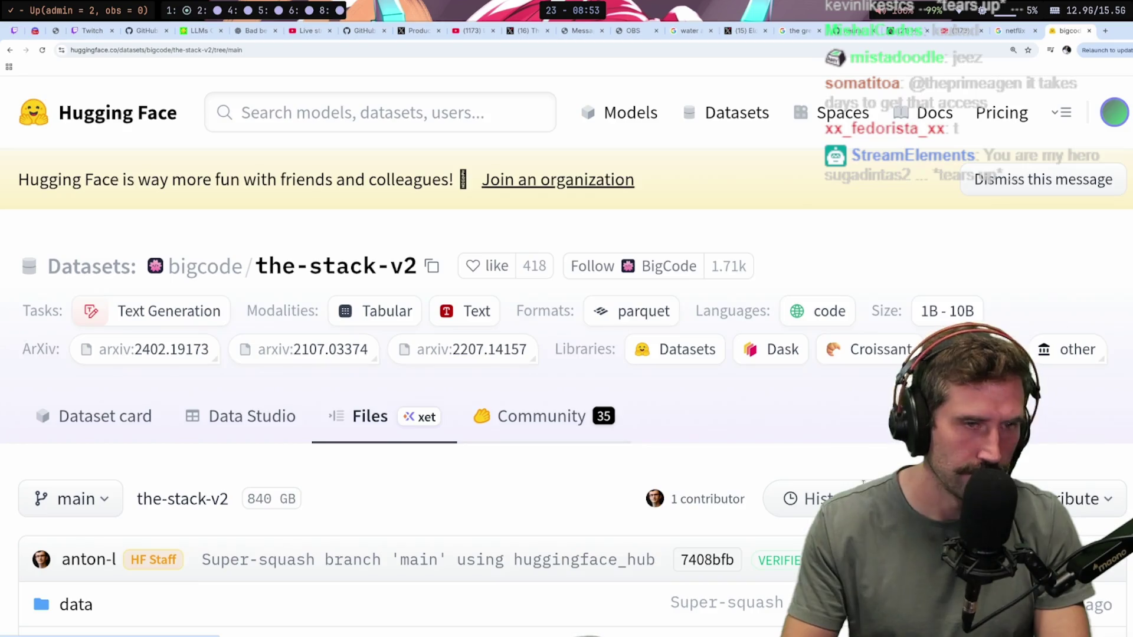
scroll(522, 274, "down", 4)
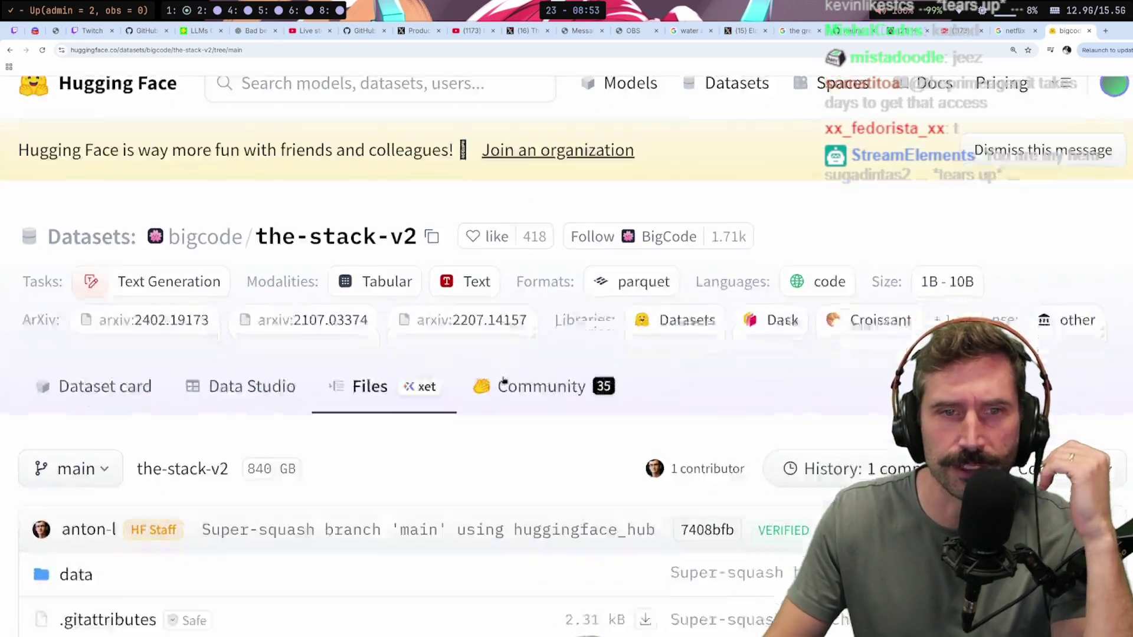
scroll(461, 407, "down", 1)
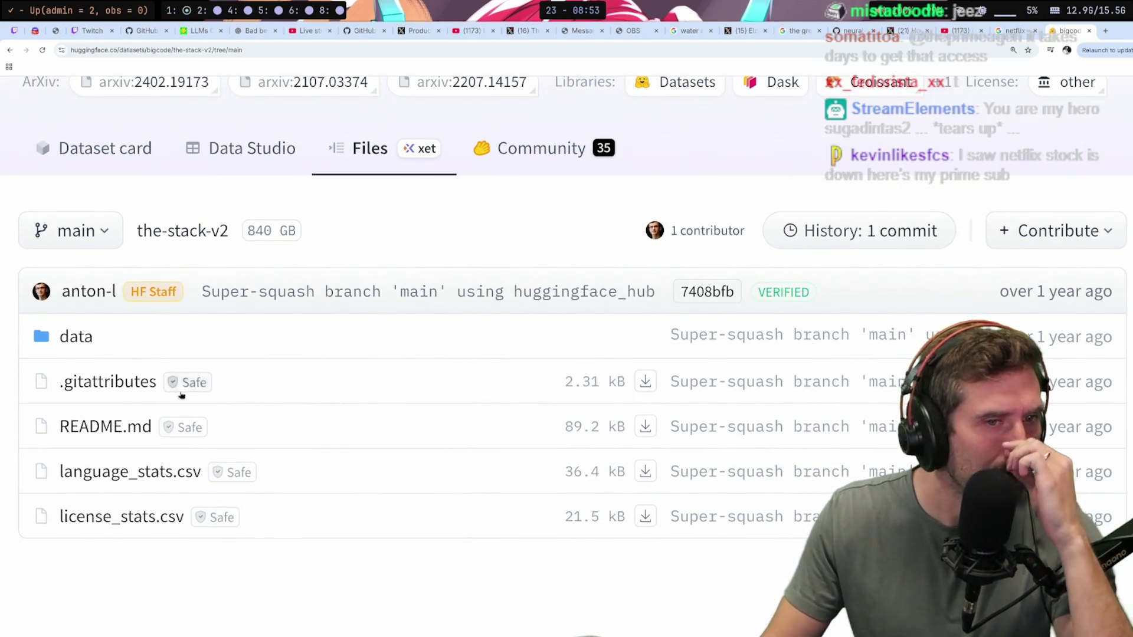
scroll(581, 413, "up", 3)
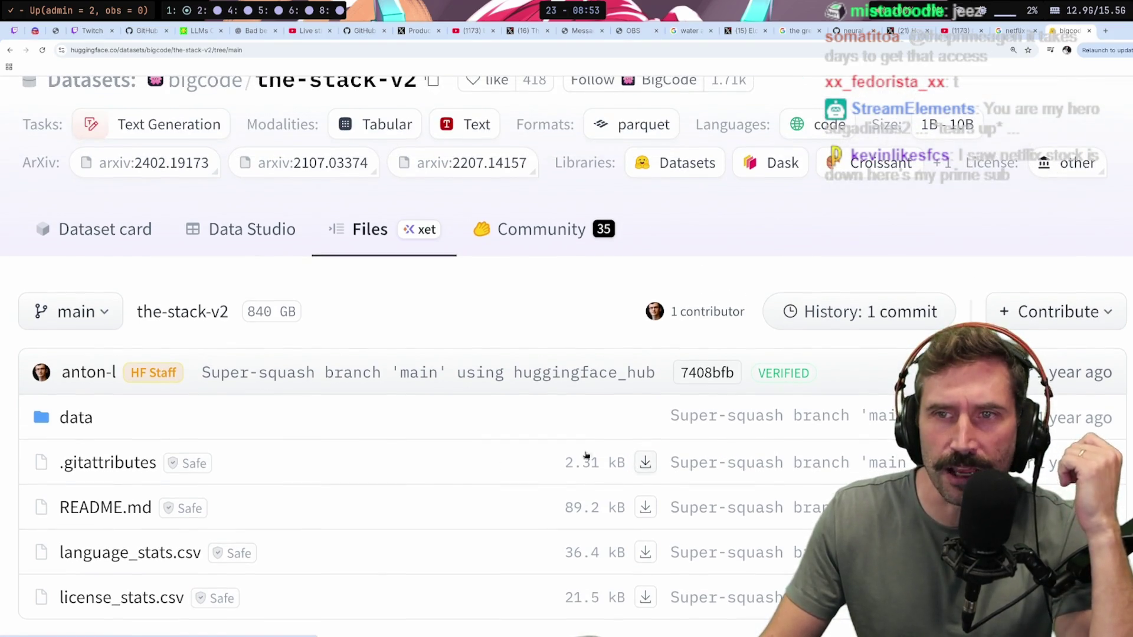
scroll(561, 455, "up", 2)
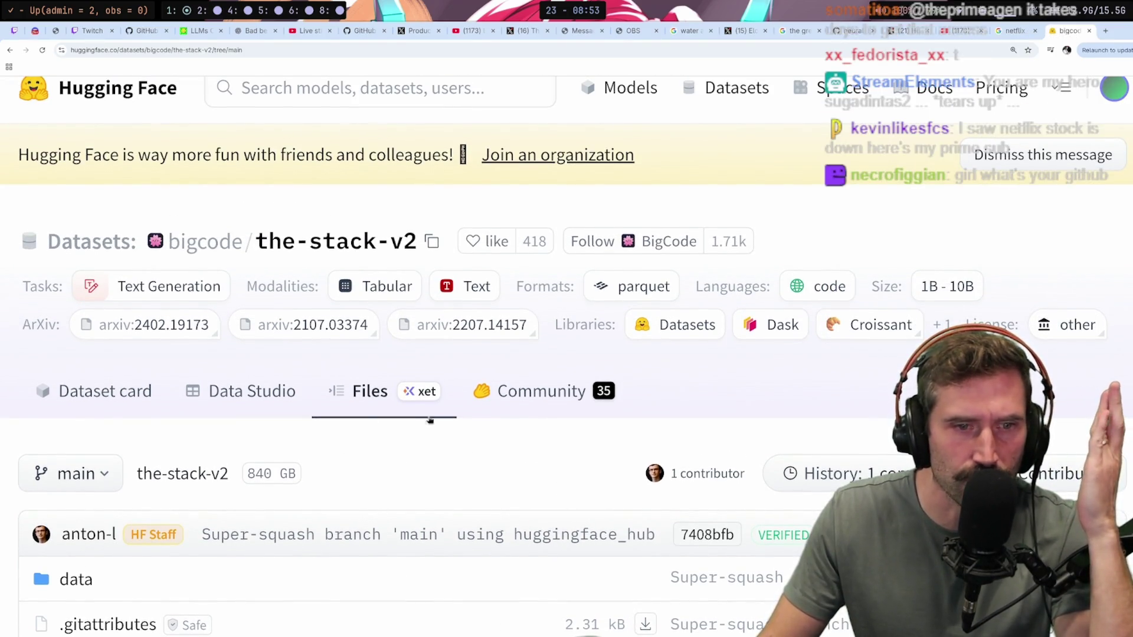
scroll(497, 472, "down", 3)
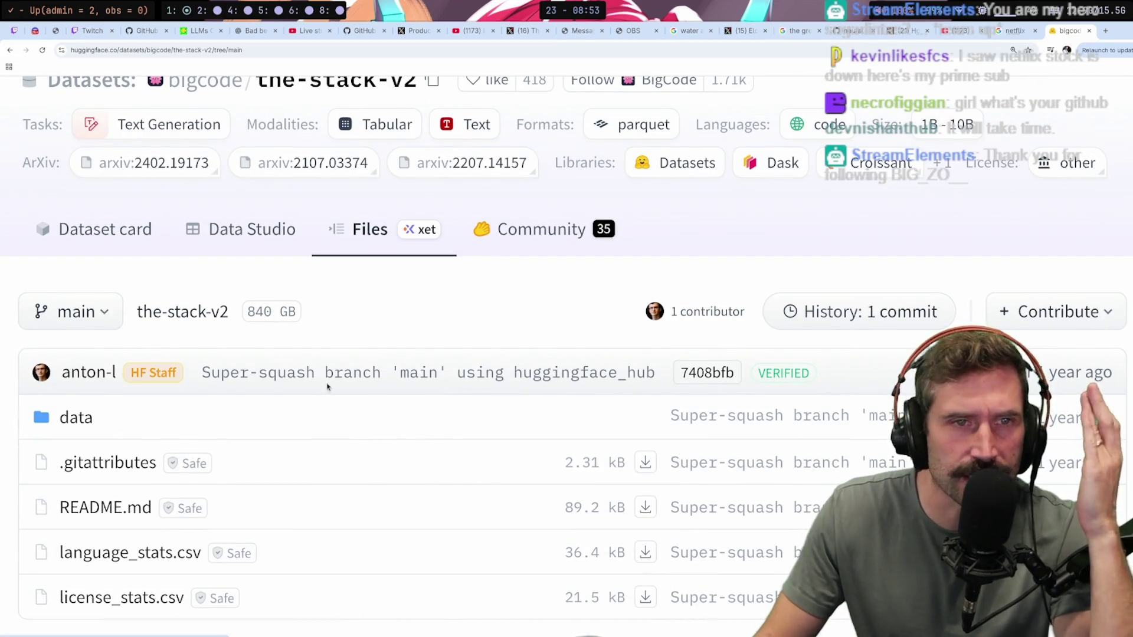
scroll(333, 402, "up", 3)
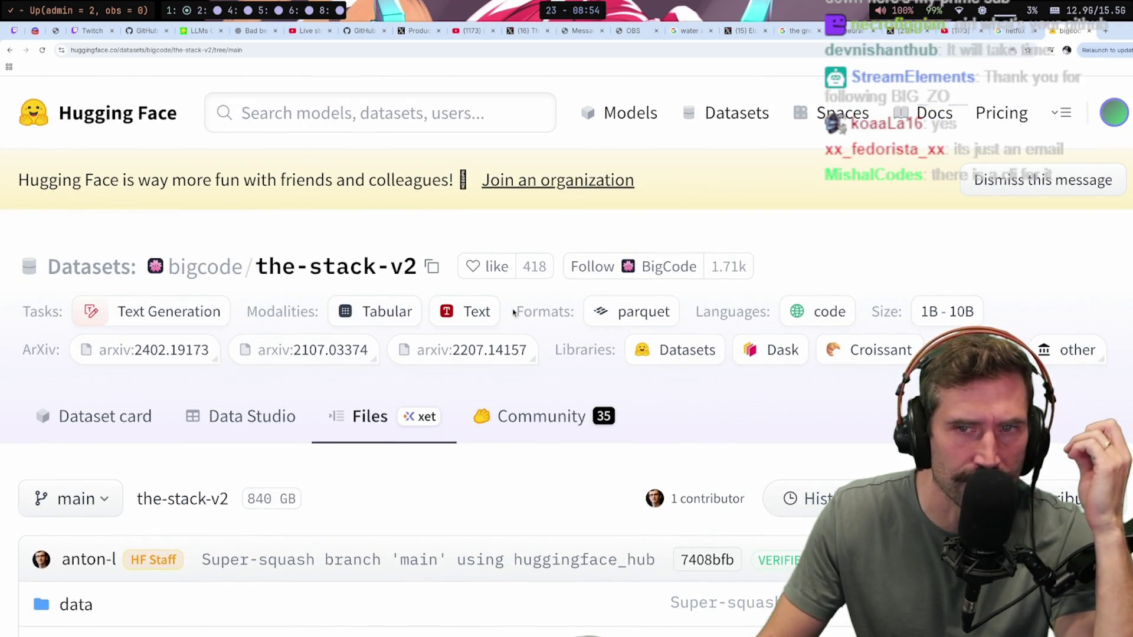
left_click(646, 318)
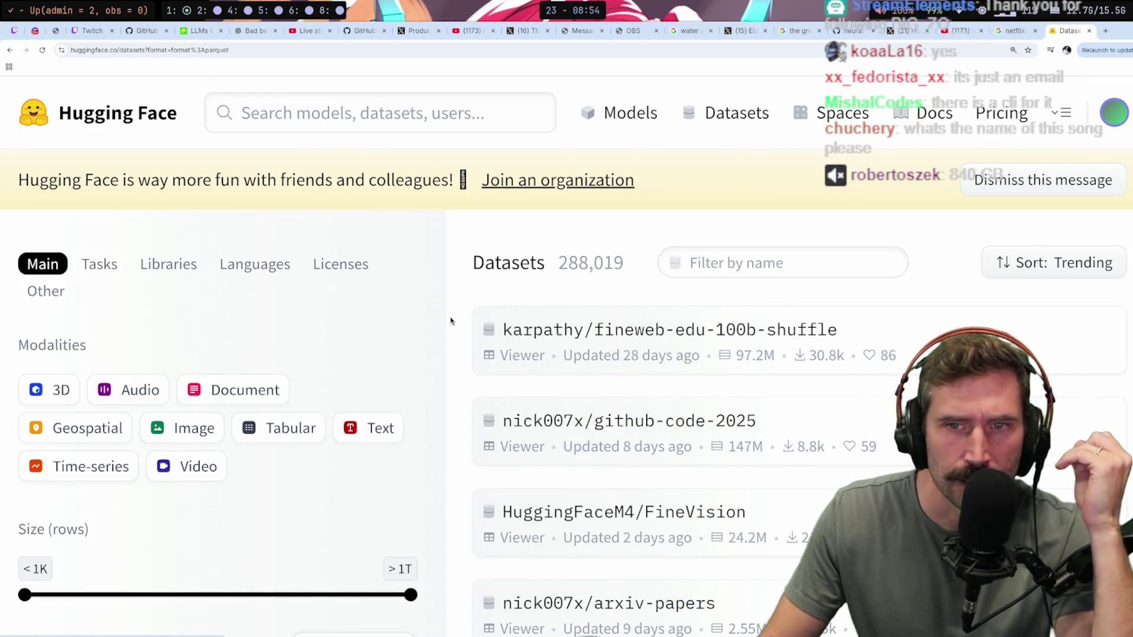
left_click(9, 51)
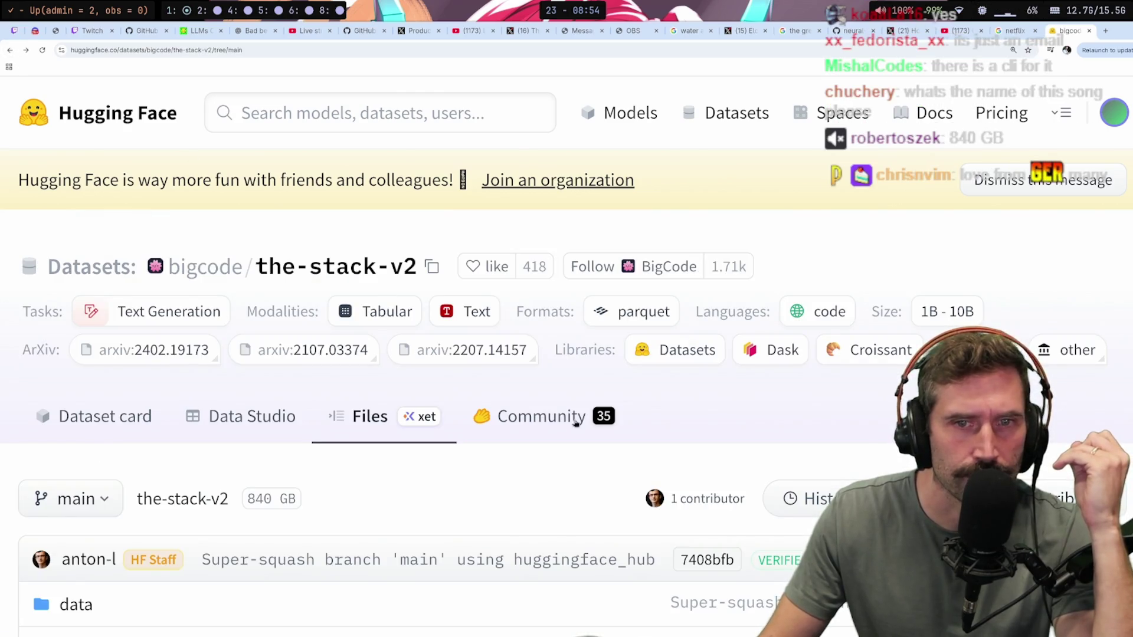
key("super+2")
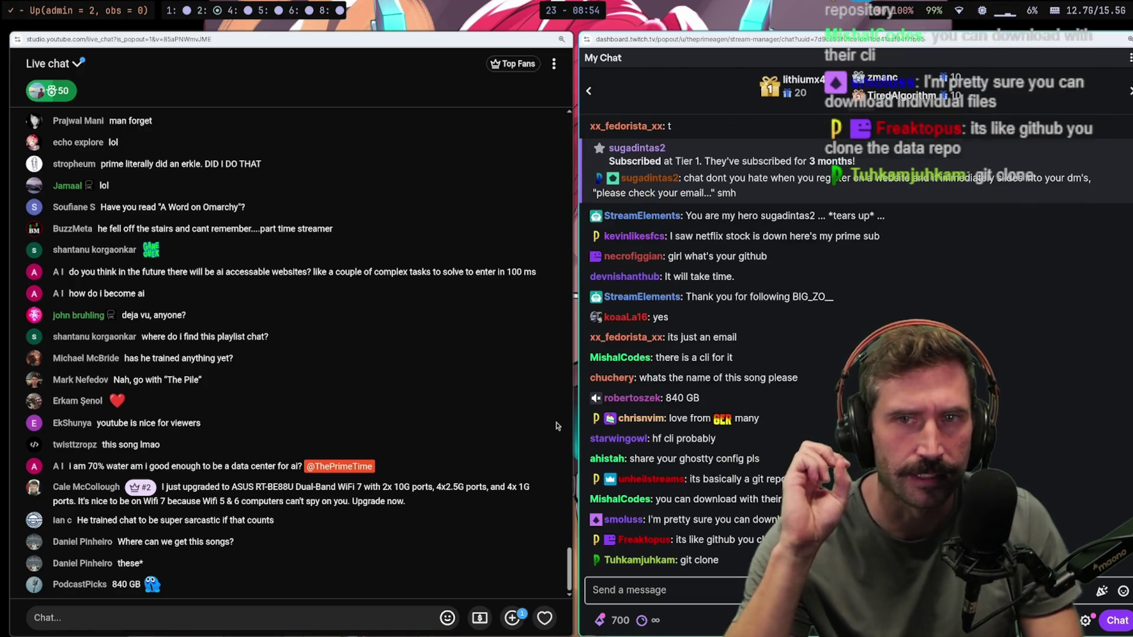
Read back through the Twitch chat, then return to the the-stack-v2 files page.
scroll(643, 337, "up", 3)
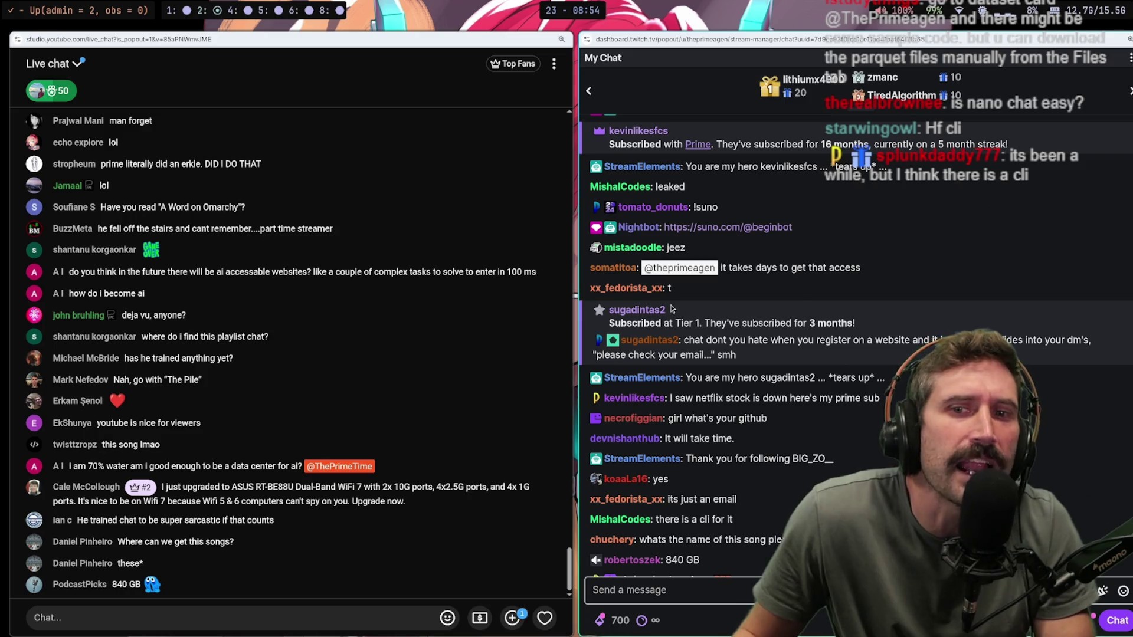
left_click_drag(691, 311, 591, 287)
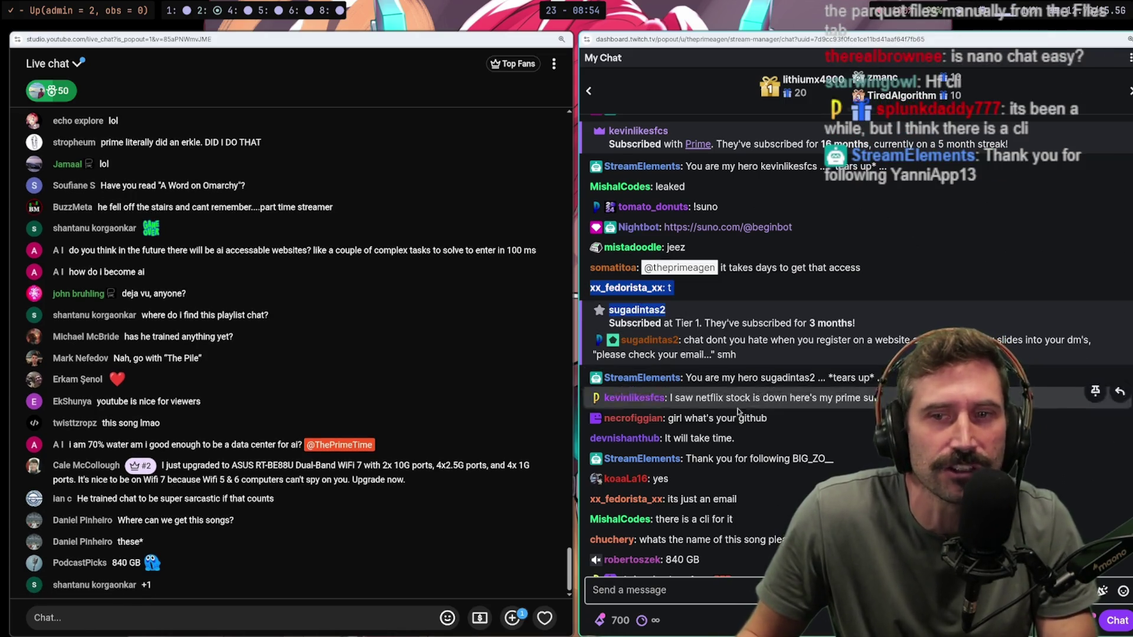
left_click(822, 448)
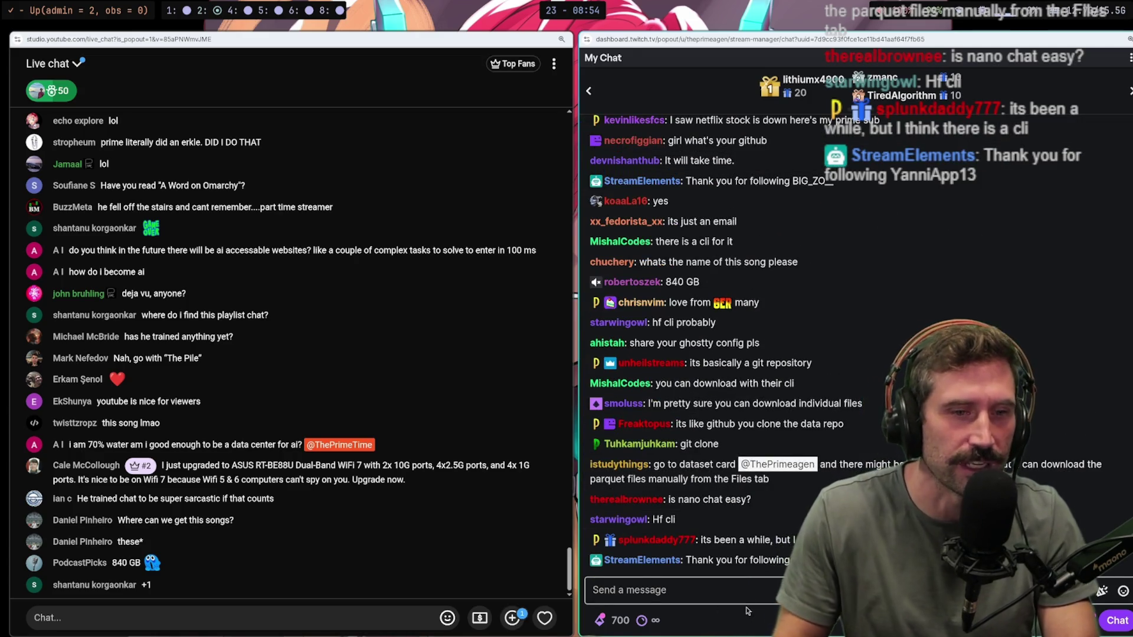
key("super+1")
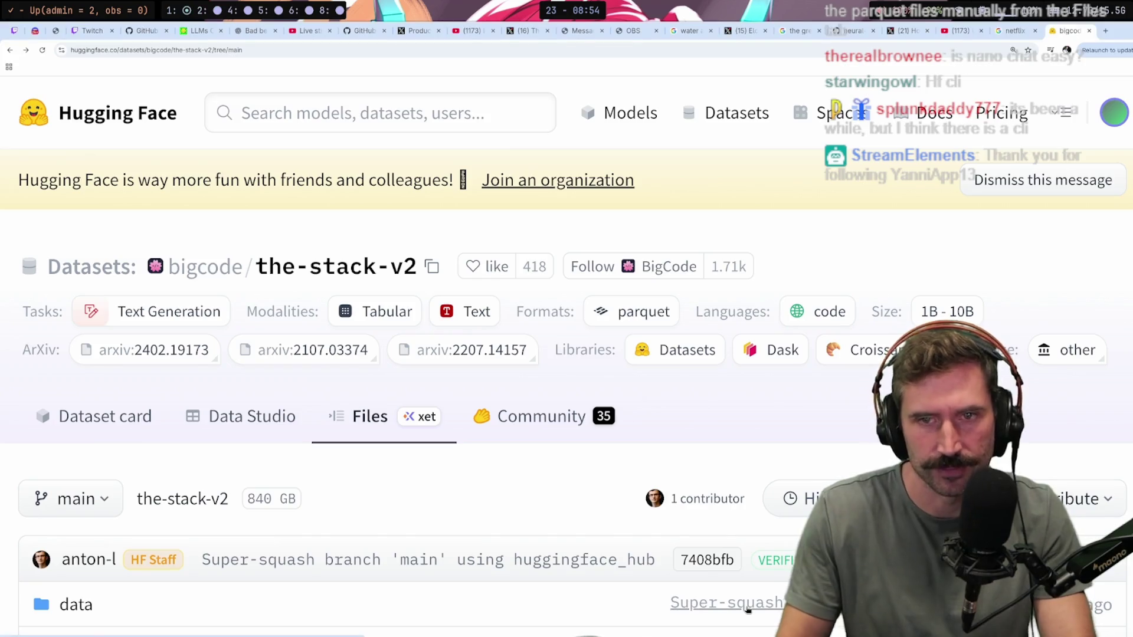
Open the-stack-v2 data folder, load more language folders, and enter Lua to view its 1.02 GB parquet.
scroll(711, 538, "down", 4)
left_click(80, 362)
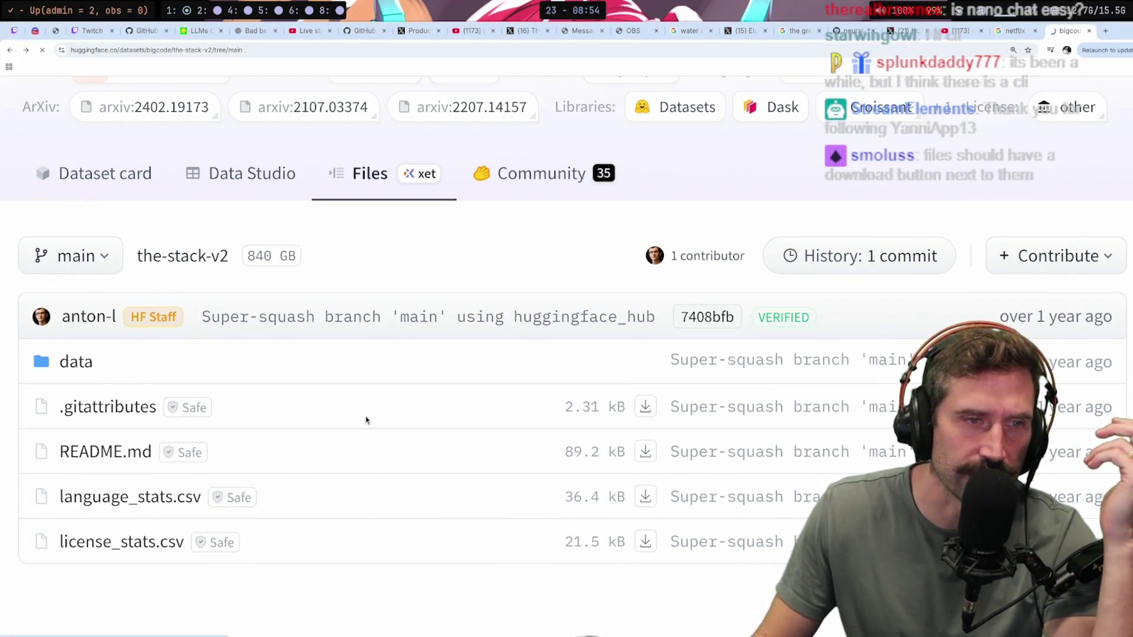
scroll(354, 437, "down", 20)
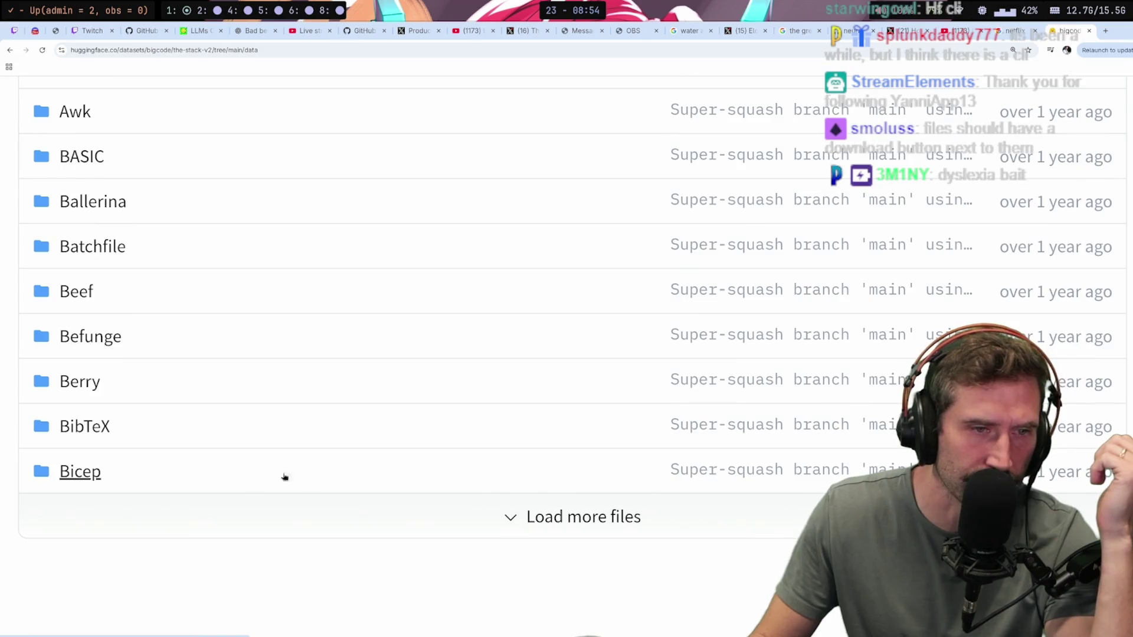
left_click(563, 522)
scroll(365, 488, "down", 20)
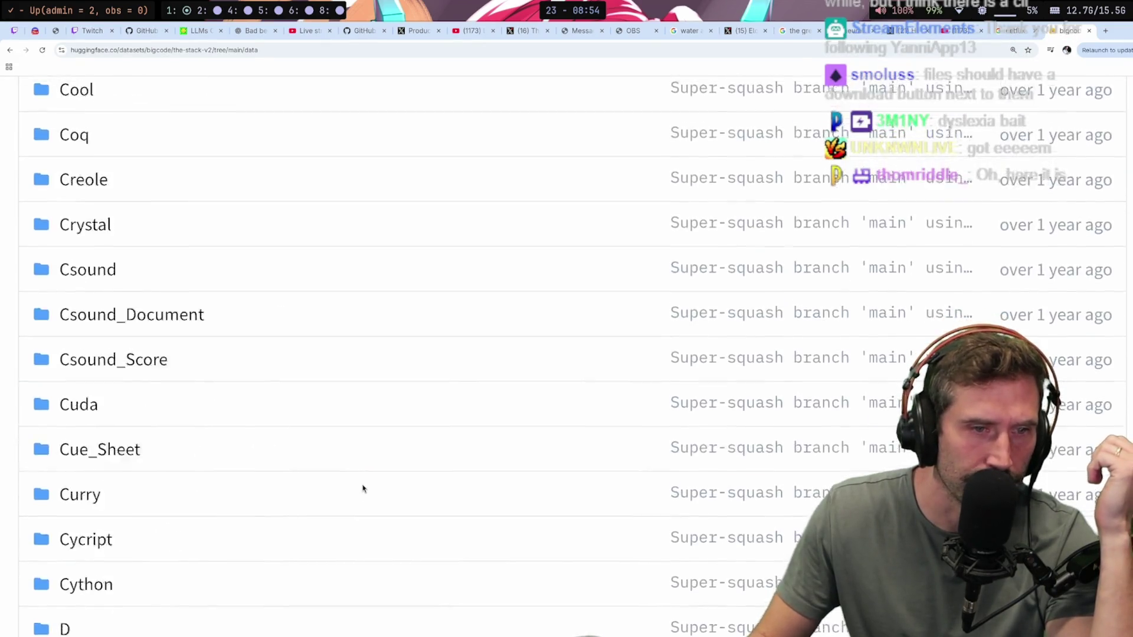
left_click(367, 515)
scroll(371, 470, "down", 20)
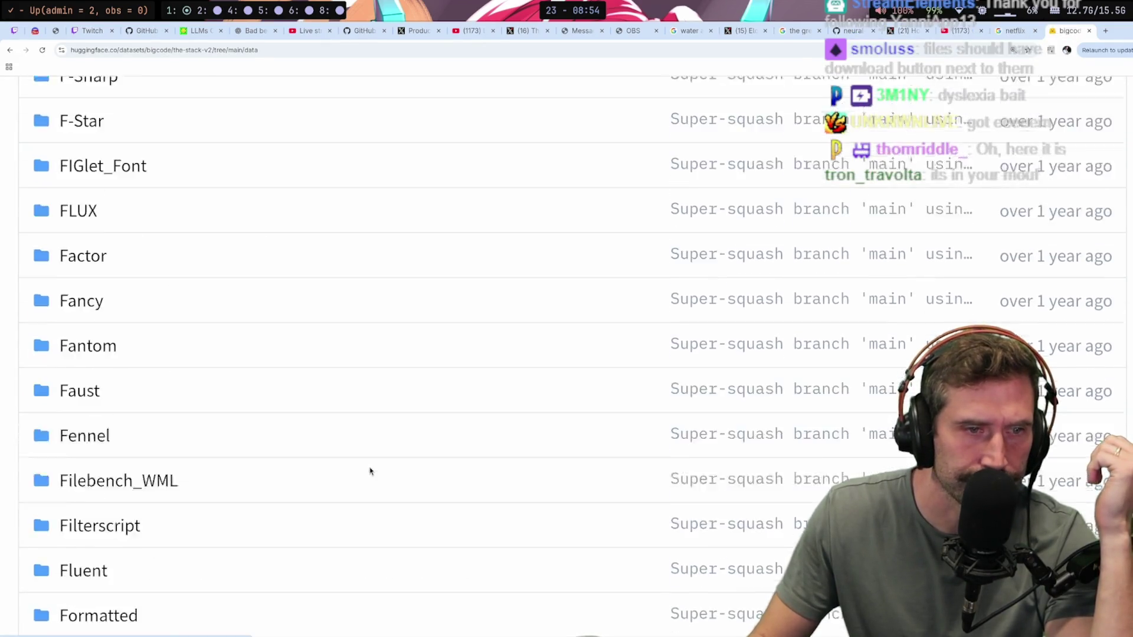
scroll(369, 480, "down", 20)
left_click(584, 520)
scroll(384, 472, "down", 20)
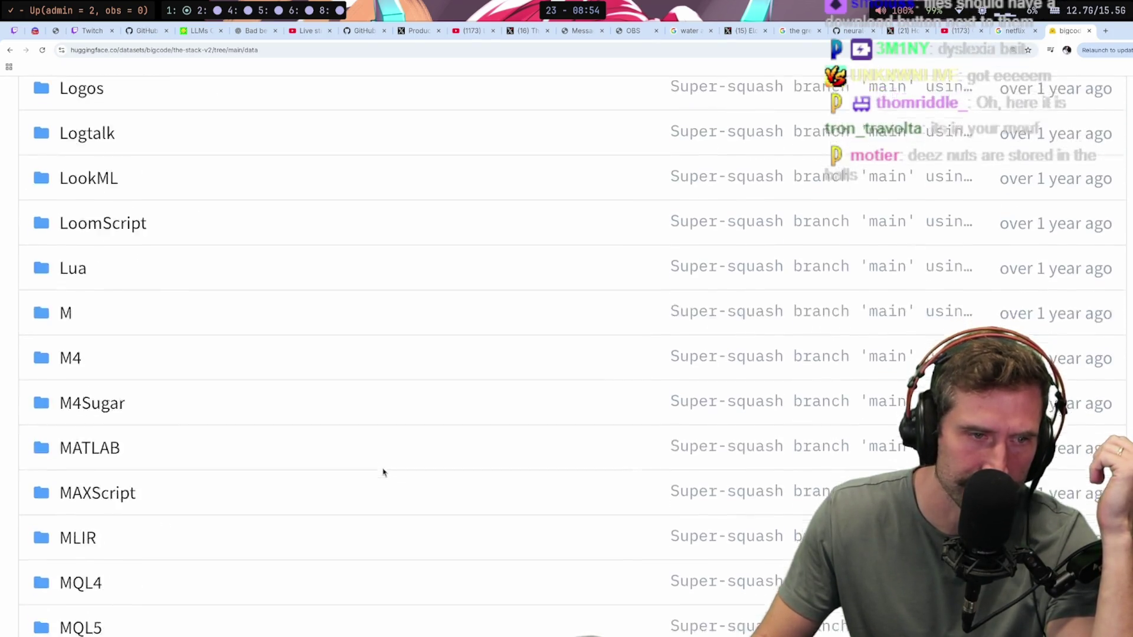
scroll(369, 473, "up", 6)
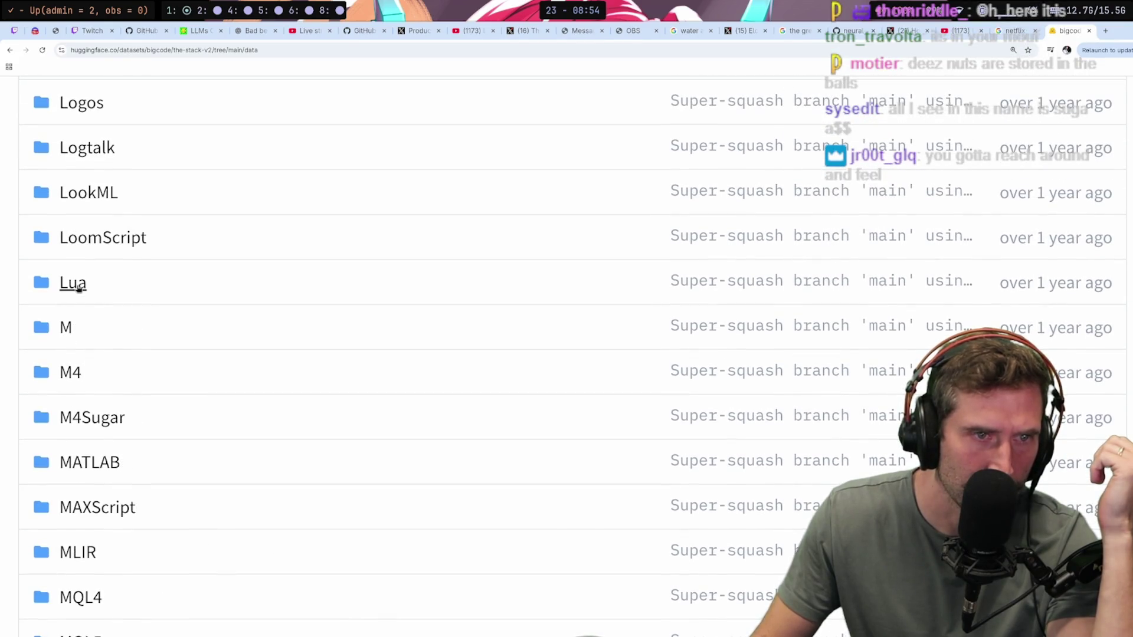
left_click(79, 287)
scroll(491, 424, "down", 1)
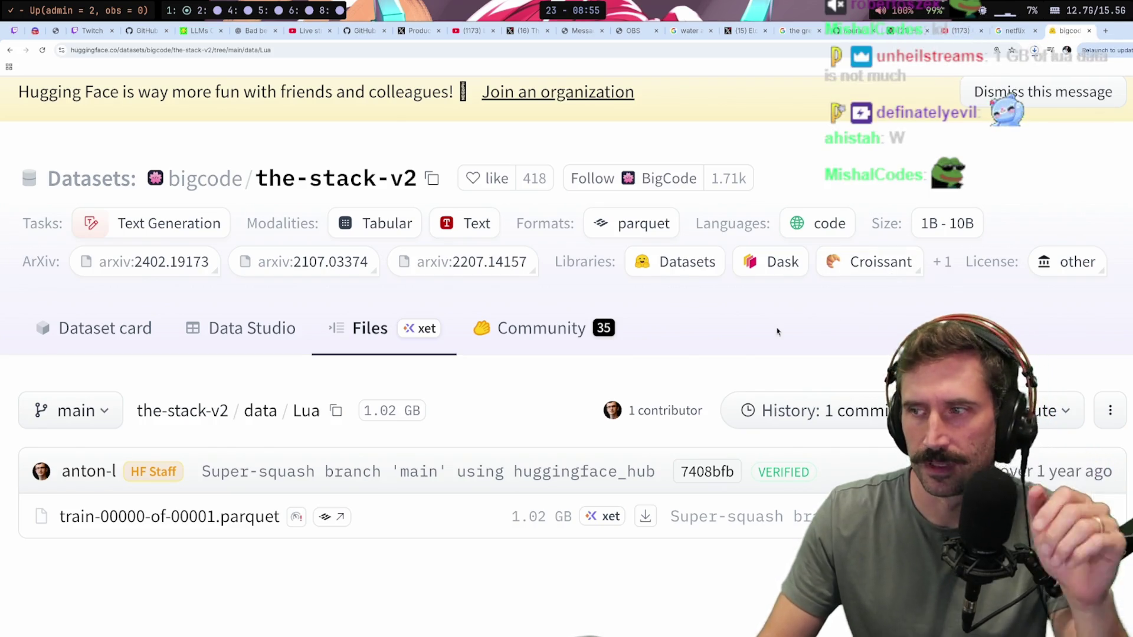
Switch to workspace 2 to show the YouTube and Twitch live chats.
key("alt+2")
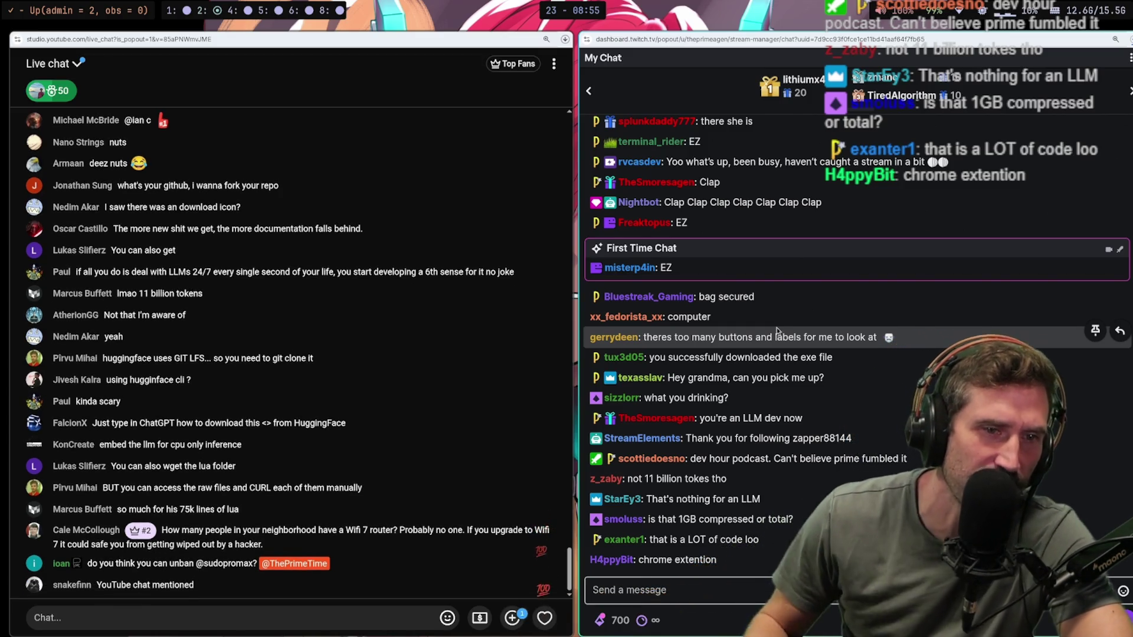
Read viewer tips about the Hugging Face CLI and git LFS cloning, then return to the terminal.
double_click(117, 380)
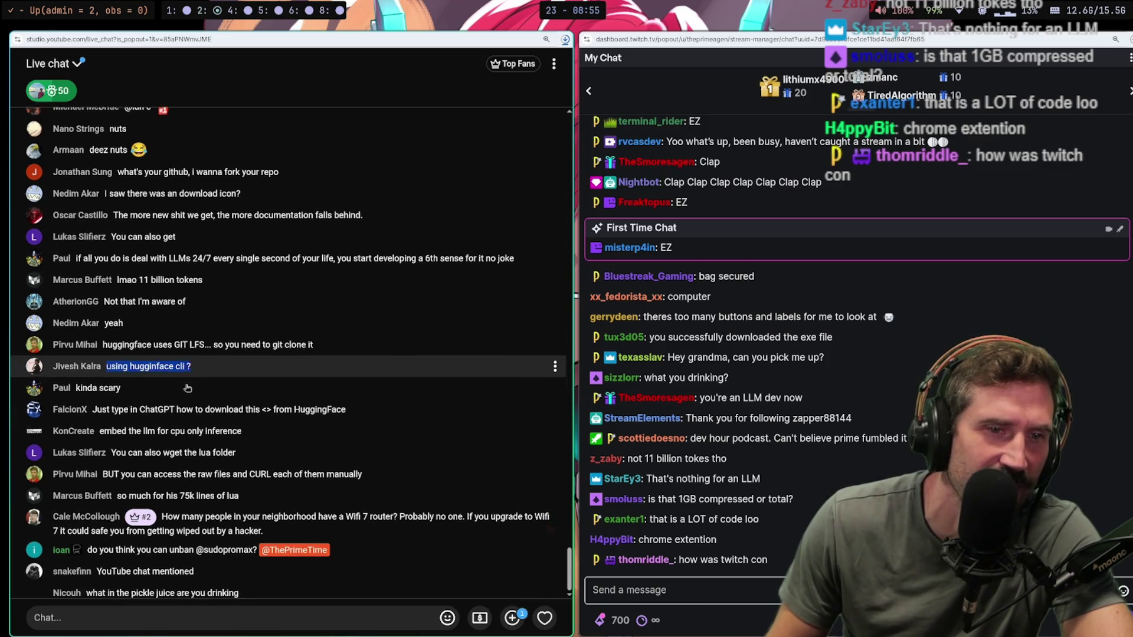
left_click(186, 618)
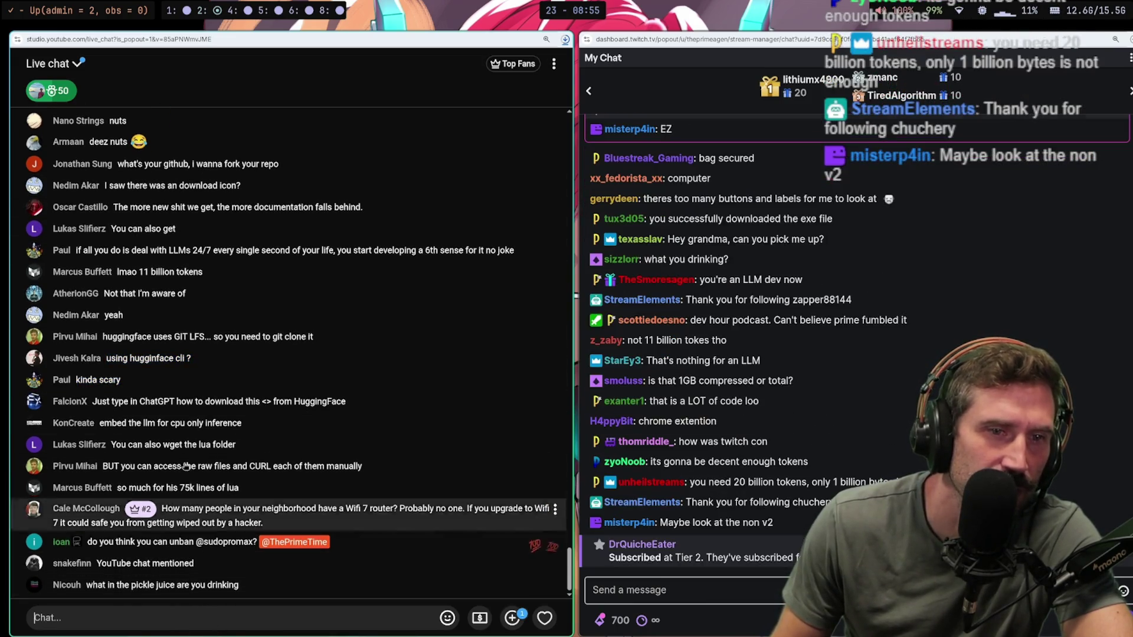
left_click_drag(311, 340, 110, 337)
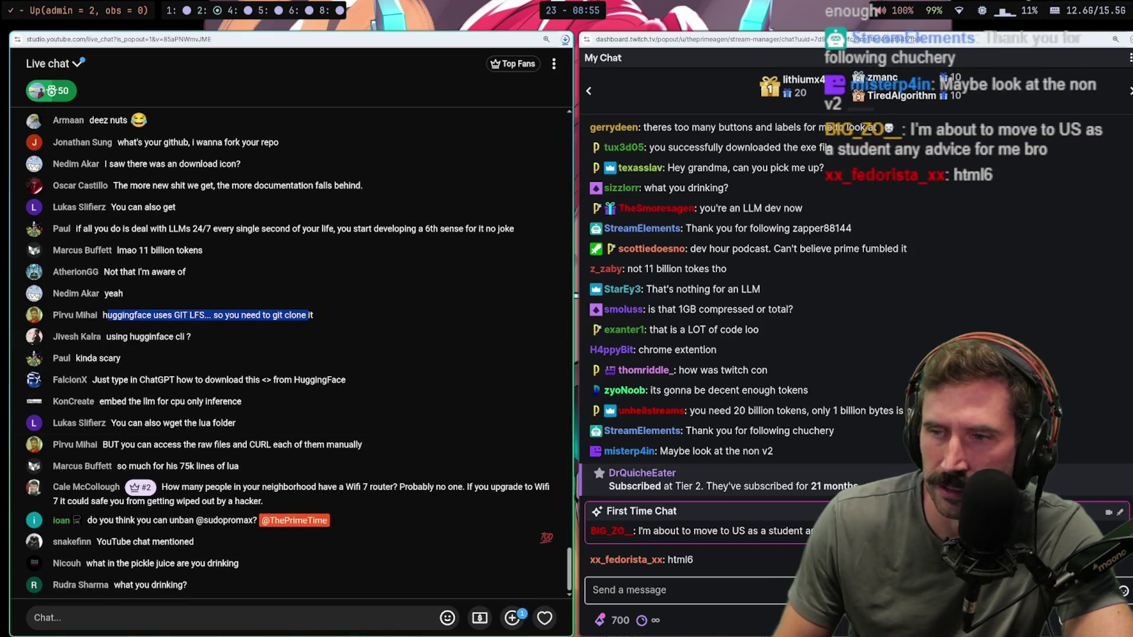
left_click(774, 603)
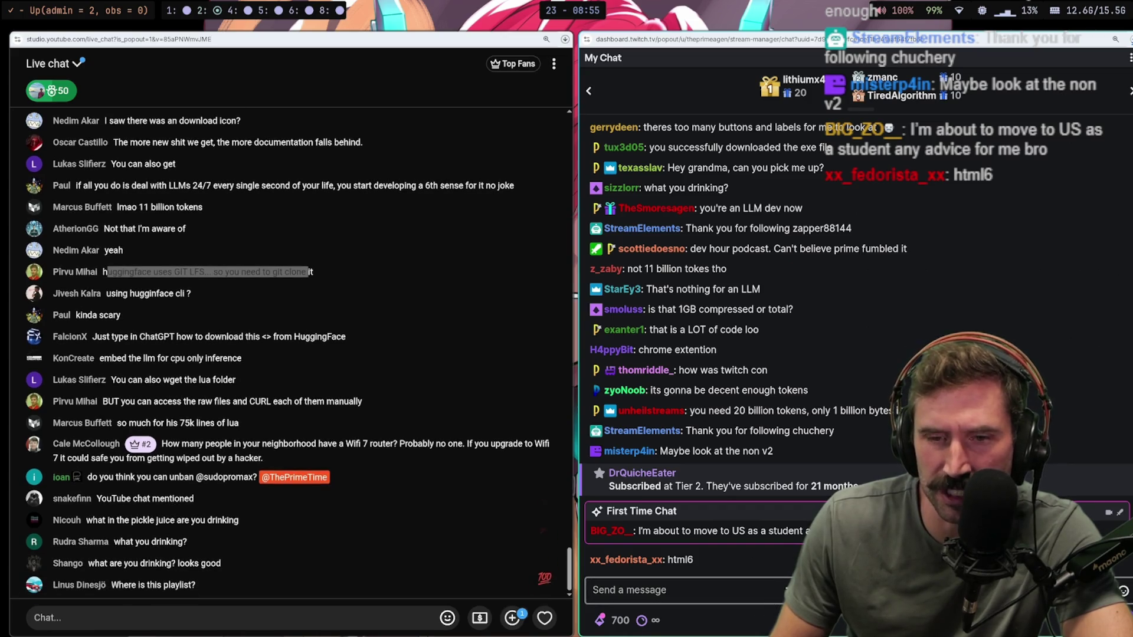
left_click_drag(814, 532, 641, 532)
left_click(772, 597)
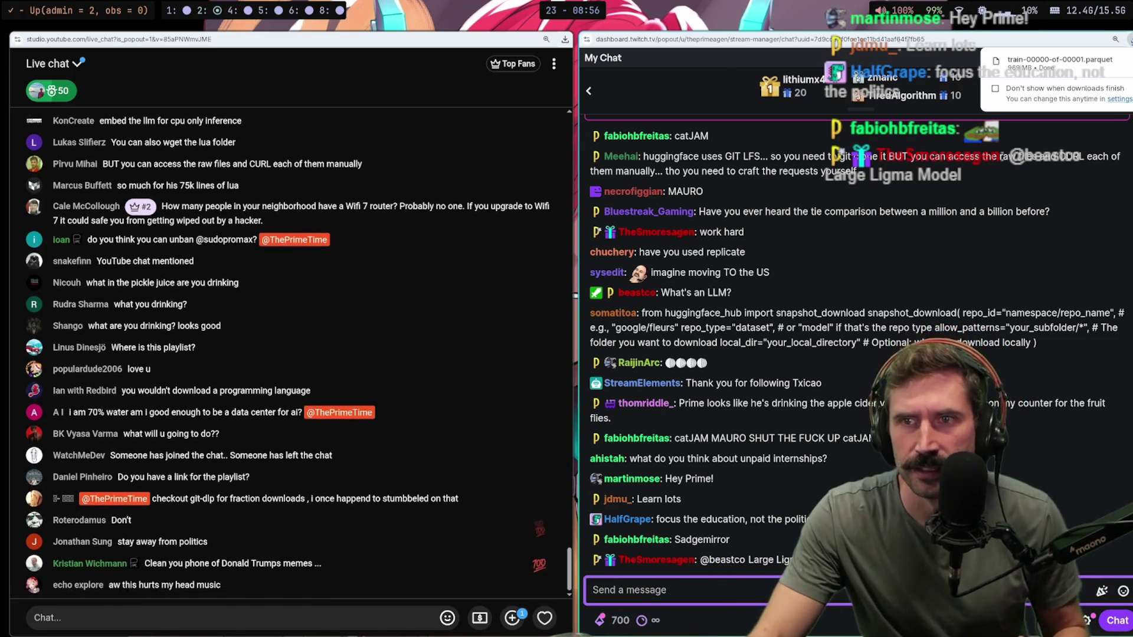
key("super+4")
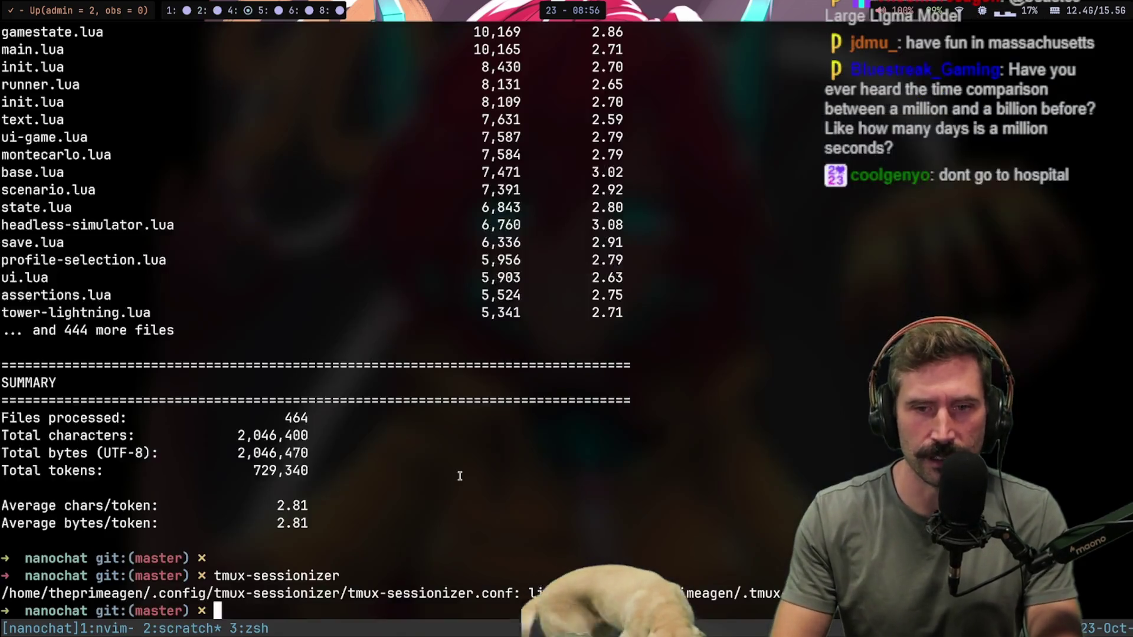
Ask Cursor's agent to extend the token script to count tokens in one specific parquet file.
key("super+5")
left_click(512, 577)
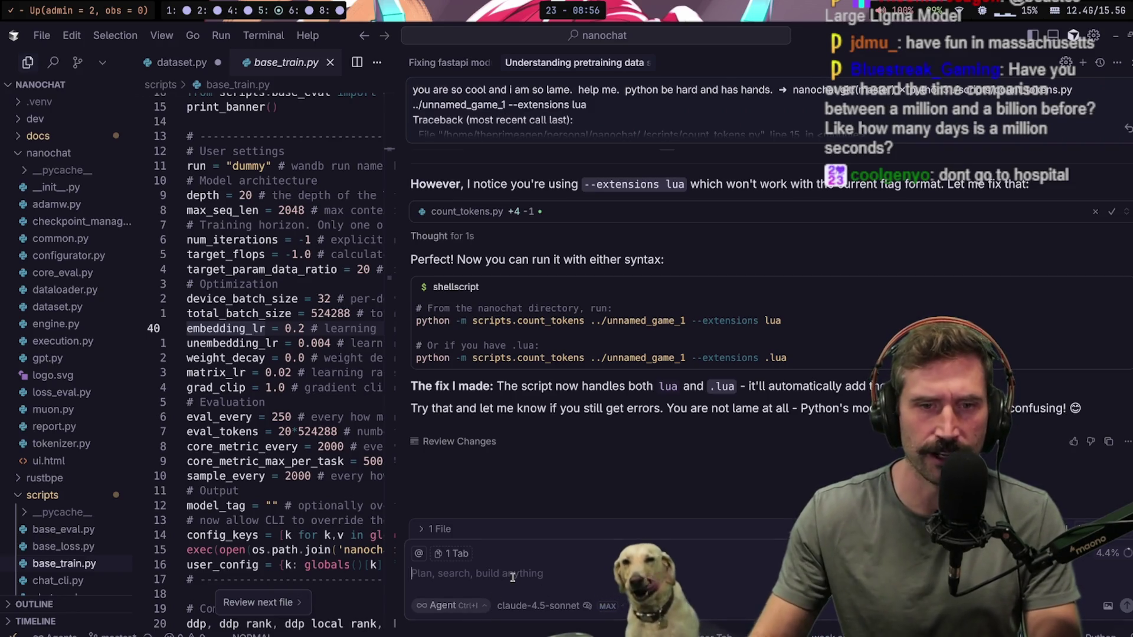
type("lets take this")
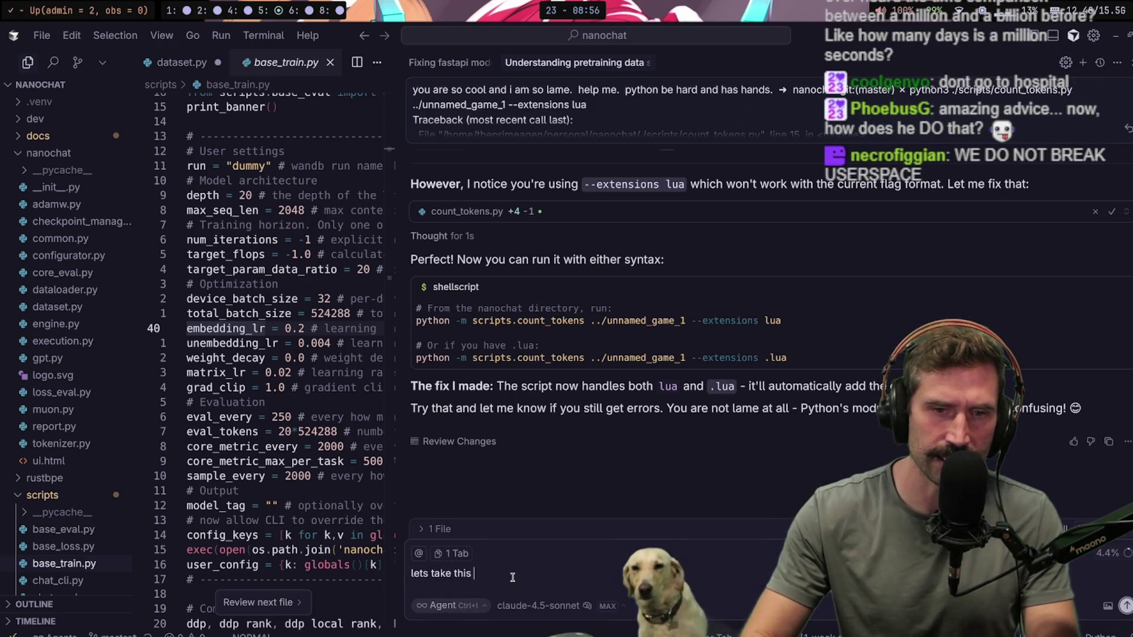
type("ript and i want to be abl")
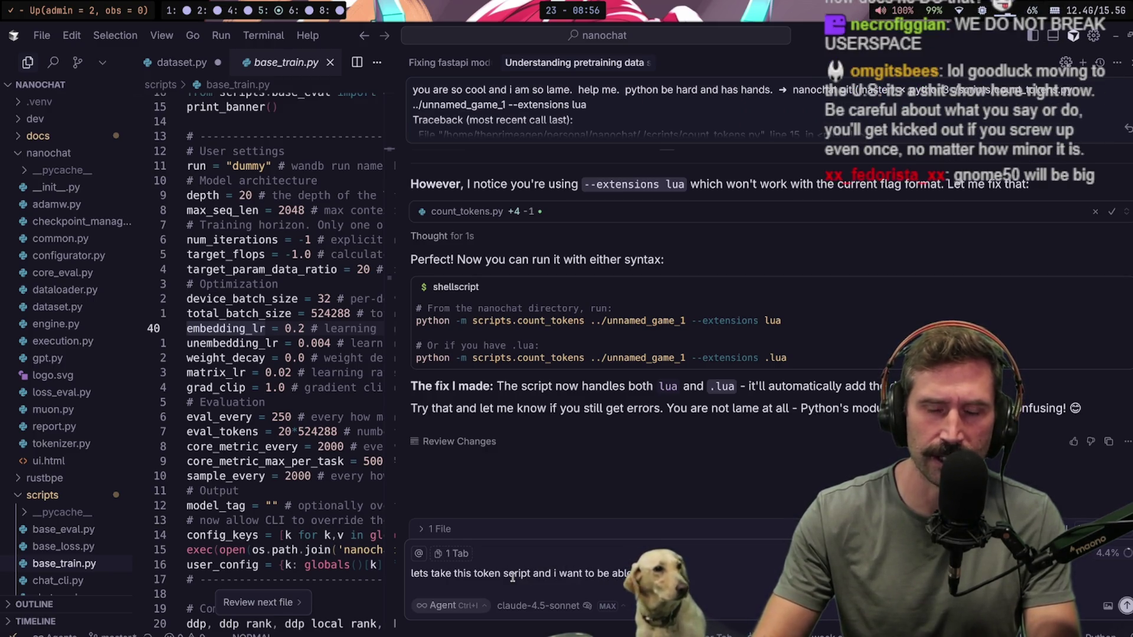
type("how many tokens are in")
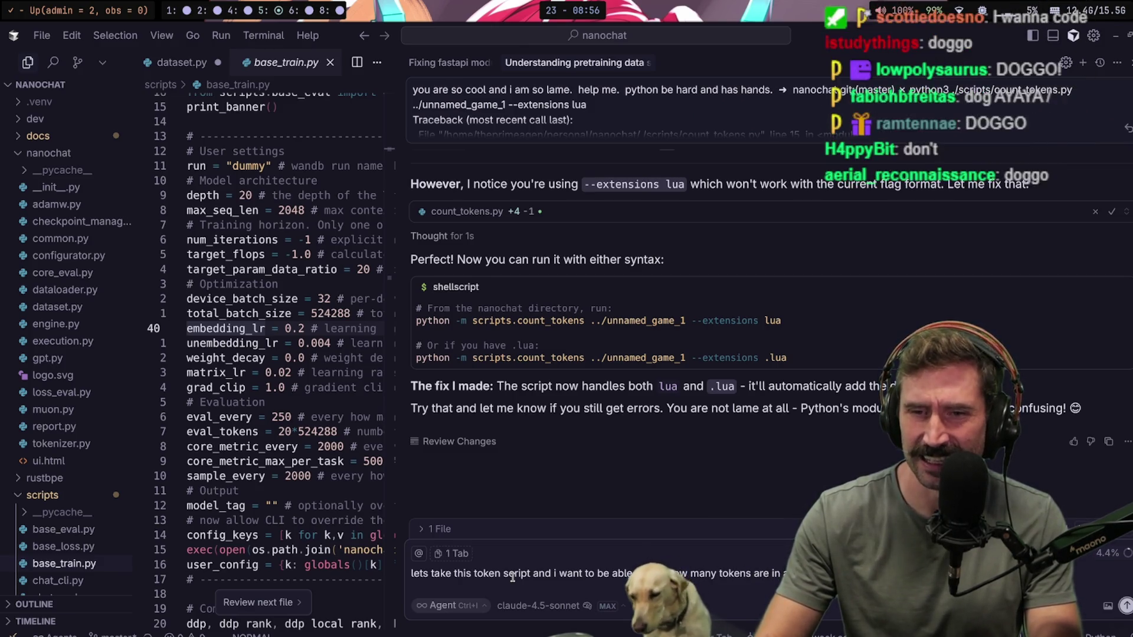
key("super+1")
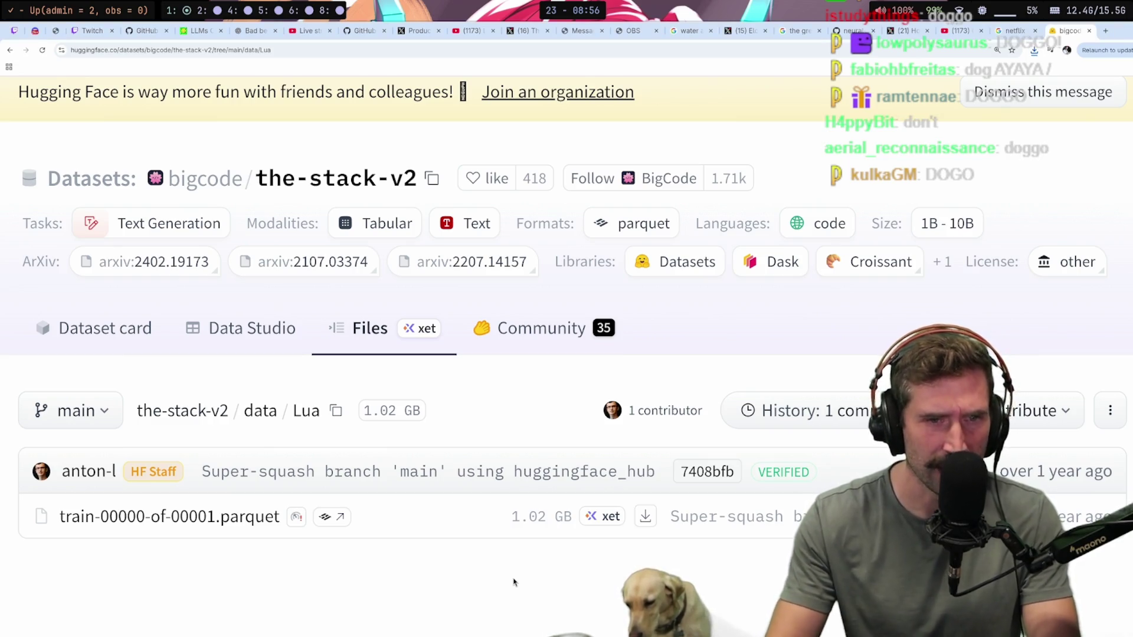
key("super+2")
key("super+5")
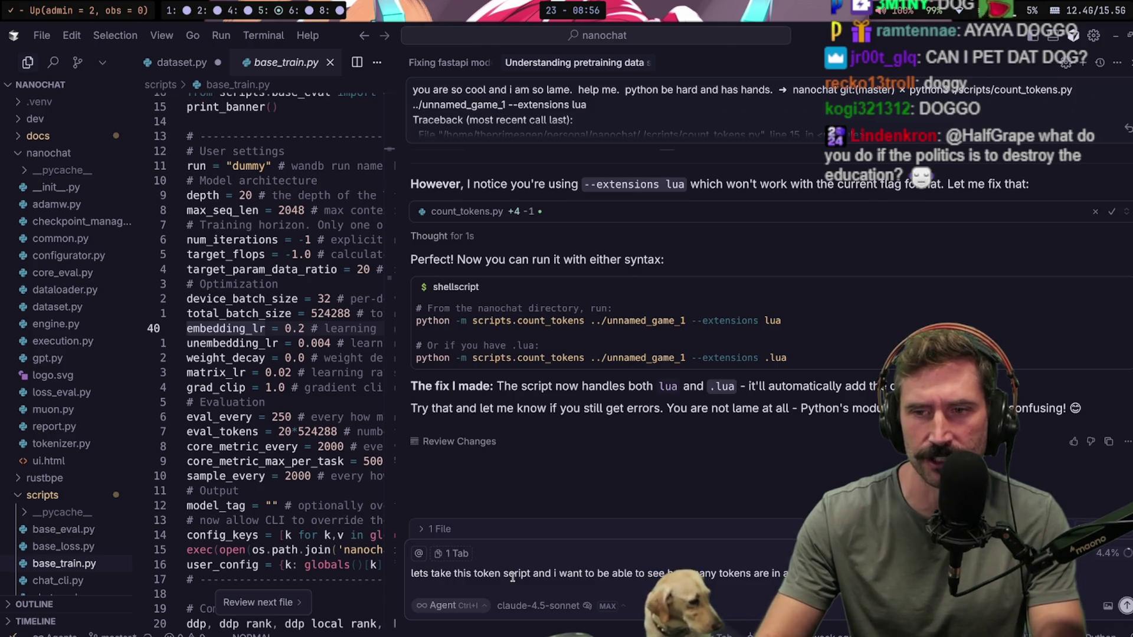
type("specific f")
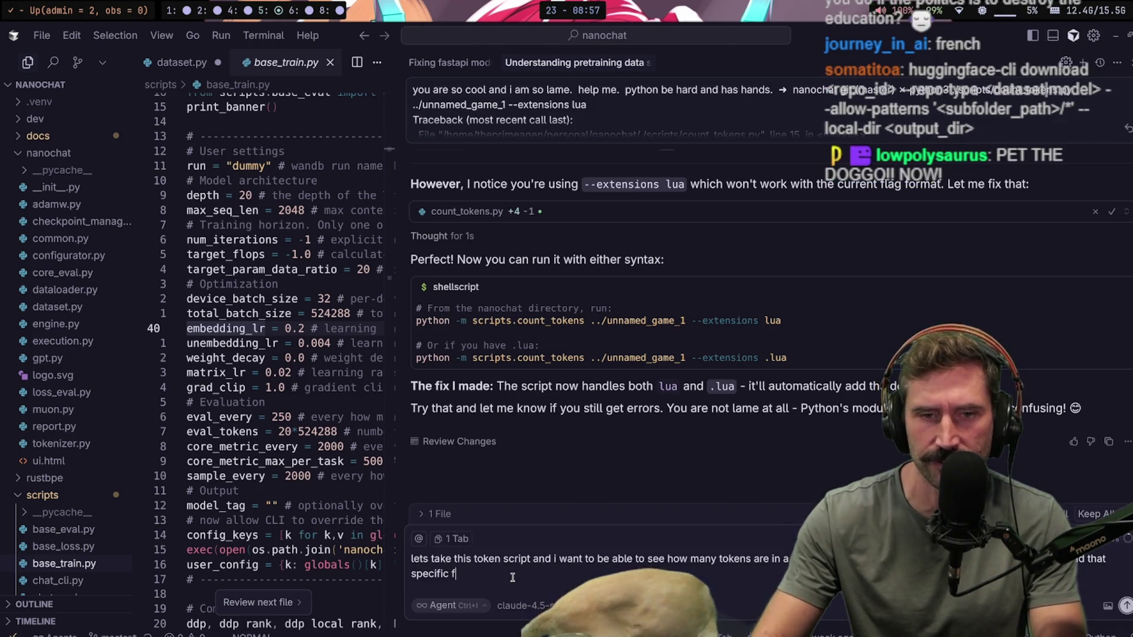
key("Return")
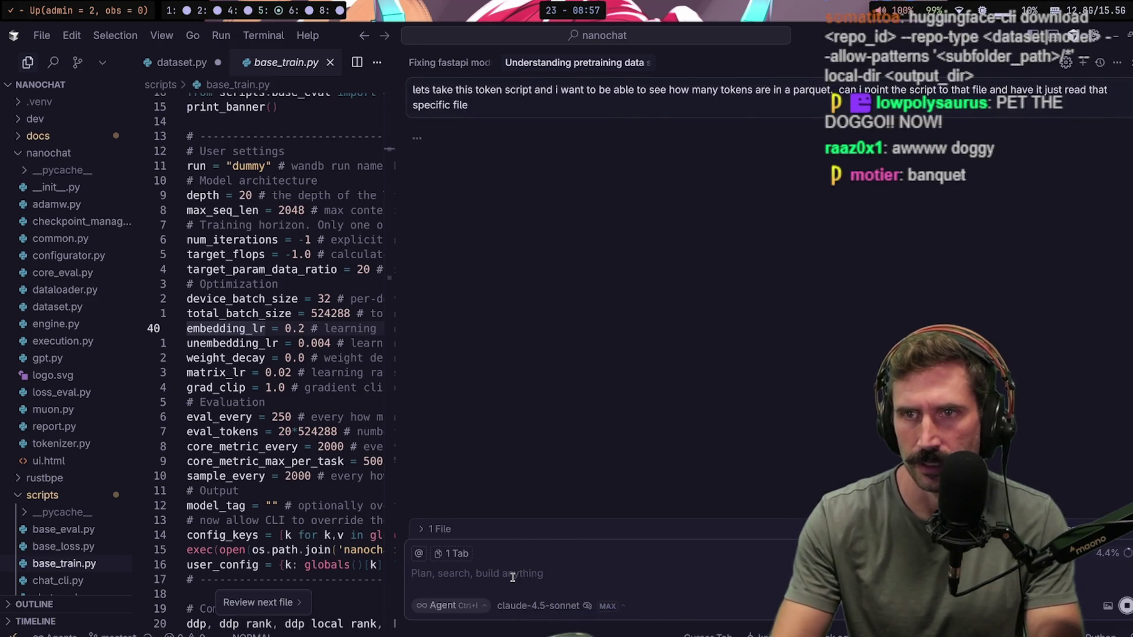
Jump to workspace 2 to watch the YouTube and Twitch chats while the agent works.
key("super+2")
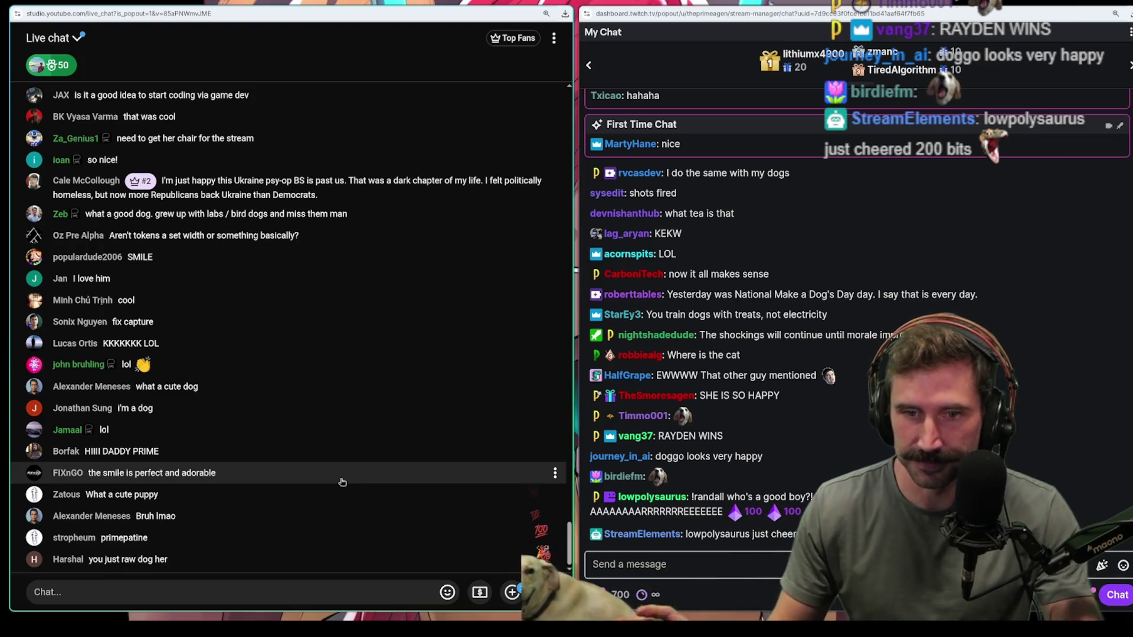
Cycle through the localhost Messages page, live chats, terminal and Lua diagram, ending on Cursor.
key("alt+Tab")
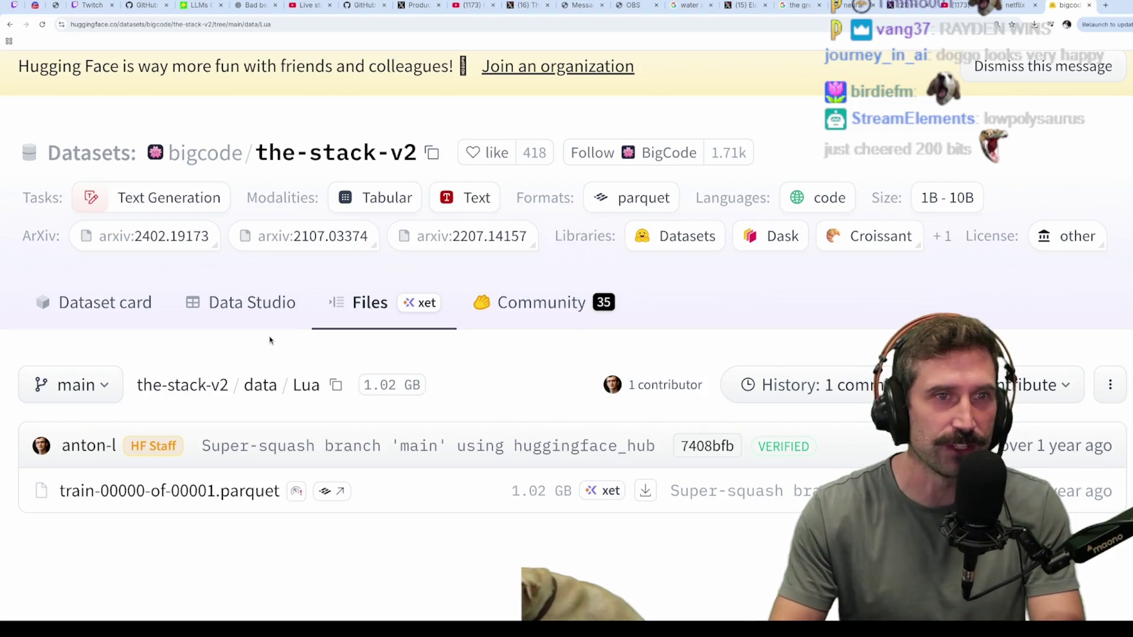
left_click(597, 5)
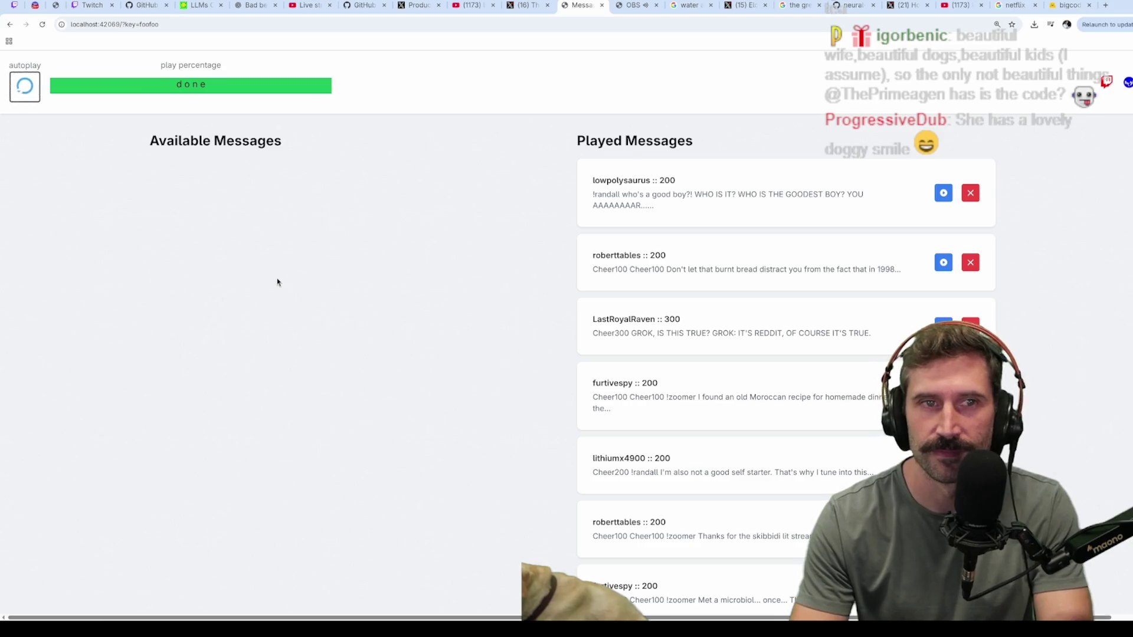
key("alt+Tab")
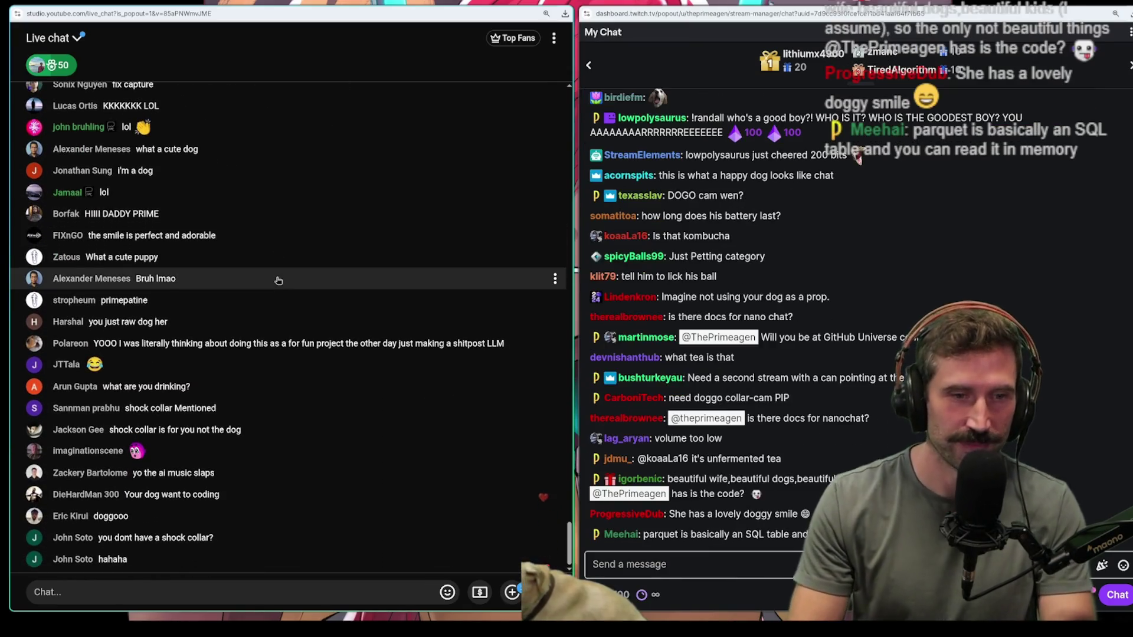
key("alt+Tab")
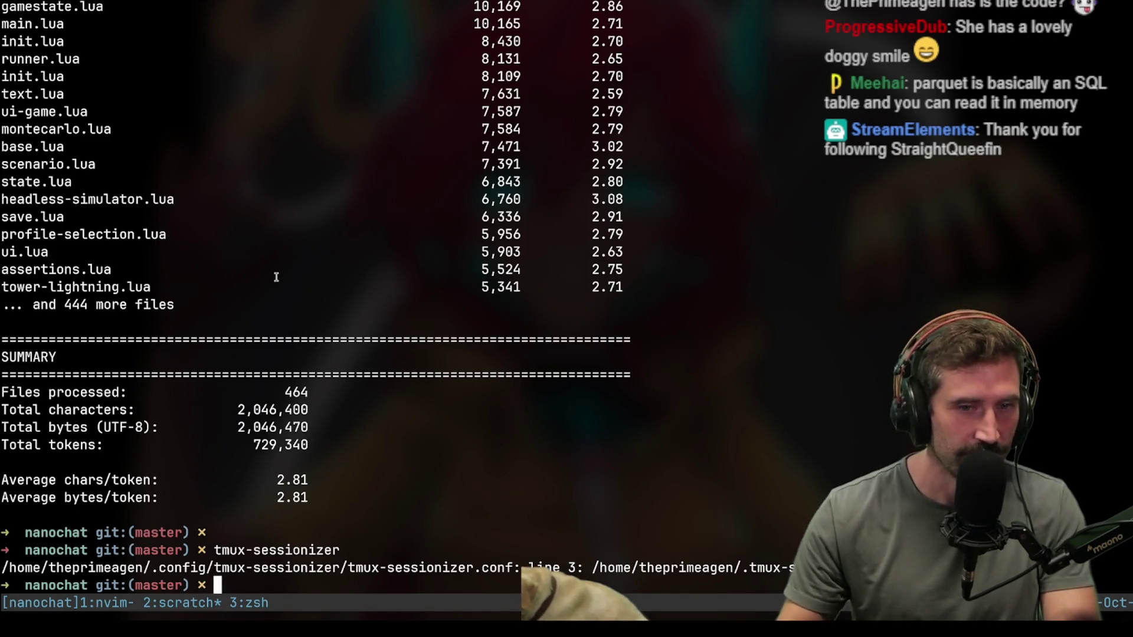
key("alt+Tab")
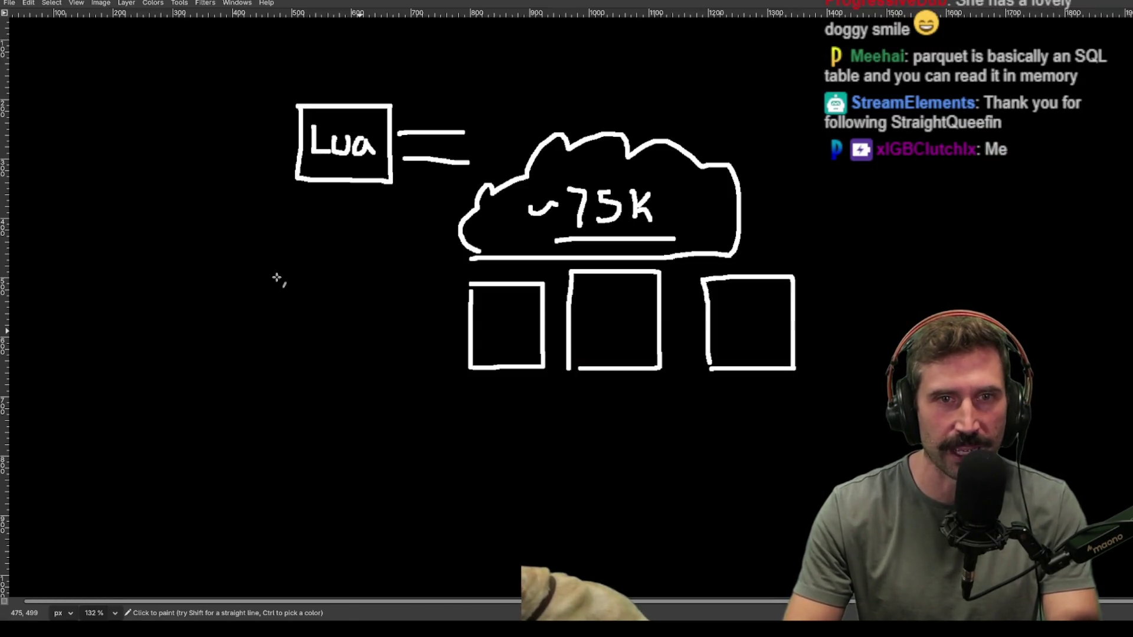
key("alt+Tab")
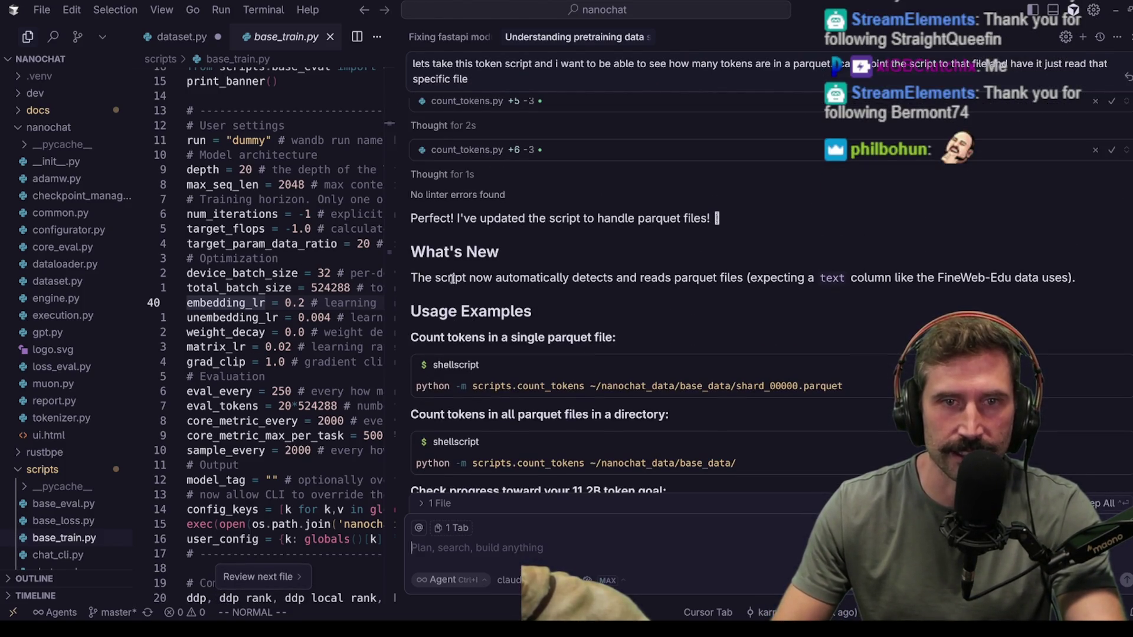
Read the agent's reply, highlighting its script summary and the single-parquet count_tokens example.
scroll(510, 278, "up", 6)
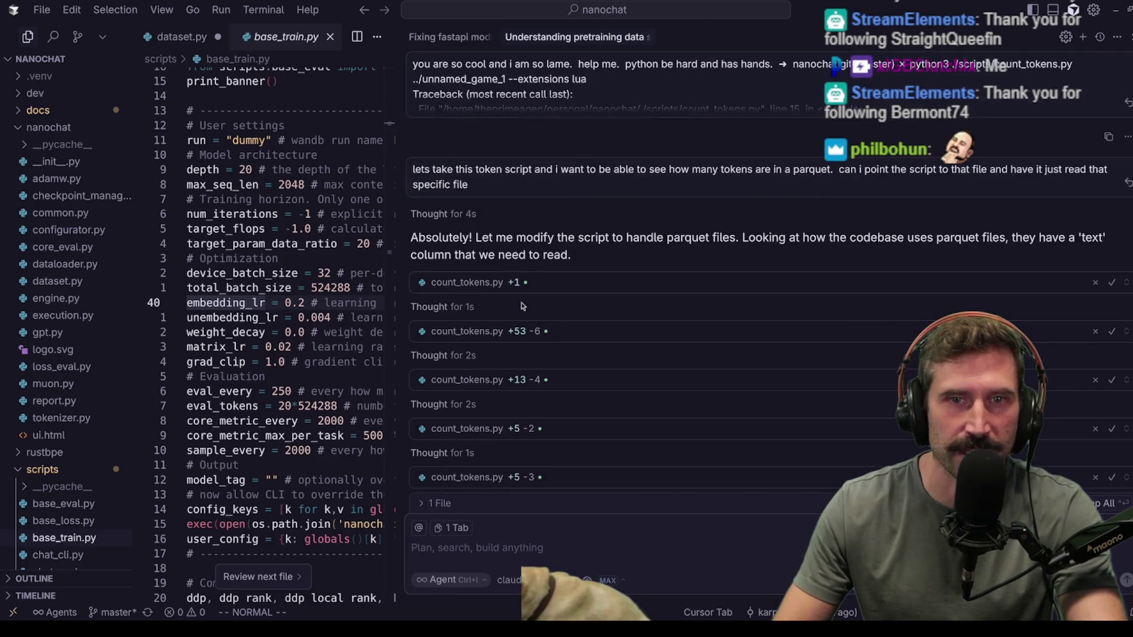
scroll(537, 313, "down", 5)
left_click_drag(416, 279, 901, 279)
left_click(667, 321)
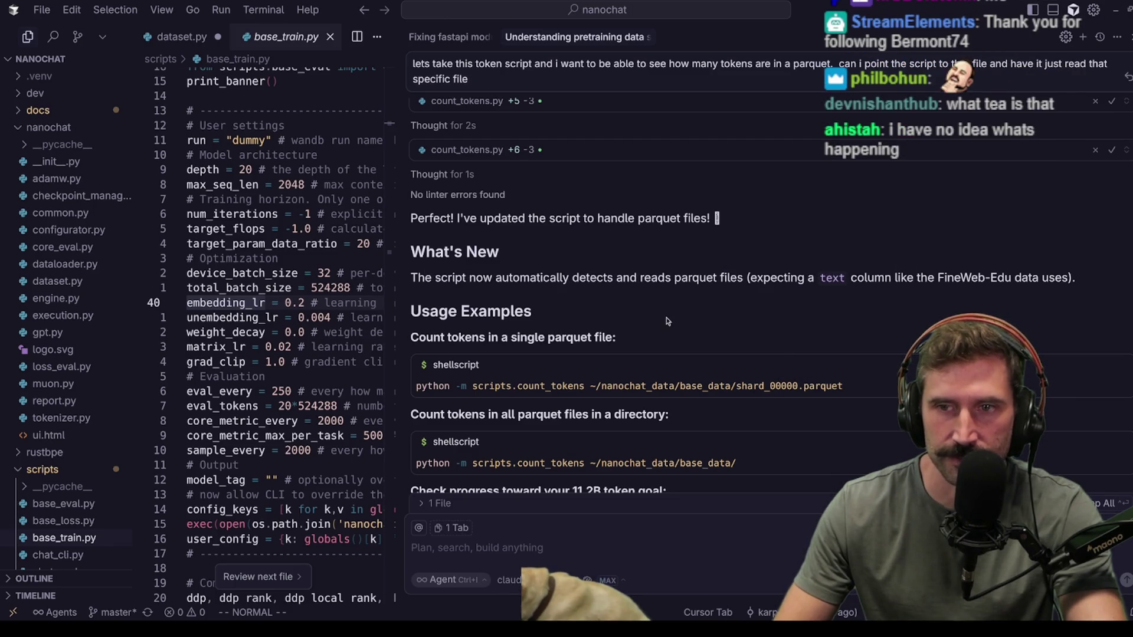
scroll(784, 335, "down", 5)
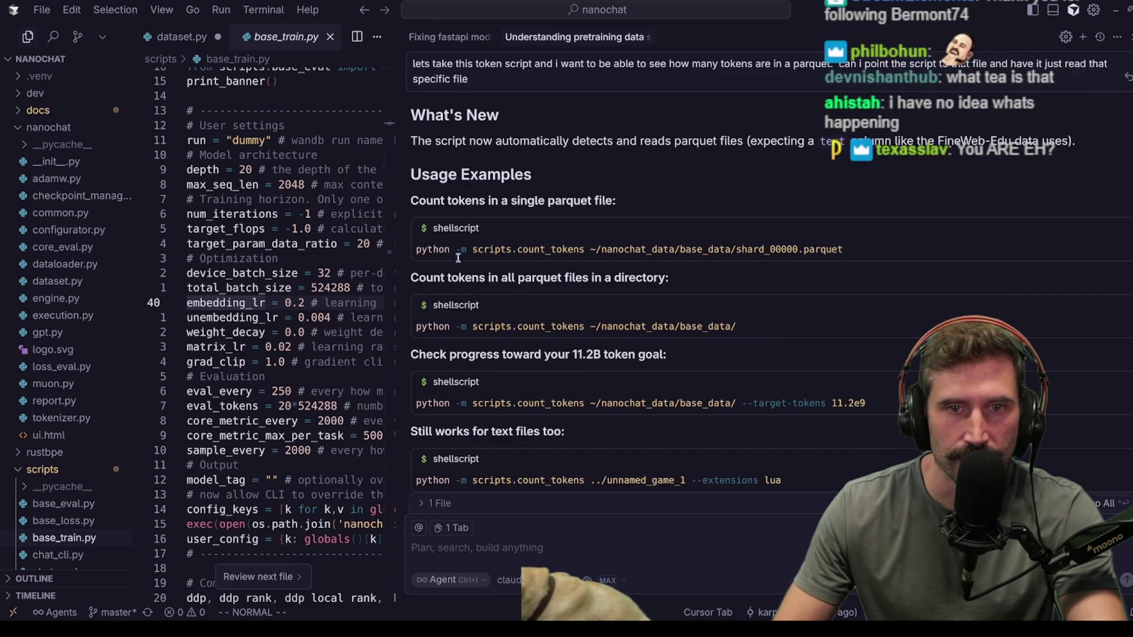
left_click_drag(867, 249, 458, 253)
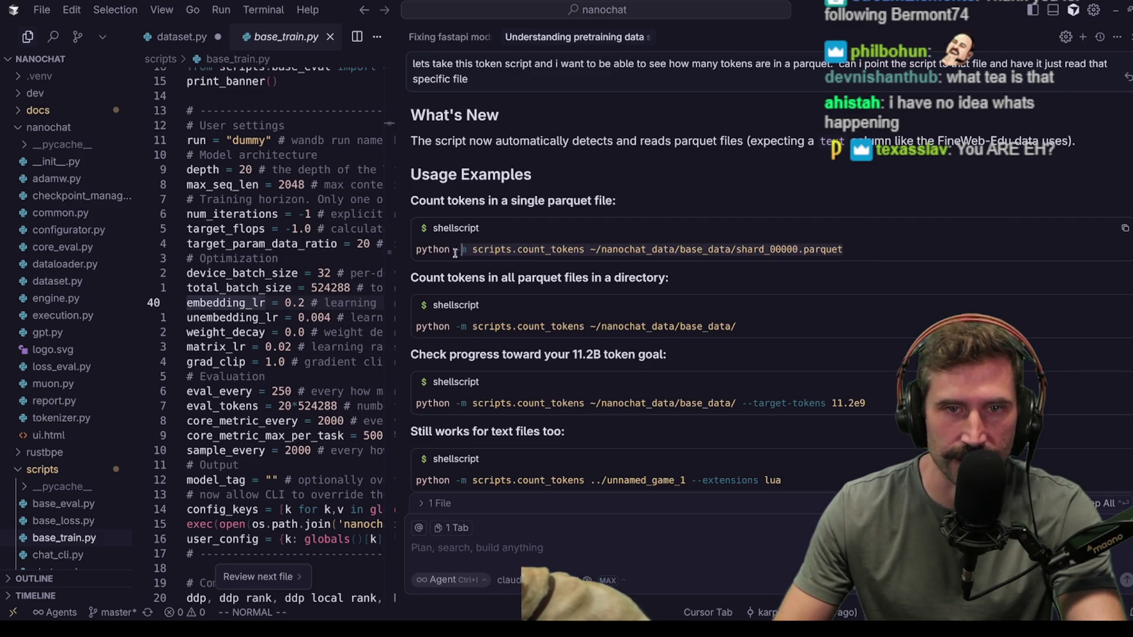
scroll(607, 295, "down", 10)
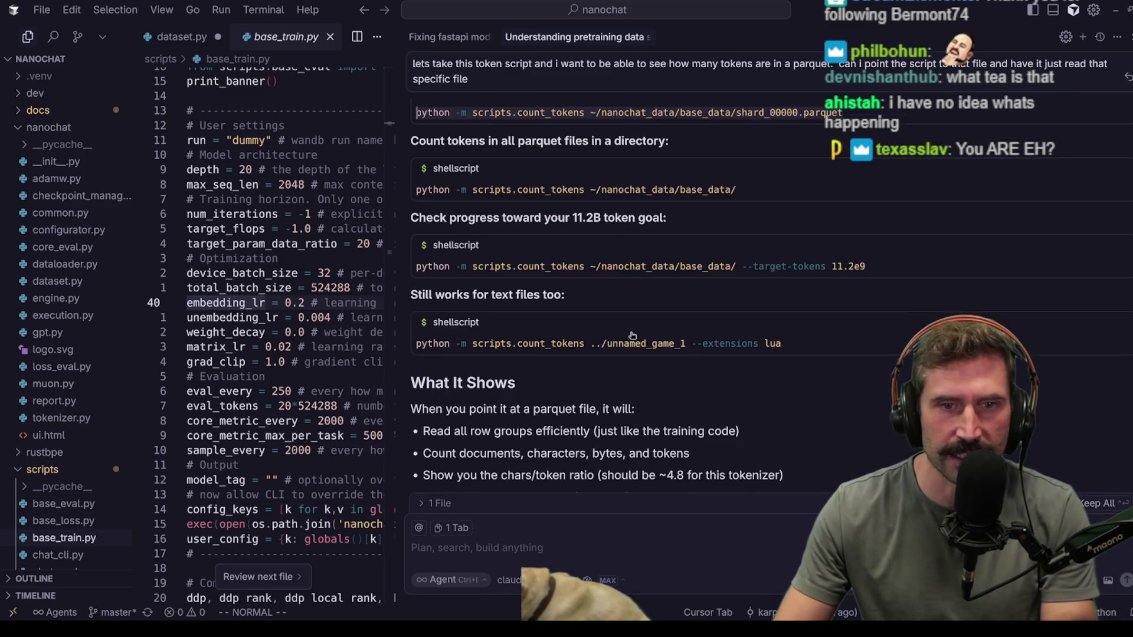
scroll(631, 333, "up", 20)
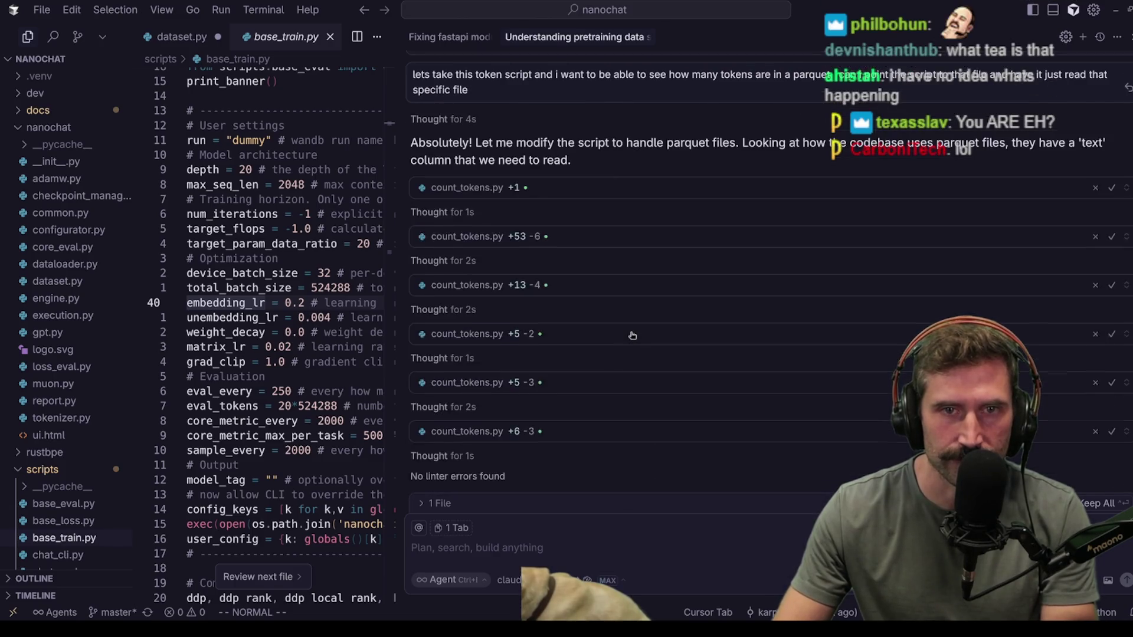
scroll(632, 336, "up", 5)
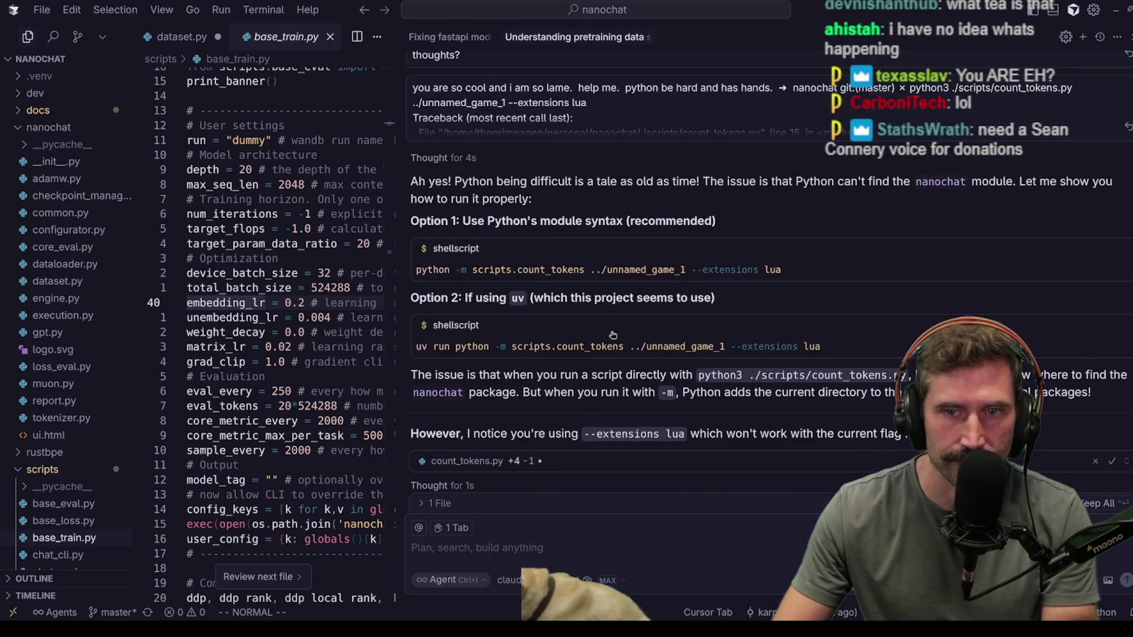
scroll(860, 377, "down", 20)
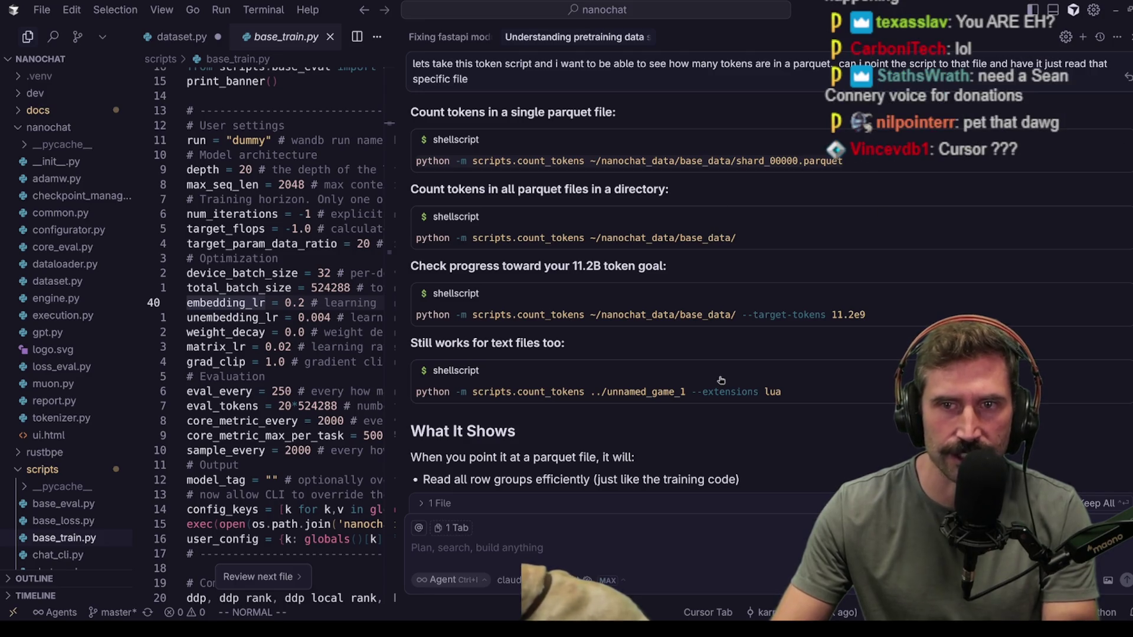
Run uv run python -m scripts.count_tokens on ~/Downloads/train-00000-of-00001.parquet.
key("alt+Tab")
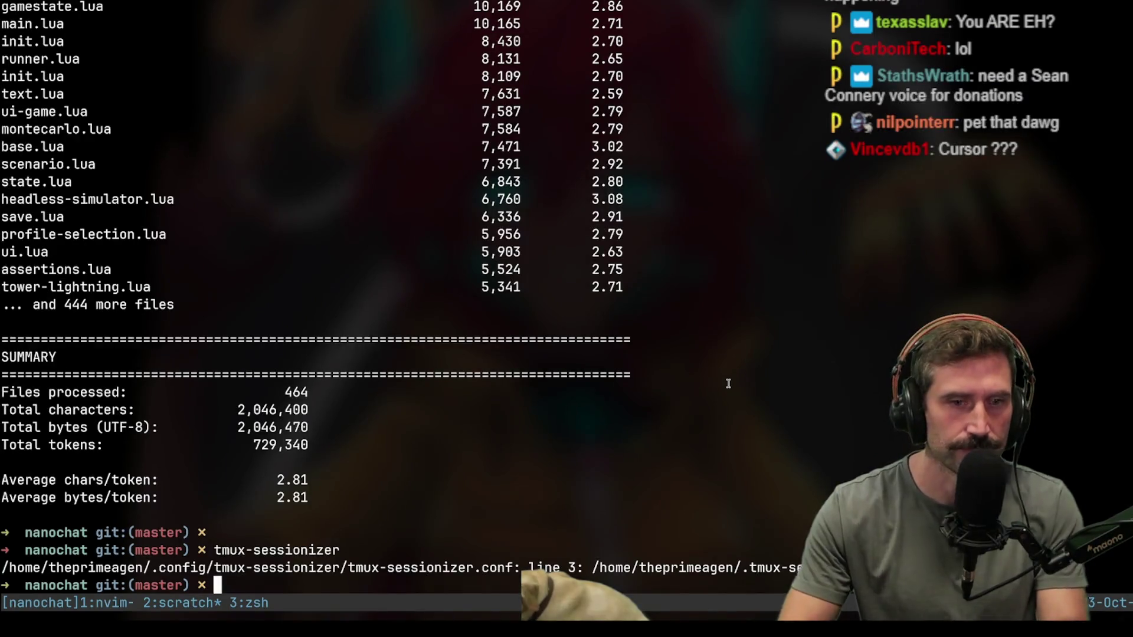
key("ctrl+shift+v")
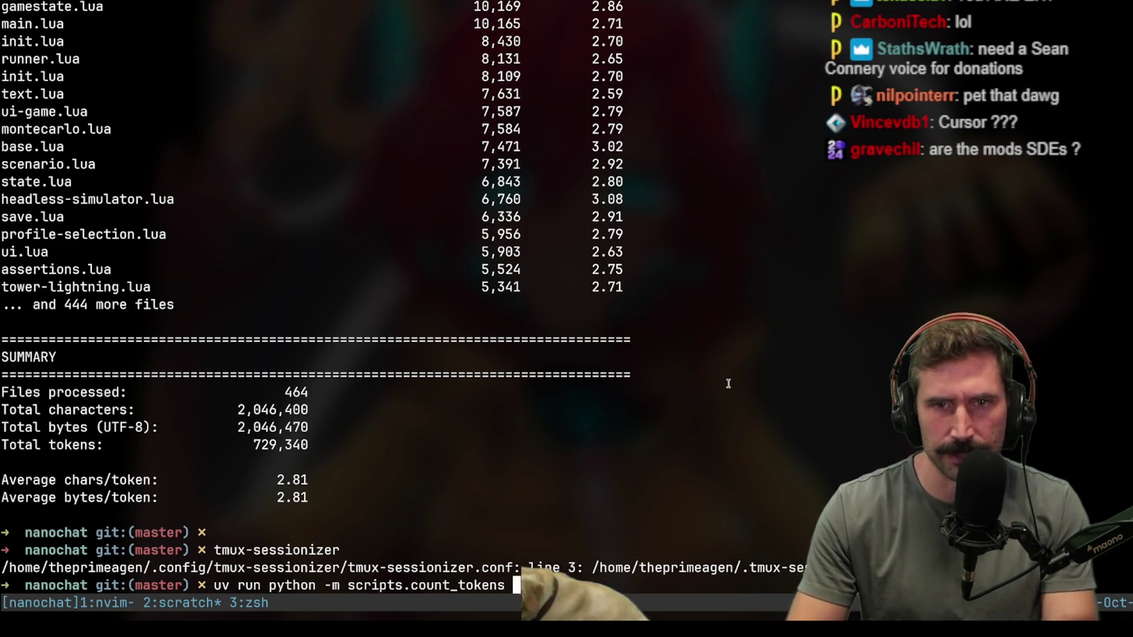
key("alt+Tab")
key("alt+Tab")
key("alt+Tab")
key("alt+Tab")
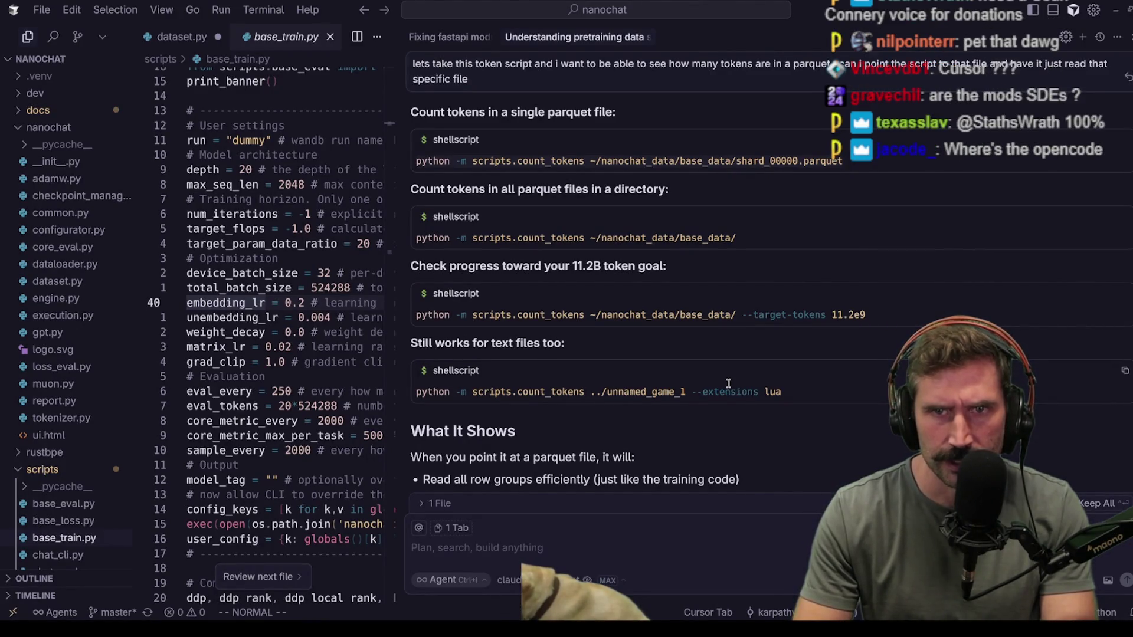
key("alt+Tab")
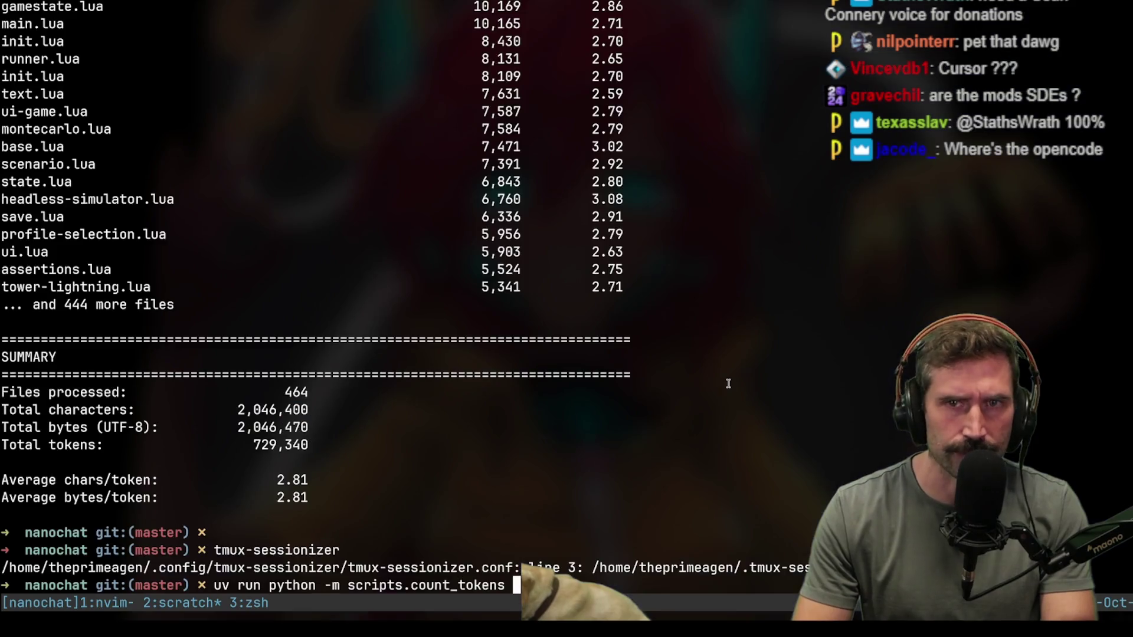
type("~")
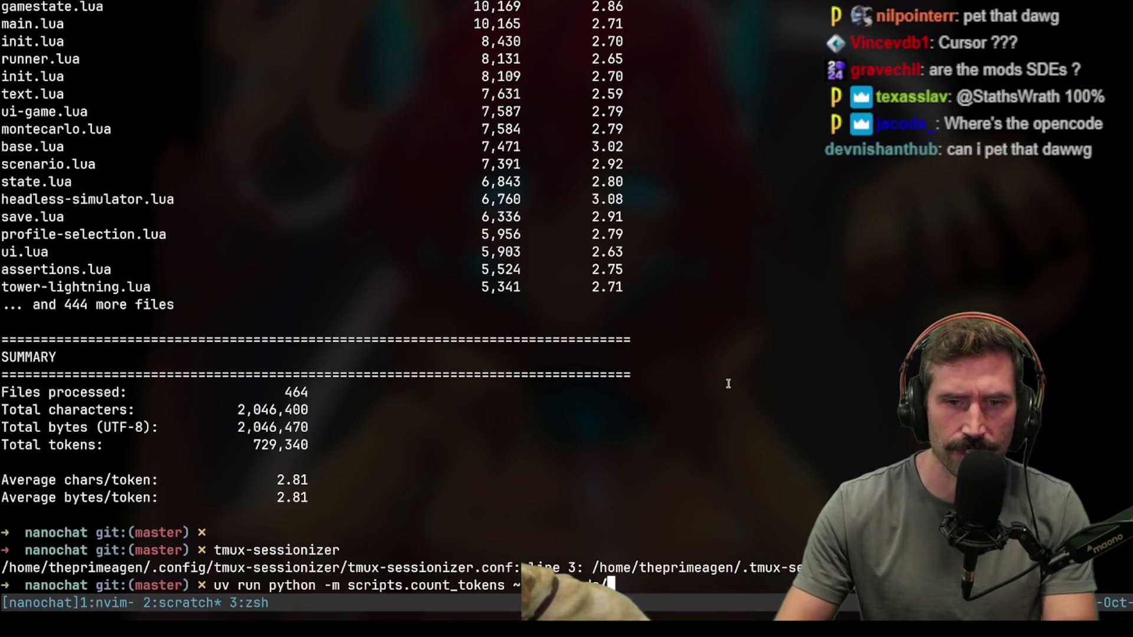
key("Tab")
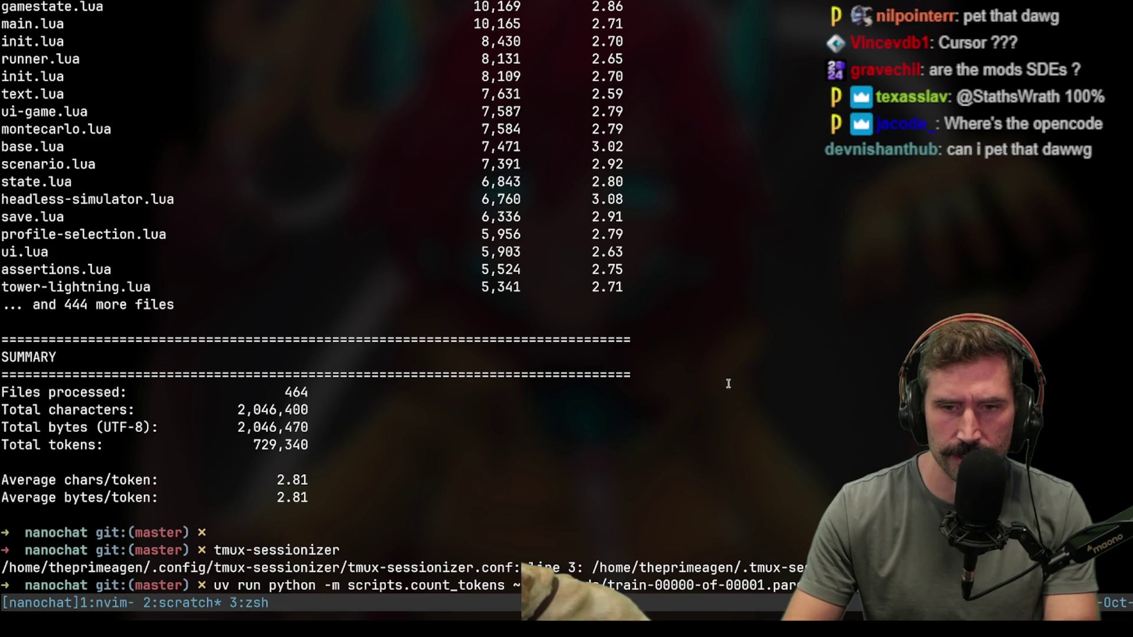
key("Return")
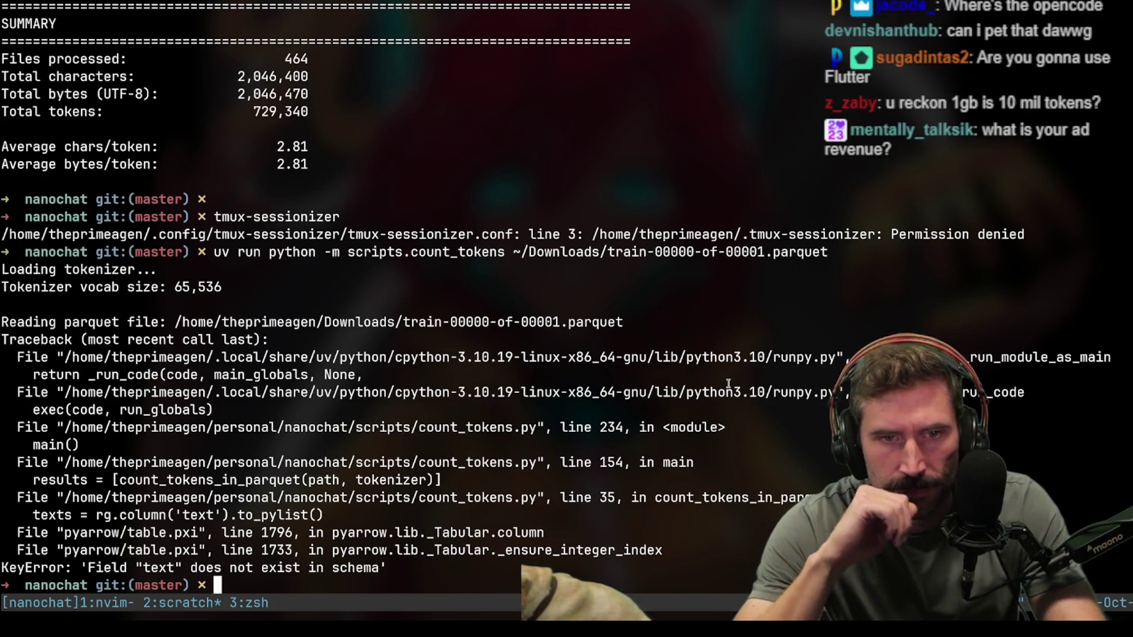
Copy the KeyError traceback about the missing 'text' field using tmux copy mode.
key("ctrl+a")
key("bracketleft")
key("k")
key("shift+v")
key("k")
key("k")
key("k")
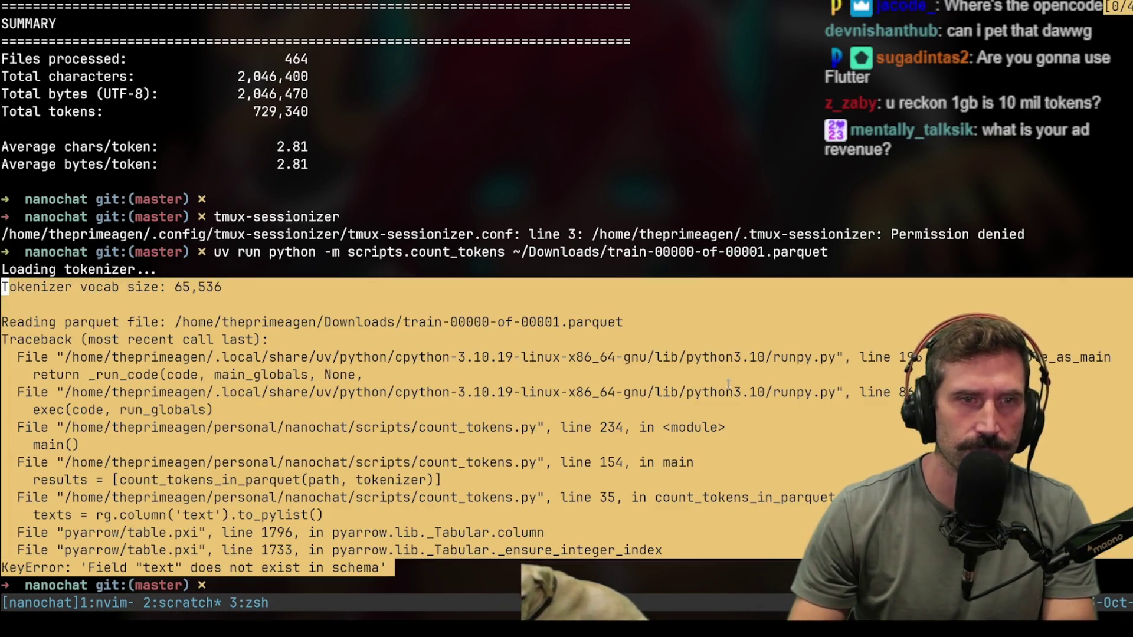
key("j")
key("j")
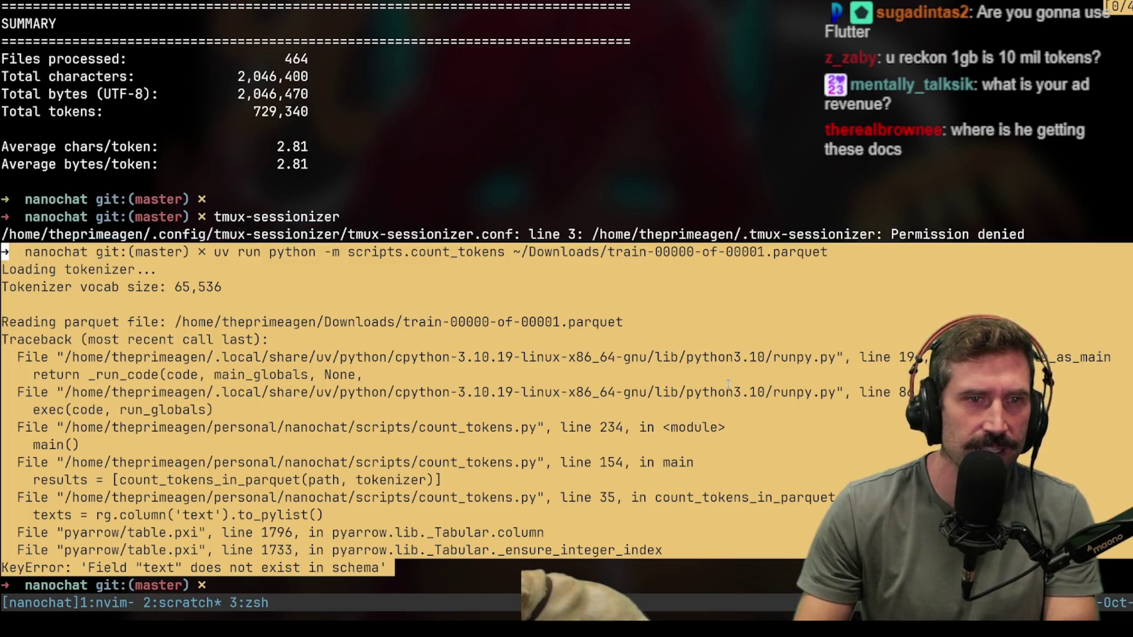
key("y")
key("alt+Tab")
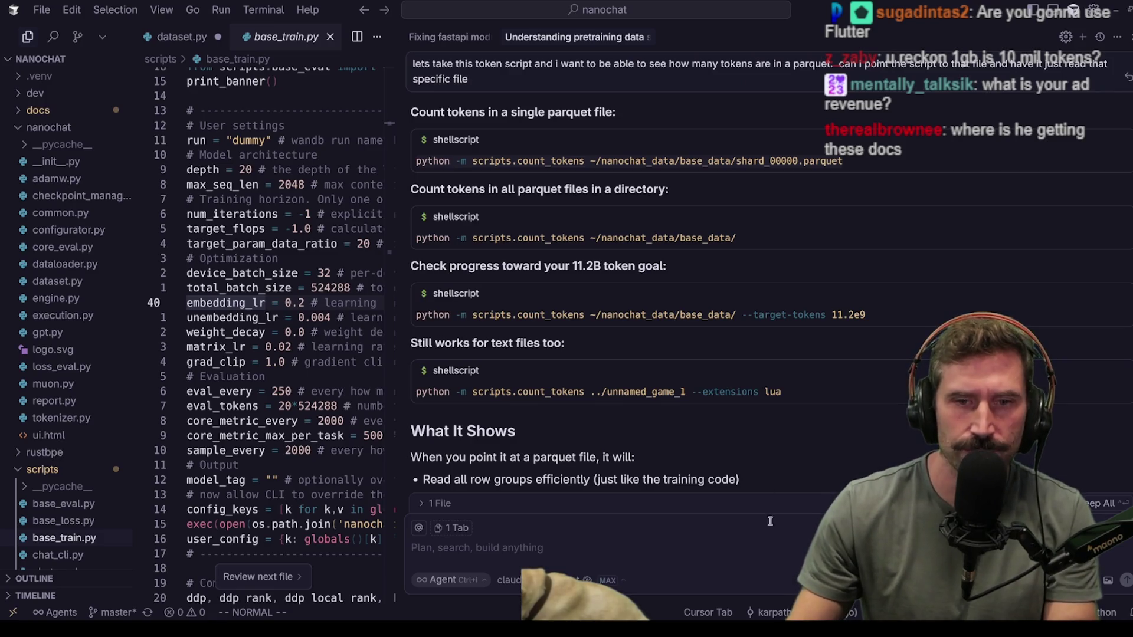
Send the agent a short complaint with the pasted count_tokens traceback, then return to the chats.
type("yo.")
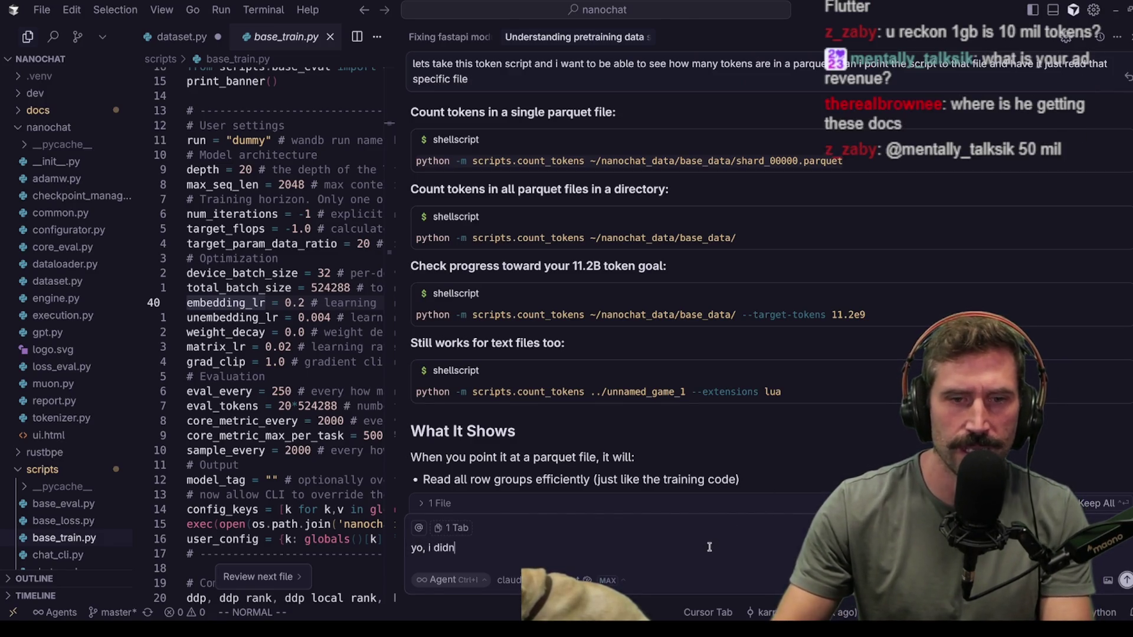
type("ign up fro this.  fix your shit")
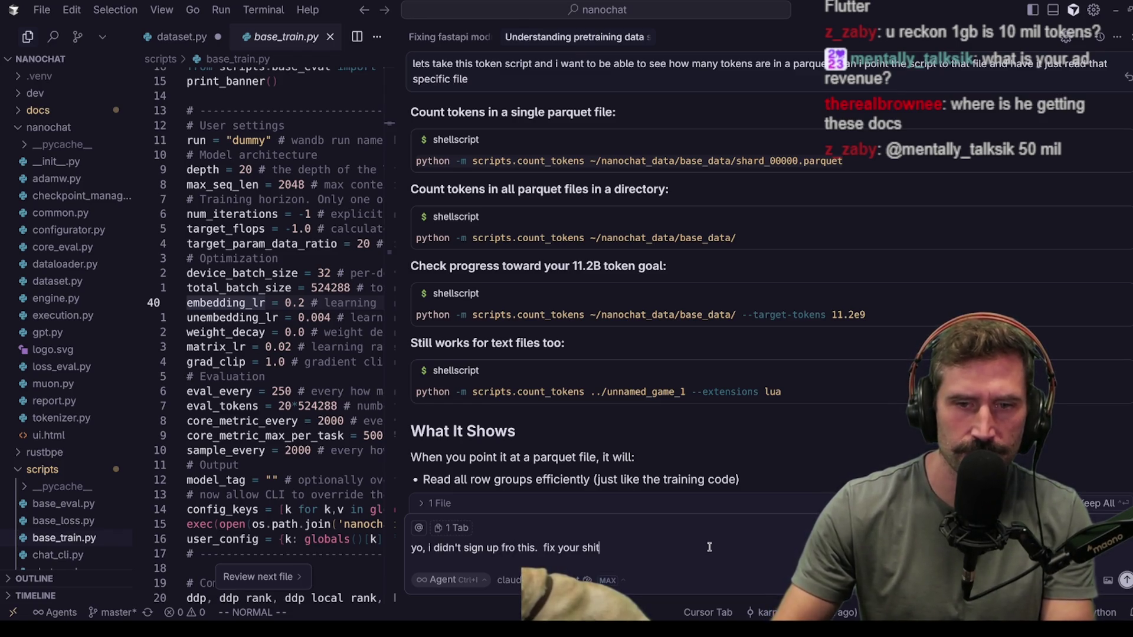
key("Return")
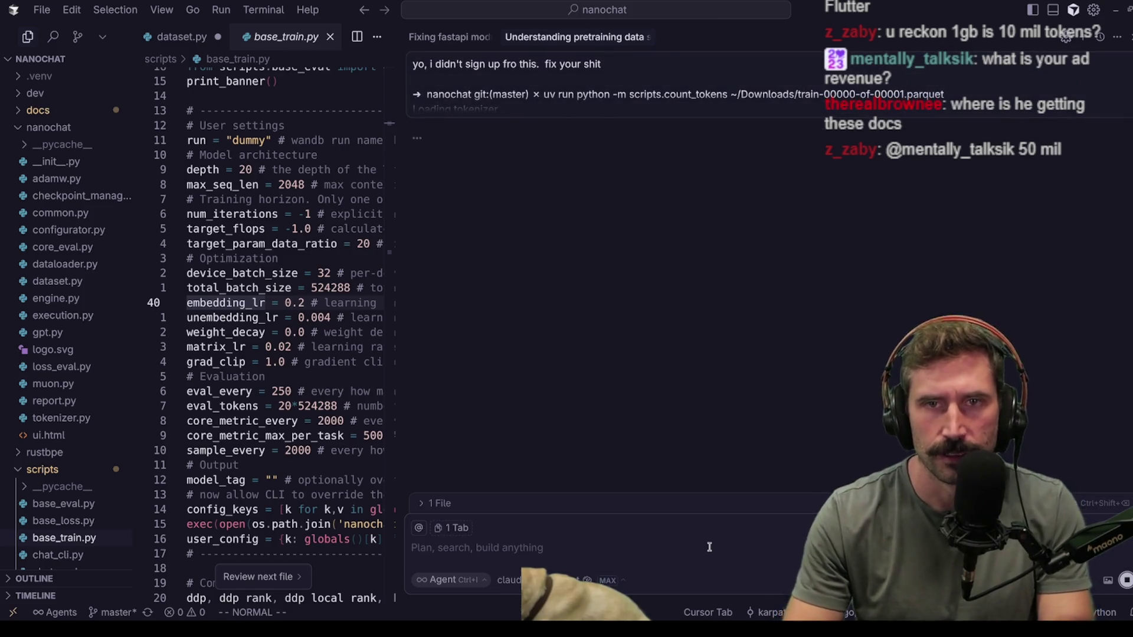
key("super+2")
key("super+3")
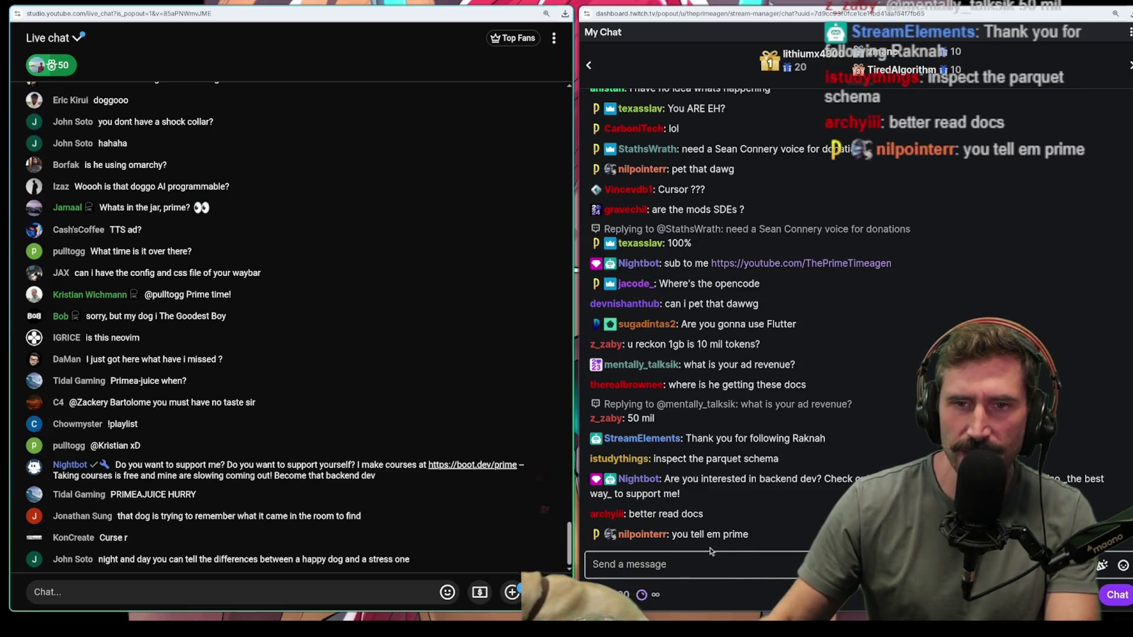
Focus the Twitch message box to catch up on chat, then return to Cursor.
left_click(711, 564)
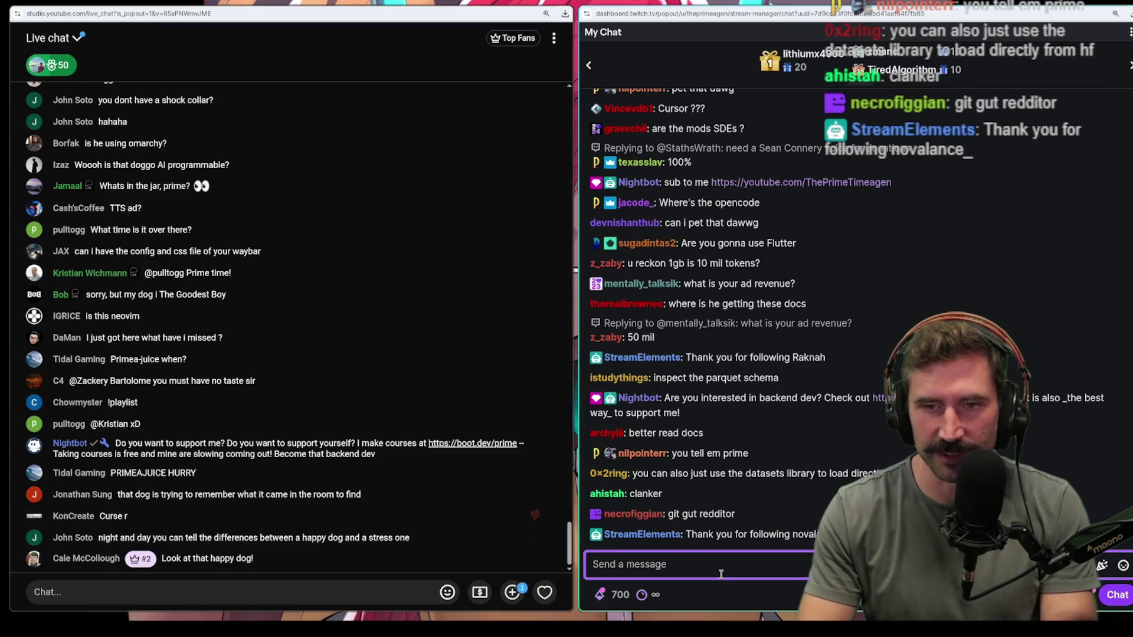
key("super+1")
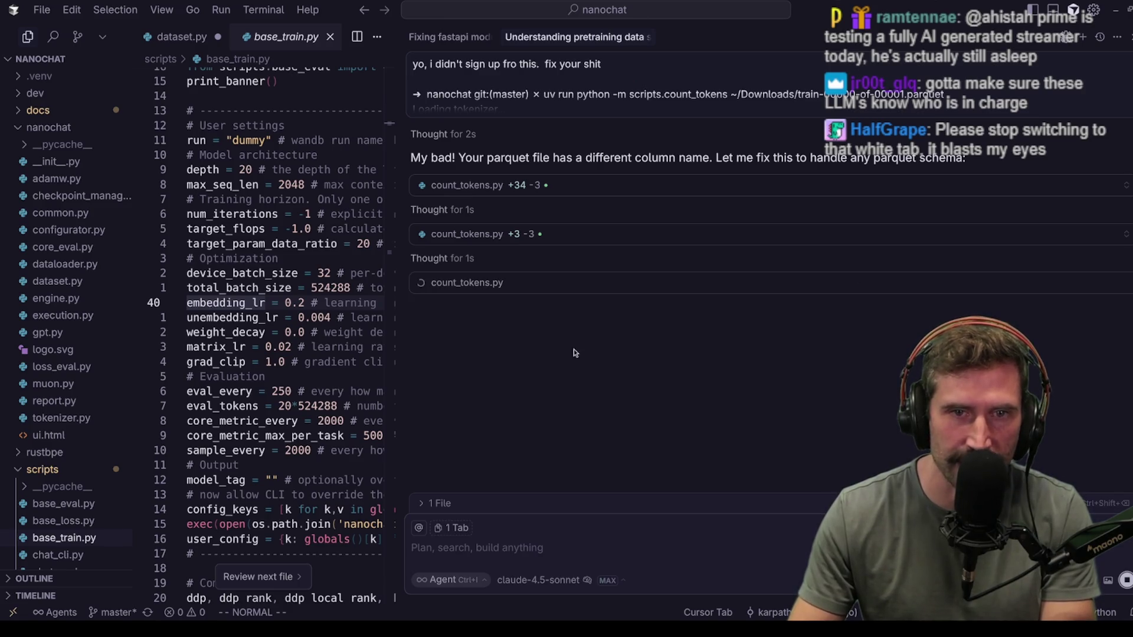
Expand the earlier sent message in the agent chat to review the full traceback.
scroll(604, 366, "up", 3)
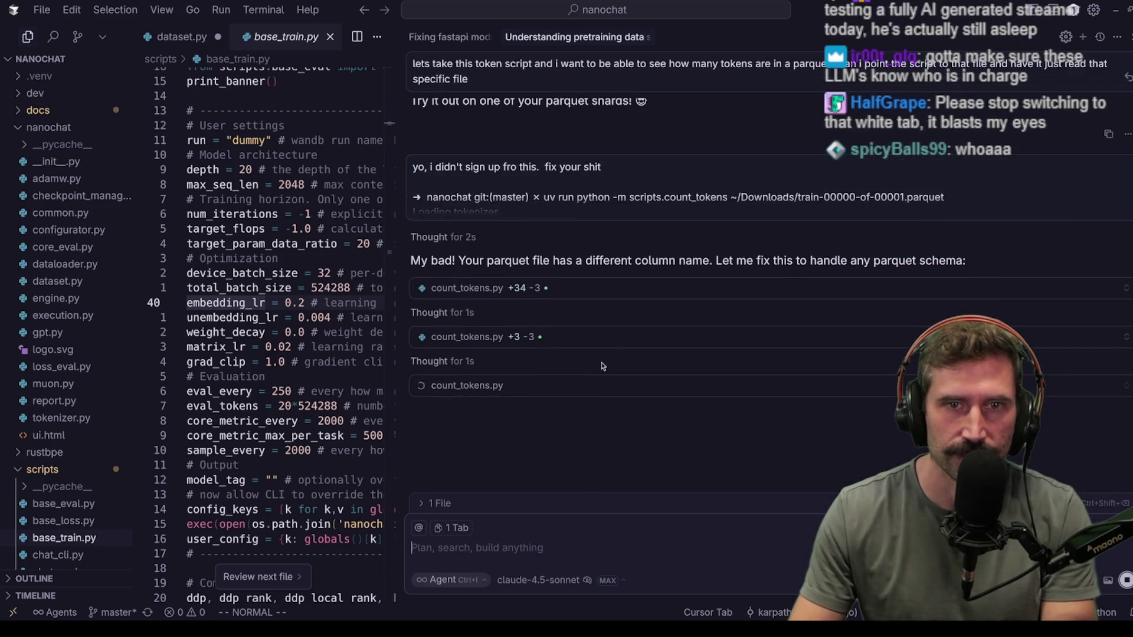
scroll(579, 329, "up", 2)
left_click(607, 314)
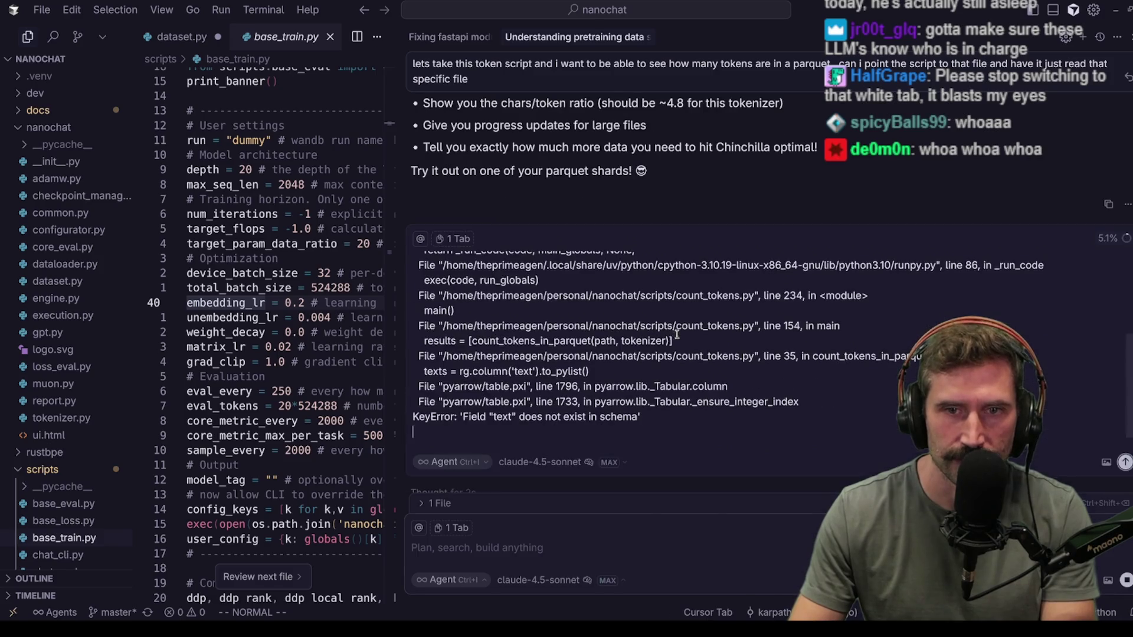
scroll(548, 350, "up", 4)
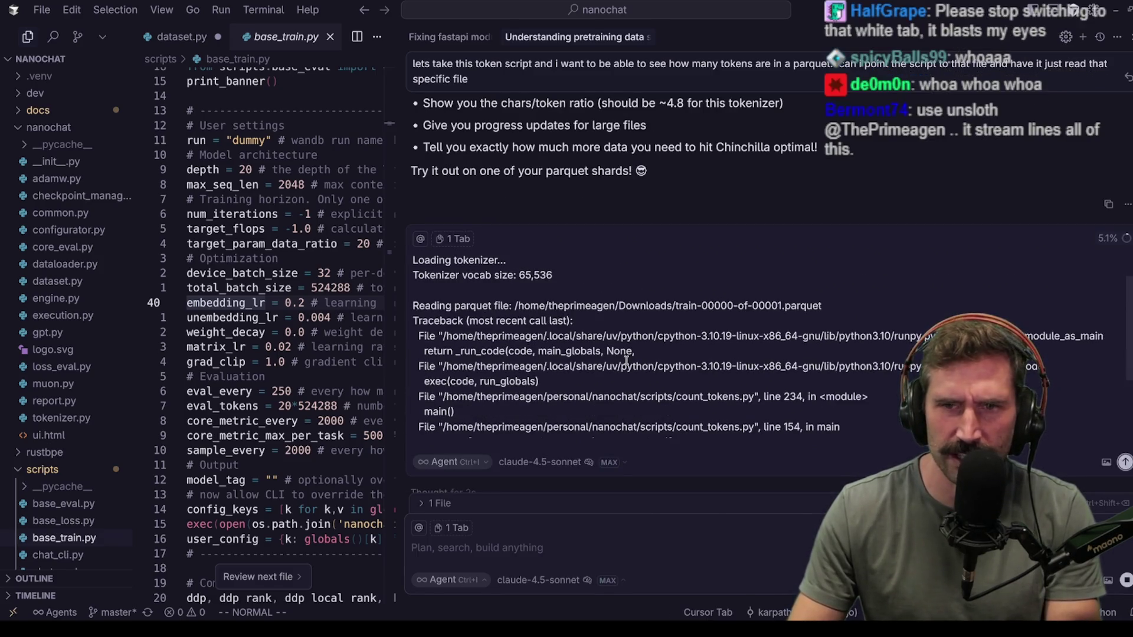
scroll(627, 360, "down", 5)
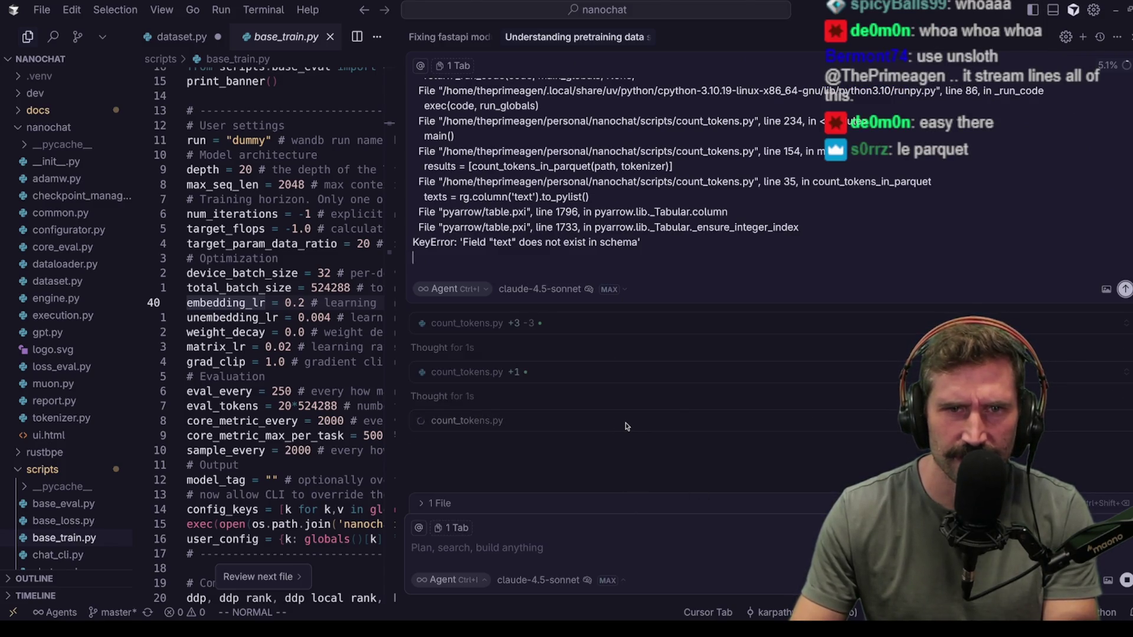
key("alt+Tab")
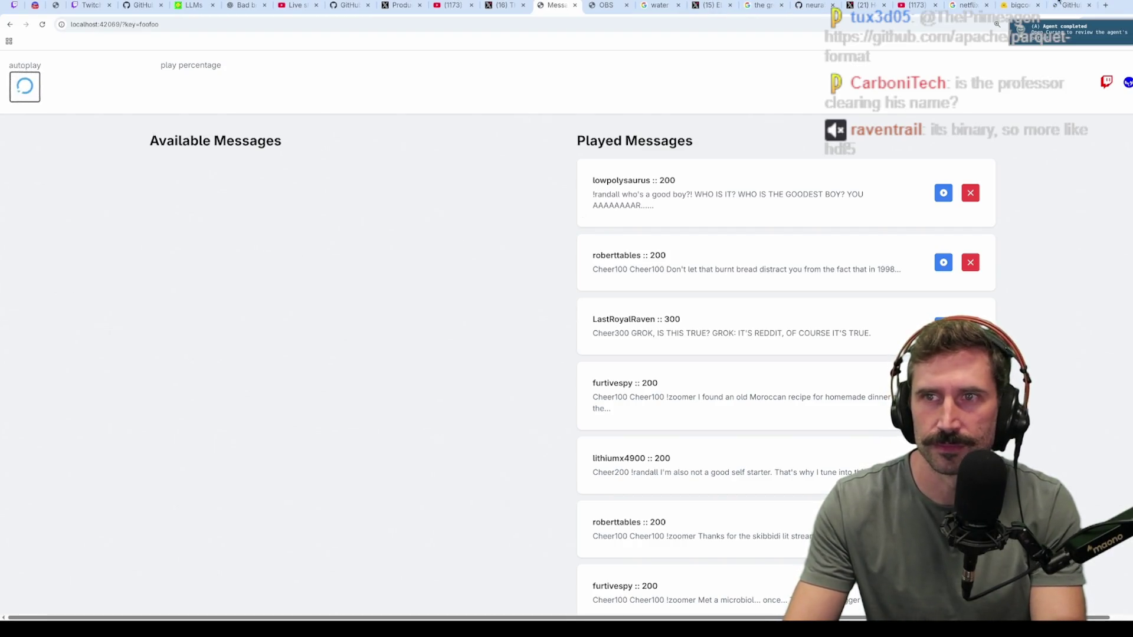
Read the parquet-format README on GitHub, highlighting the Motivation paragraph.
key("ctrl+9")
scroll(559, 358, "down", 15)
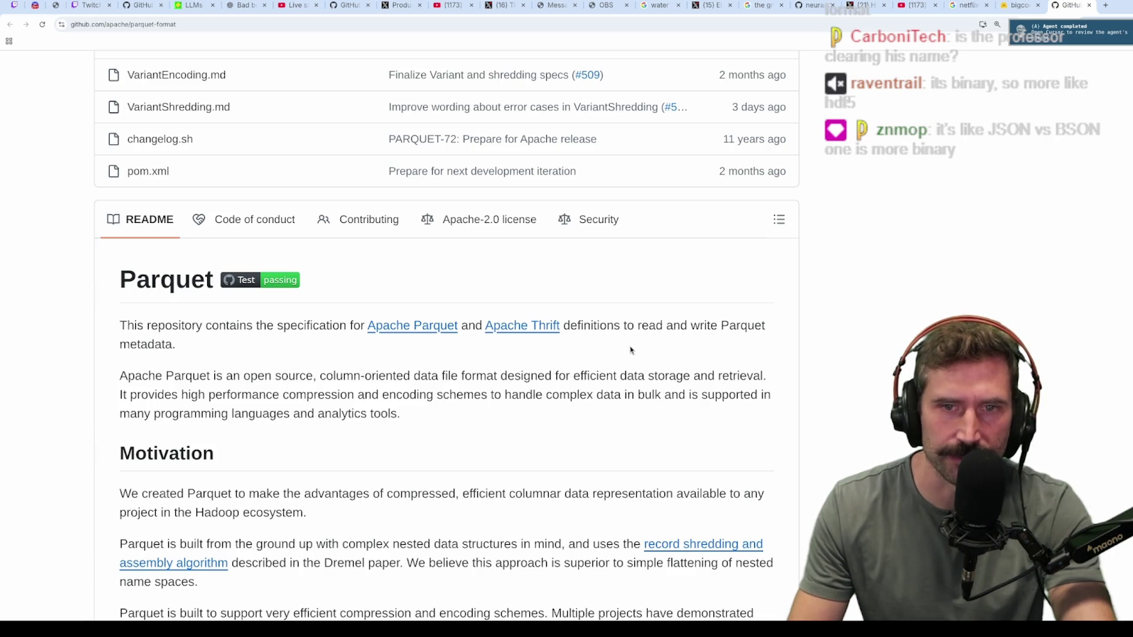
scroll(316, 409, "down", 5)
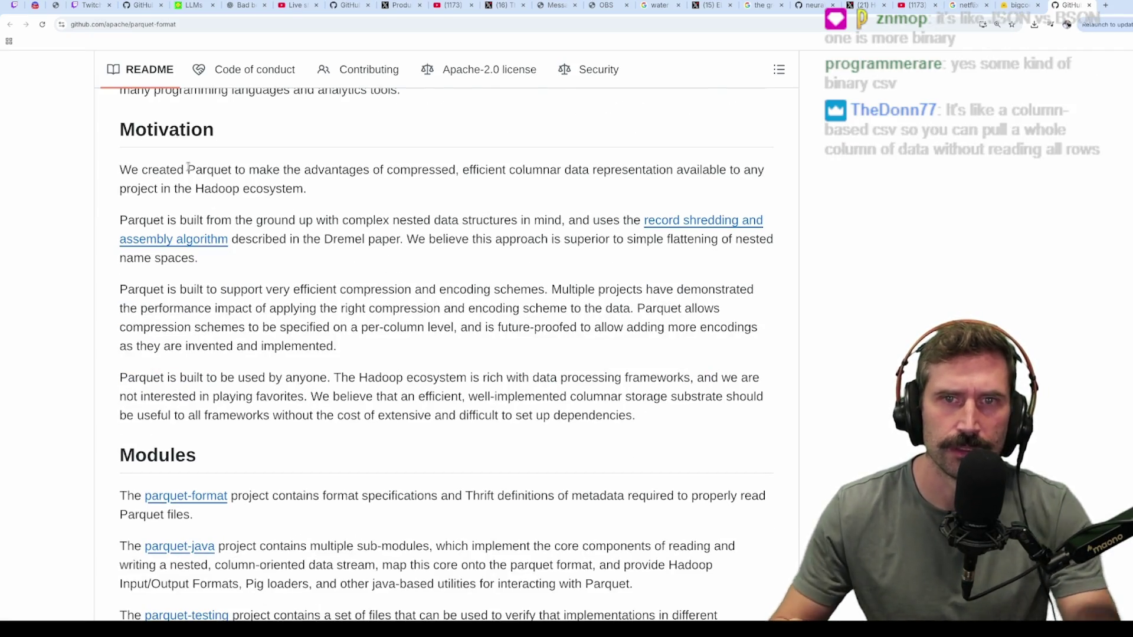
left_click_drag(128, 171, 307, 189)
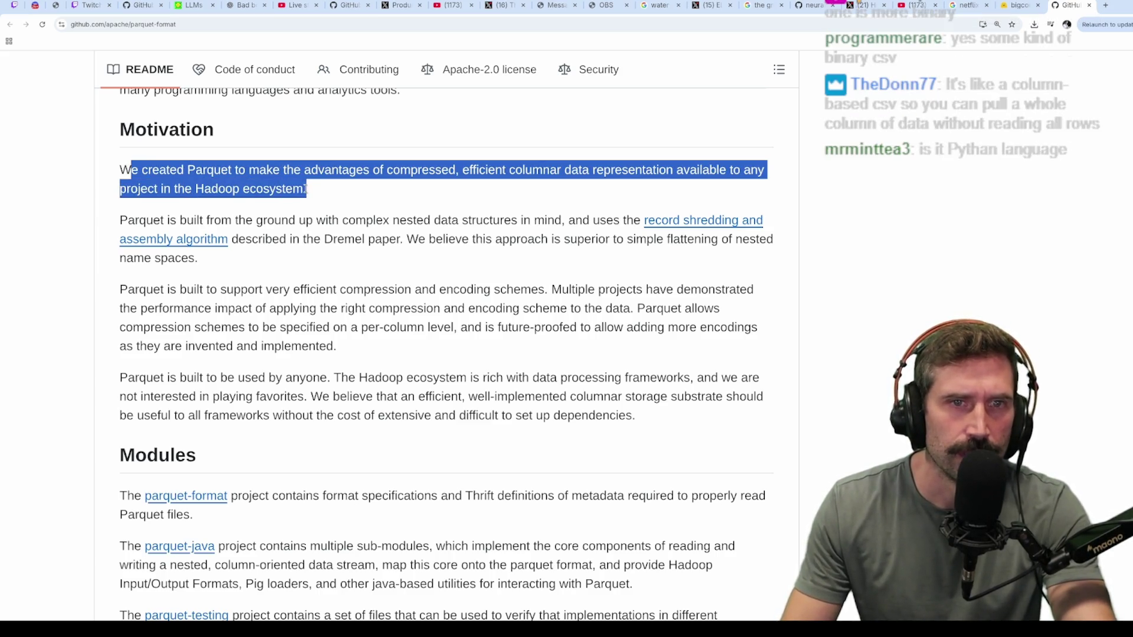
scroll(328, 372, "down", 10)
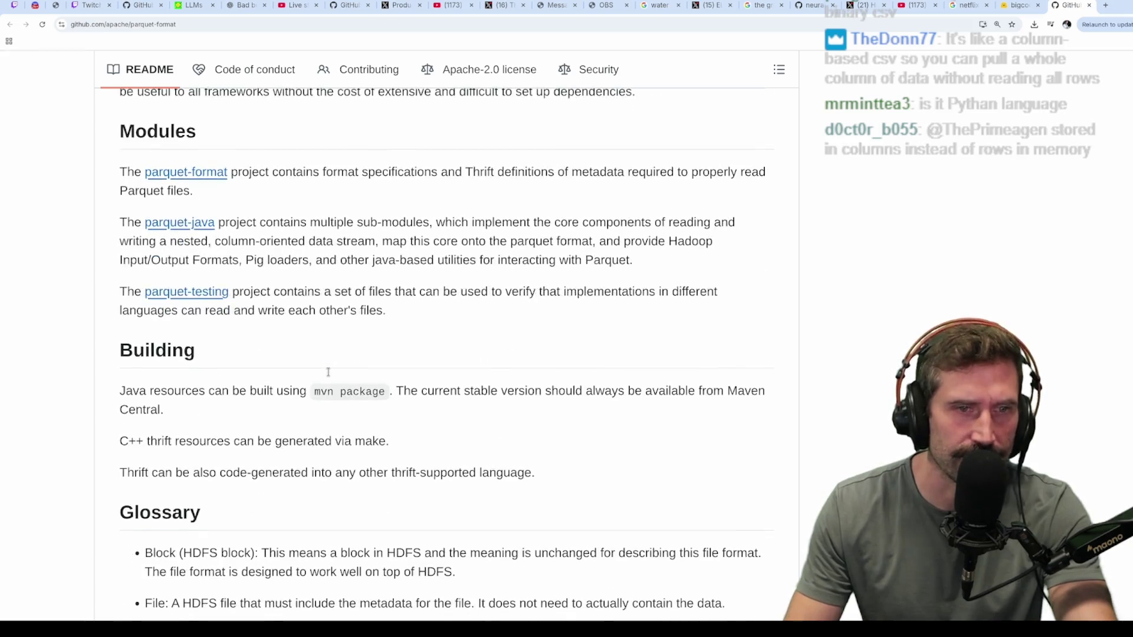
scroll(328, 373, "down", 7)
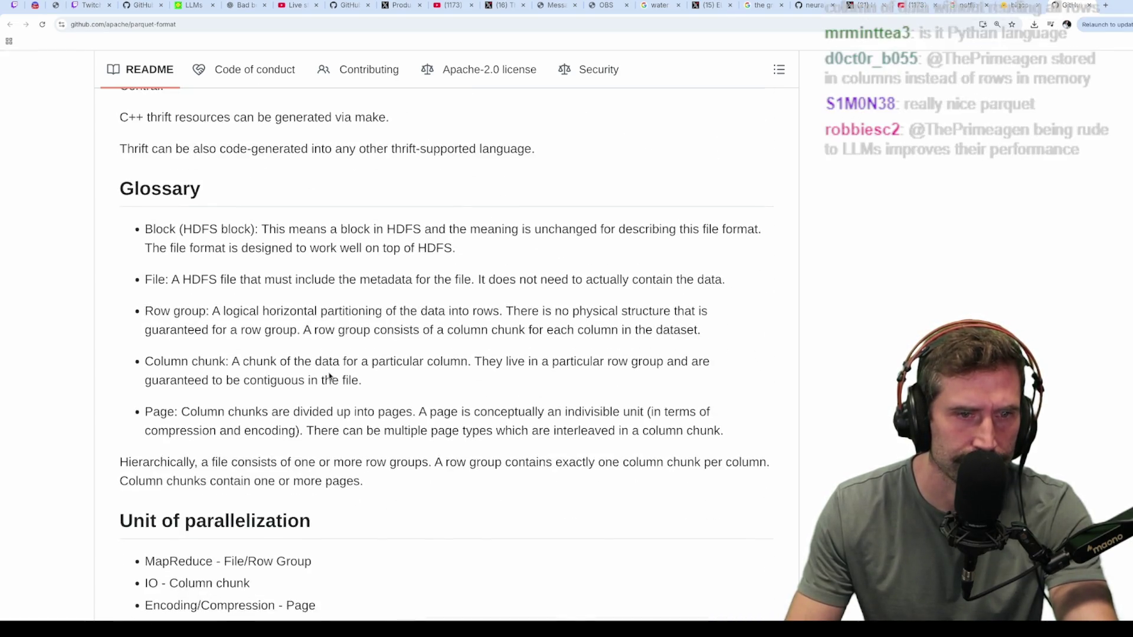
left_click_drag(156, 235, 317, 282)
left_click(455, 331)
scroll(456, 334, "down", 4)
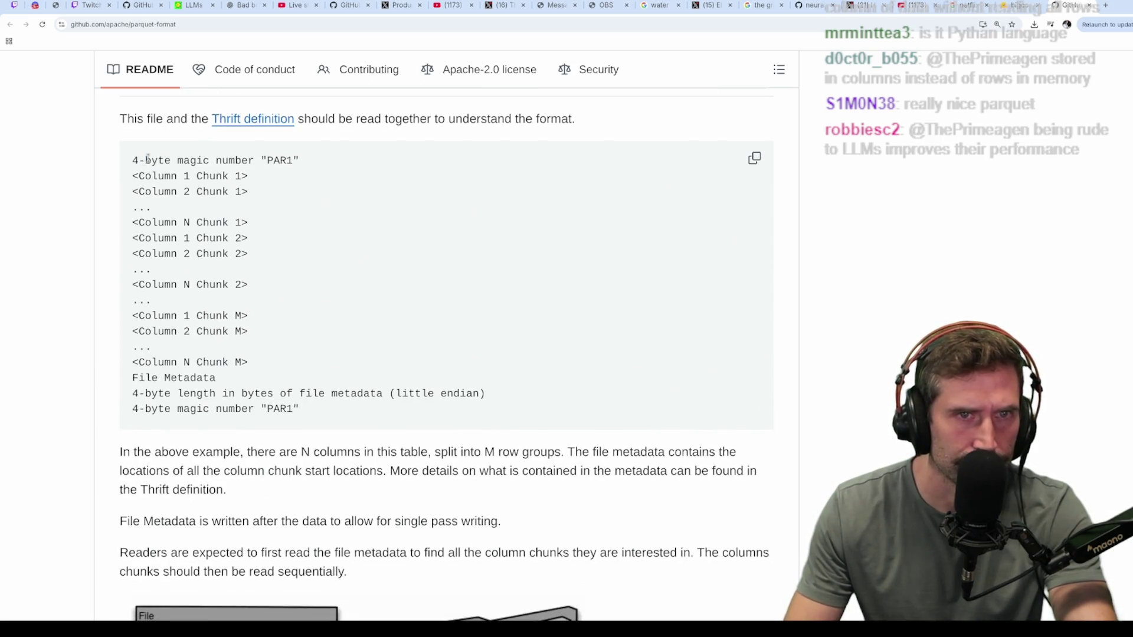
Highlight the PAR1 magic-number layout lines, then search the README for 'thrift def'.
left_click_drag(145, 159, 283, 159)
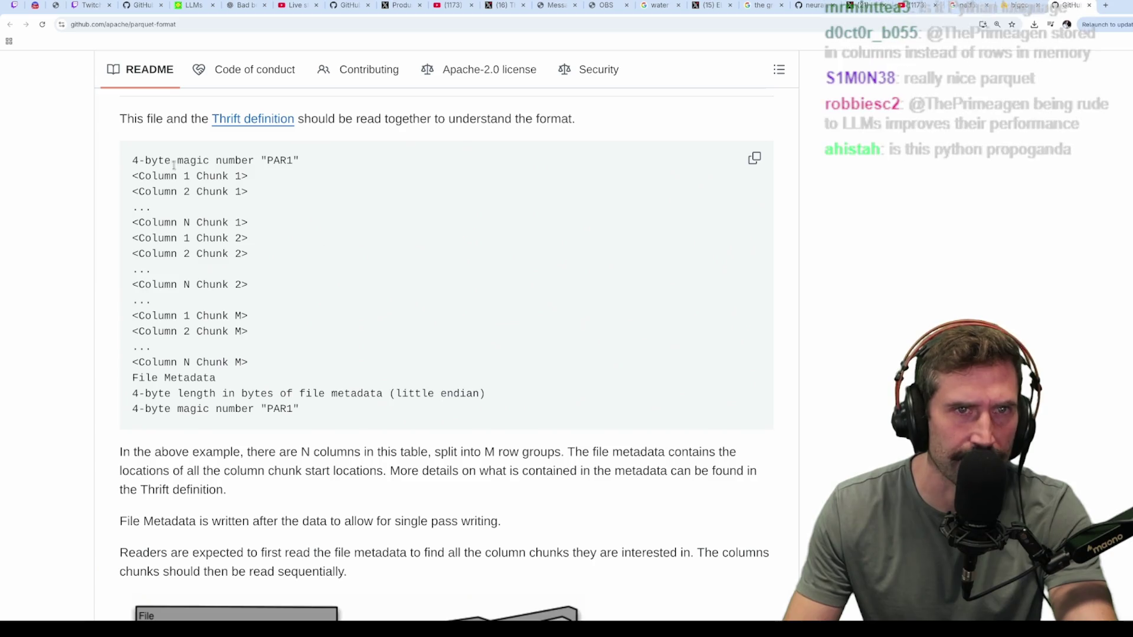
key("shift+Down")
scroll(352, 318, "up", 3)
left_click_drag(155, 281, 599, 281)
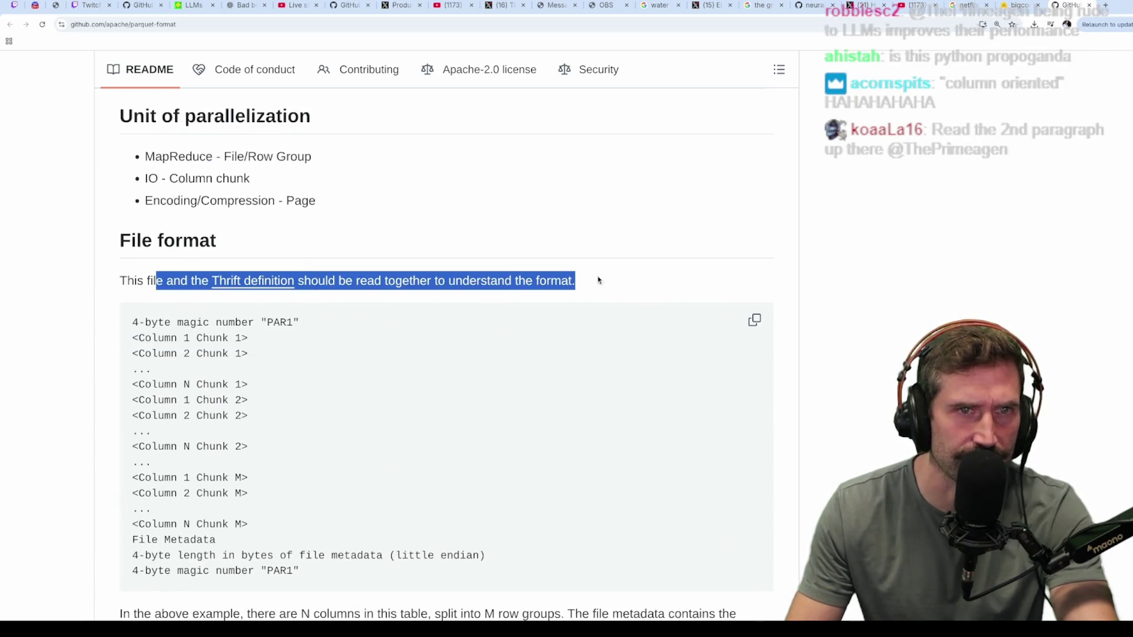
scroll(599, 281, "down", 11)
scroll(383, 430, "down", 20)
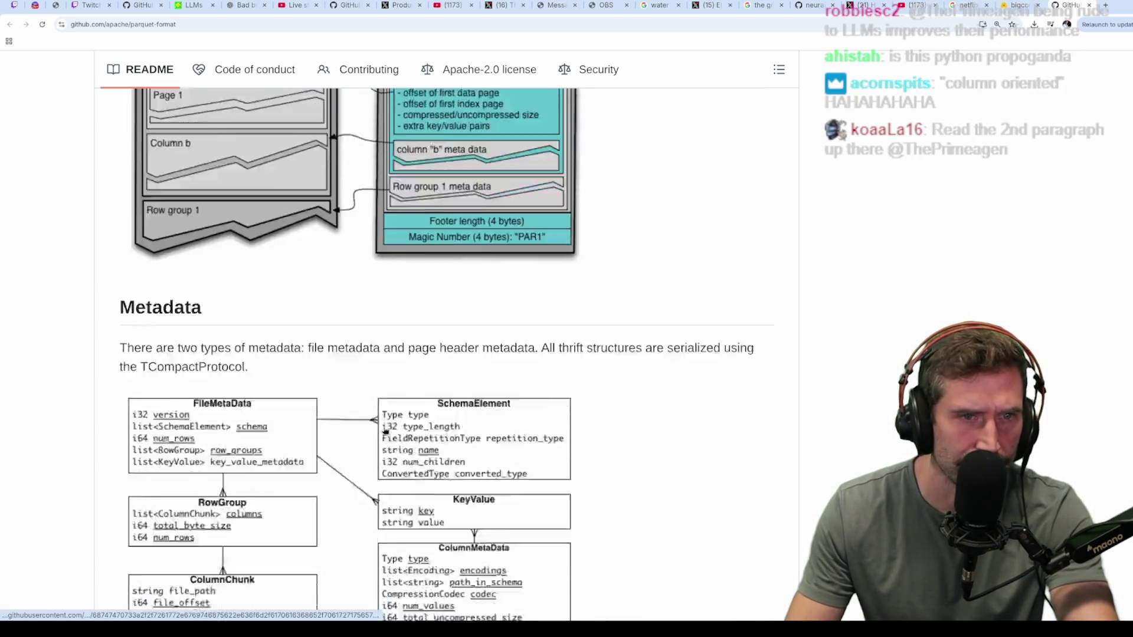
scroll(383, 428, "down", 5)
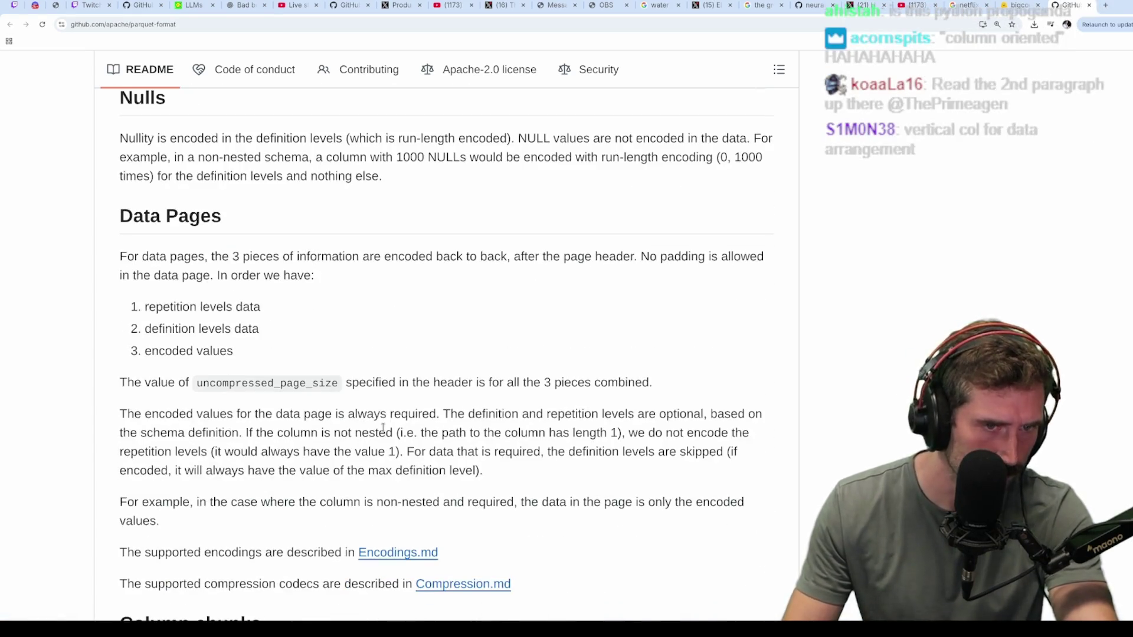
scroll(383, 427, "down", 7)
scroll(384, 431, "down", 10)
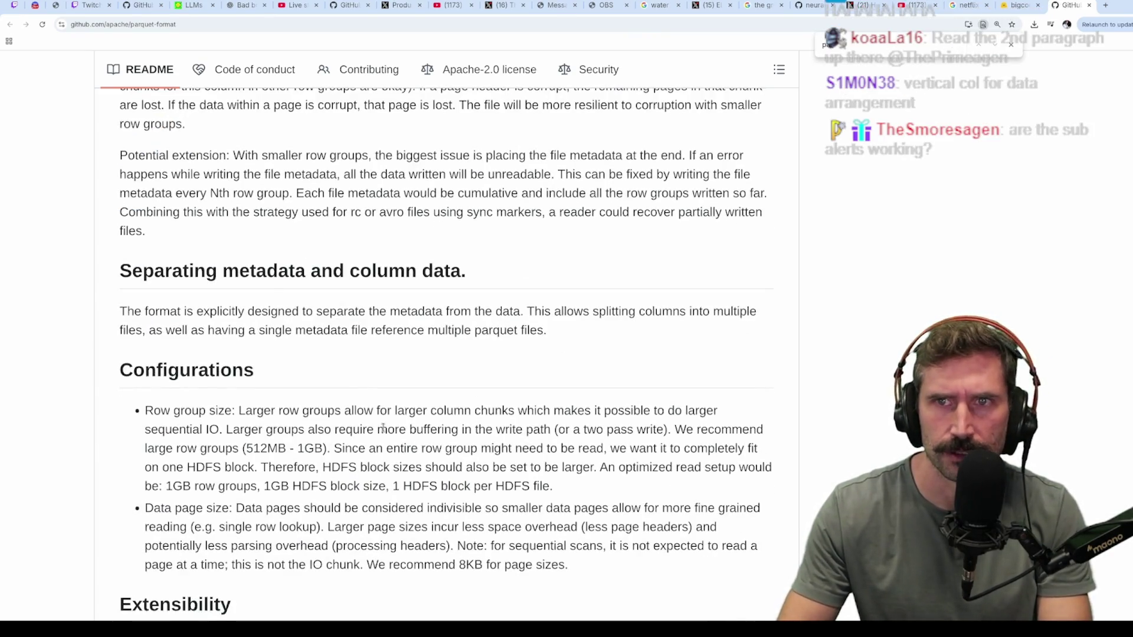
type("rquet d")
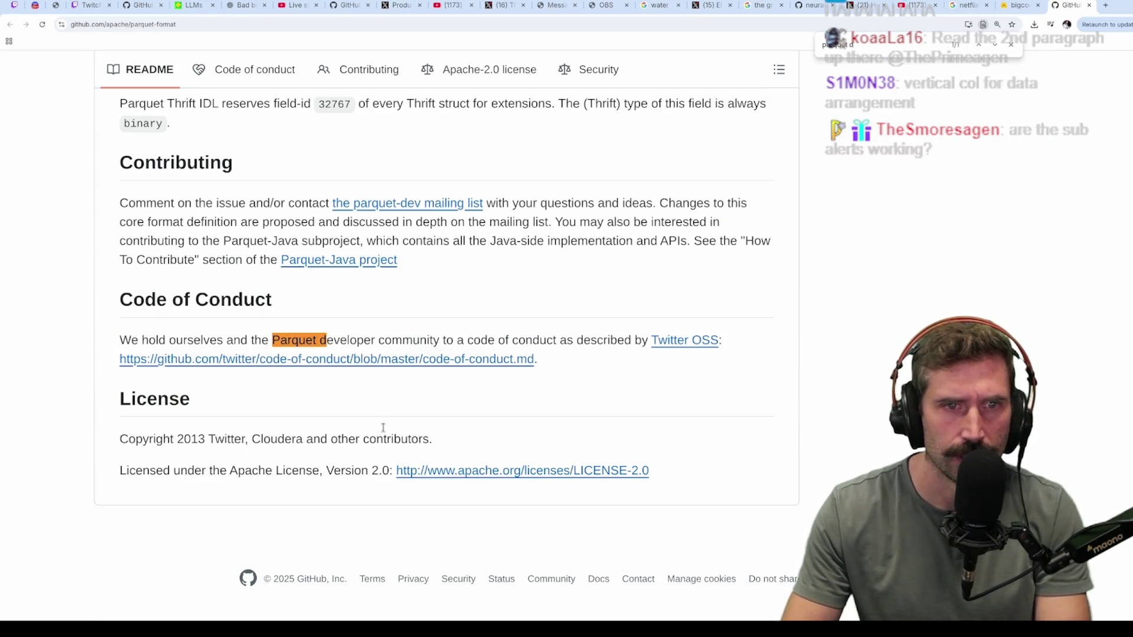
type("th")
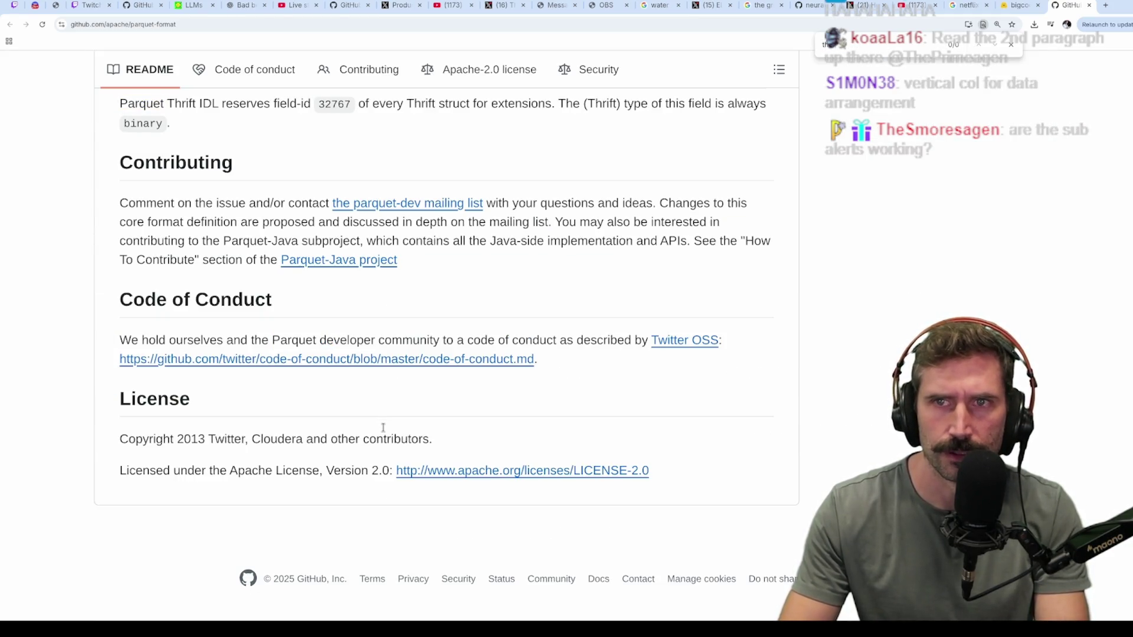
type("rift def")
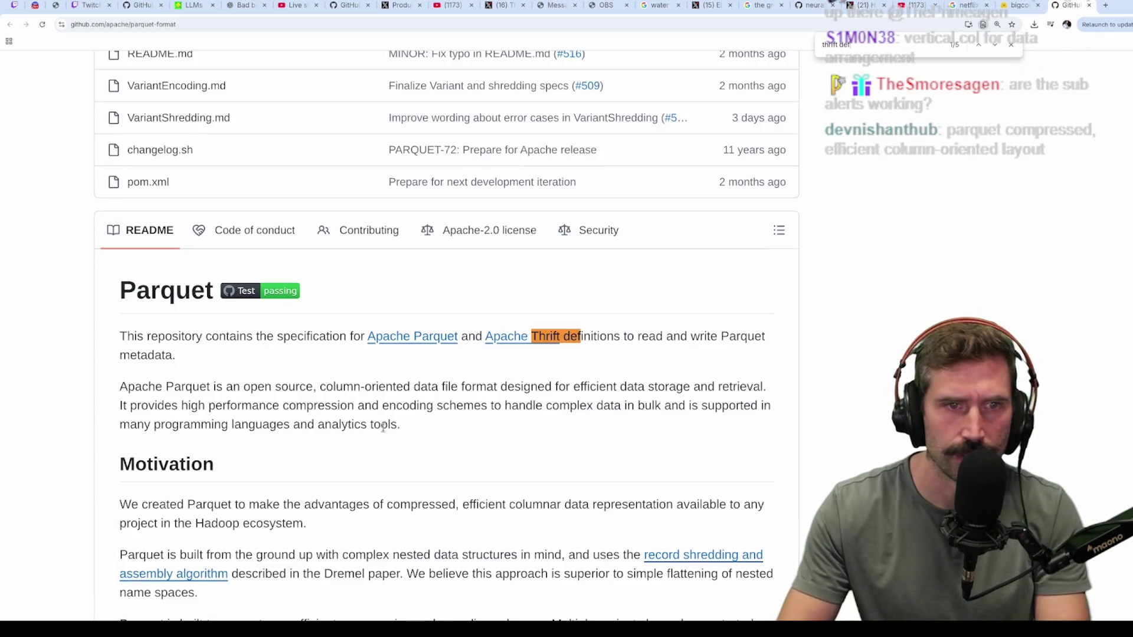
key("Return")
key("shift+Return")
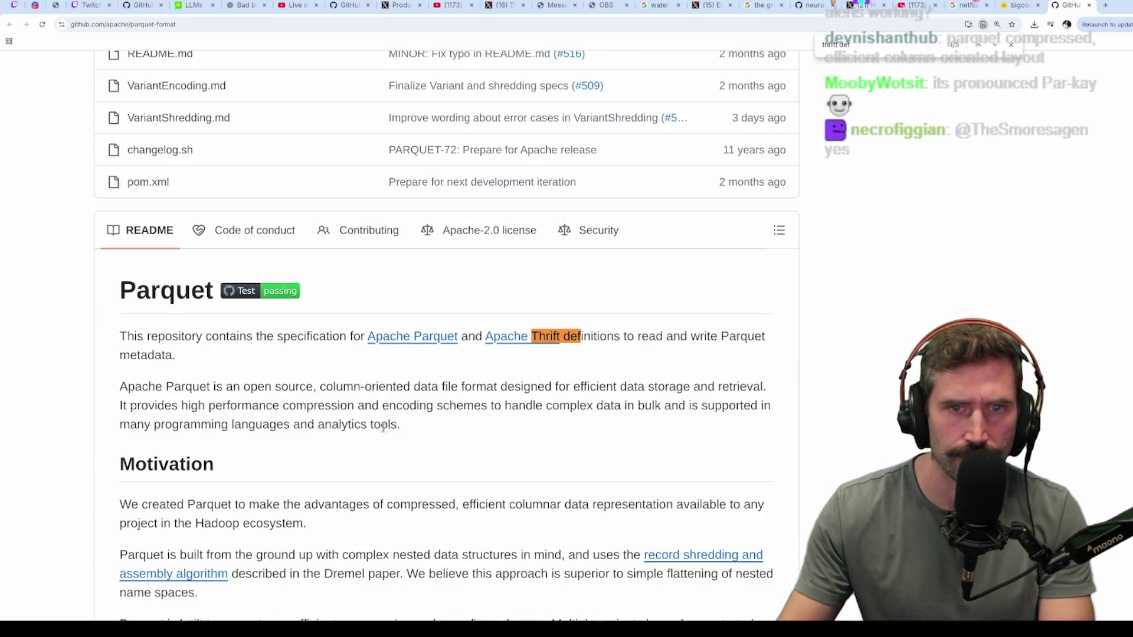
Open the Apache Parquet homepage and select its file format description through 'programming language'.
left_click(425, 339)
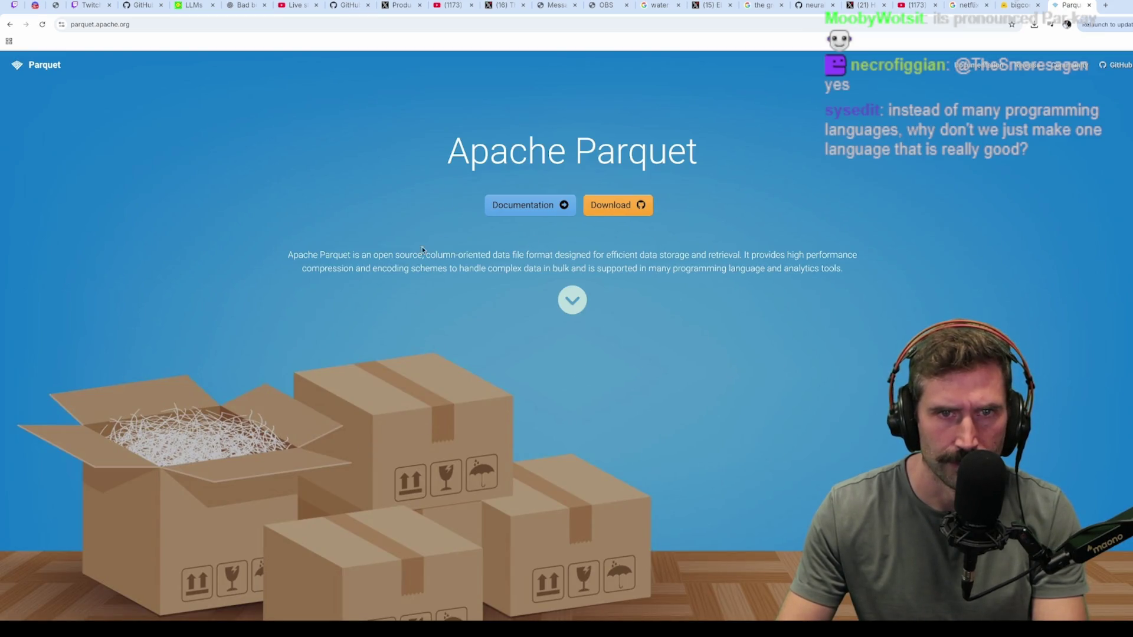
left_click_drag(473, 254, 680, 254)
left_click_drag(848, 255, 354, 268)
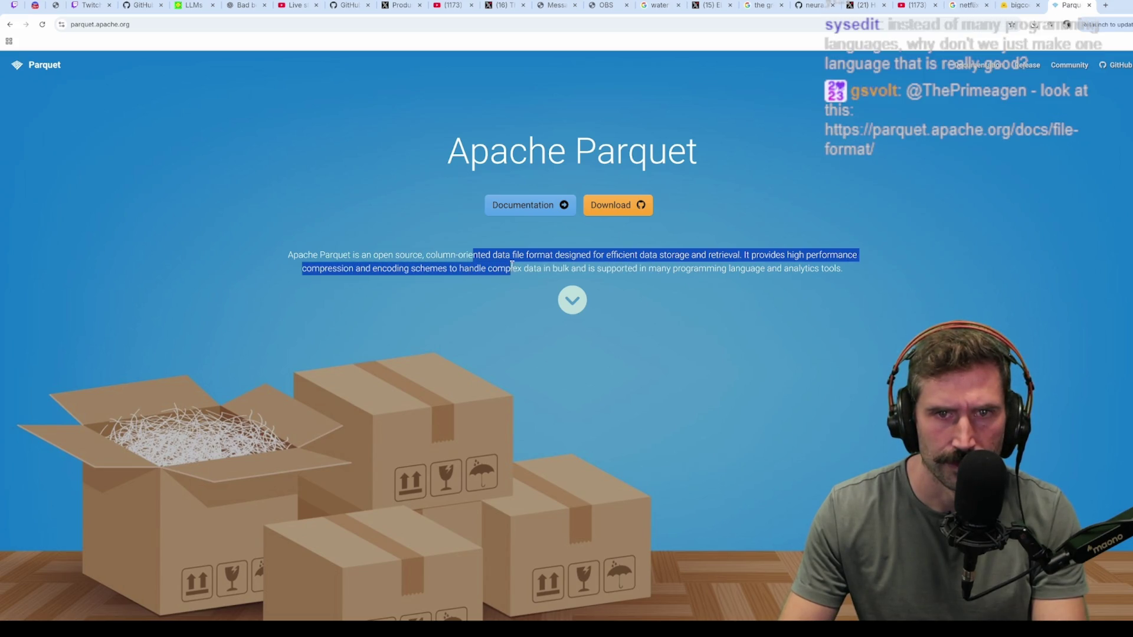
left_click_drag(510, 265, 573, 265)
left_click_drag(687, 265, 757, 267)
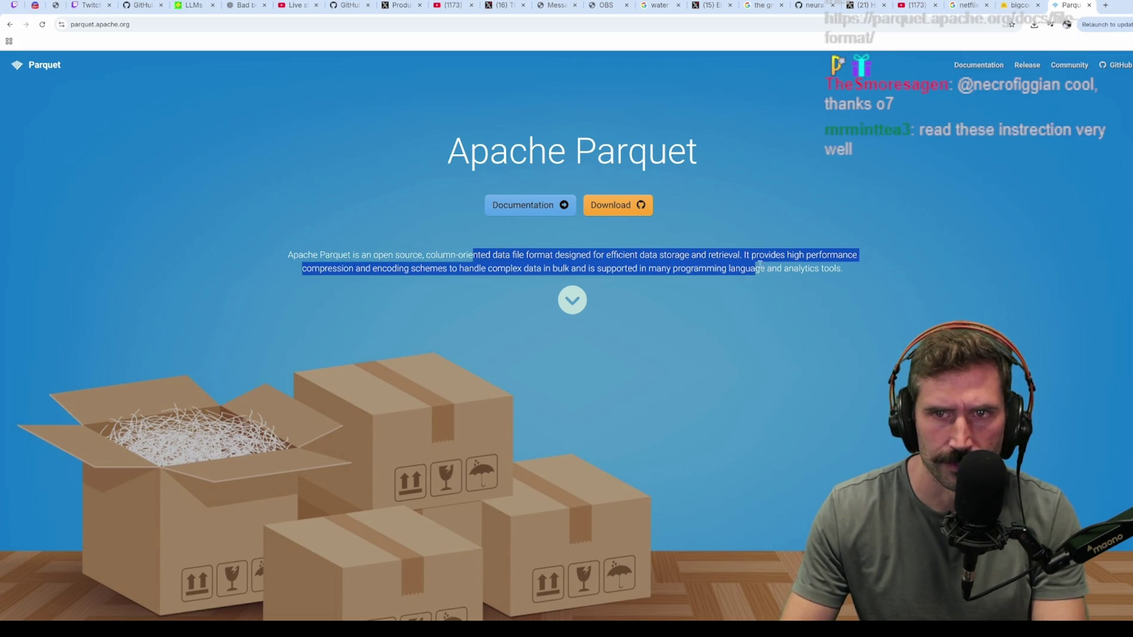
left_click(823, 305)
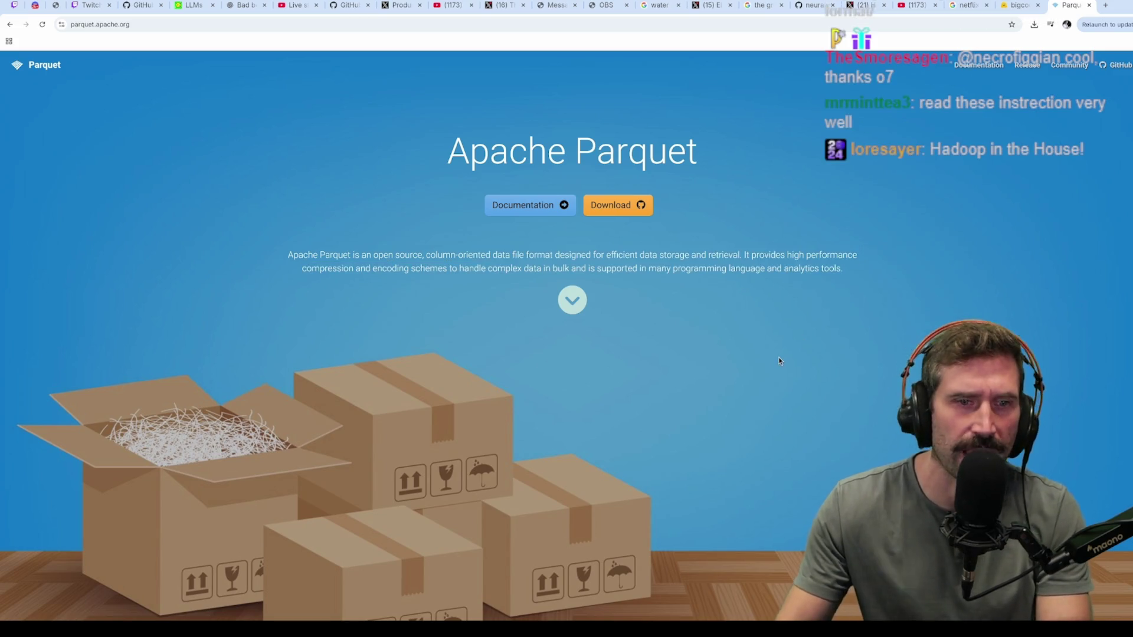
Check the live chat windows, then bring the Parquet website back with a new tab.
key("super+2")
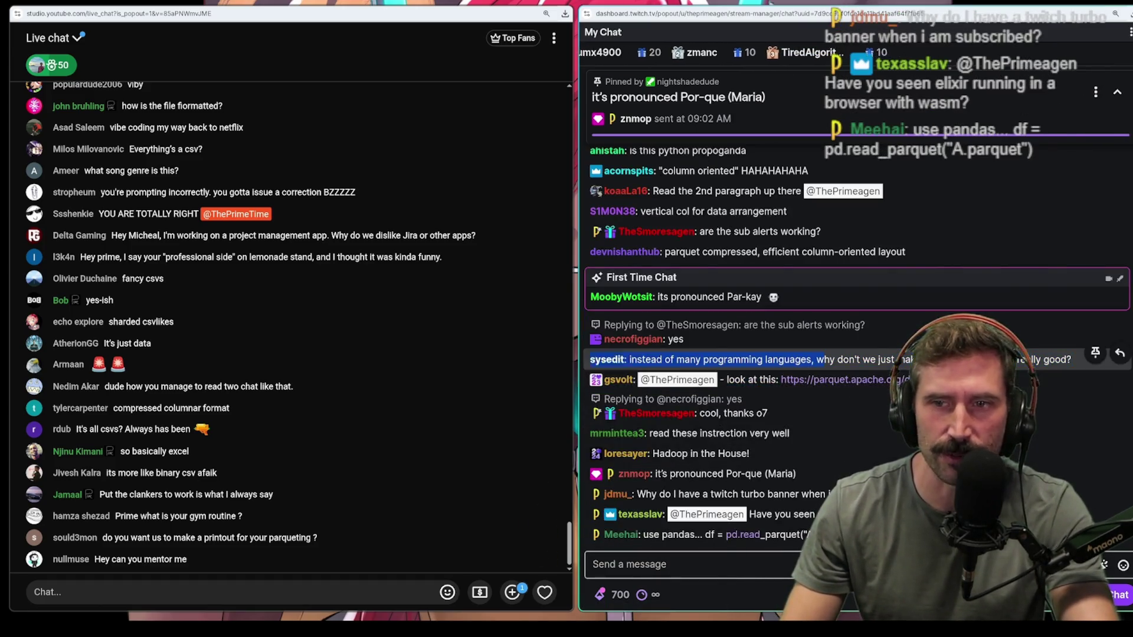
left_click_drag(825, 360, 590, 359)
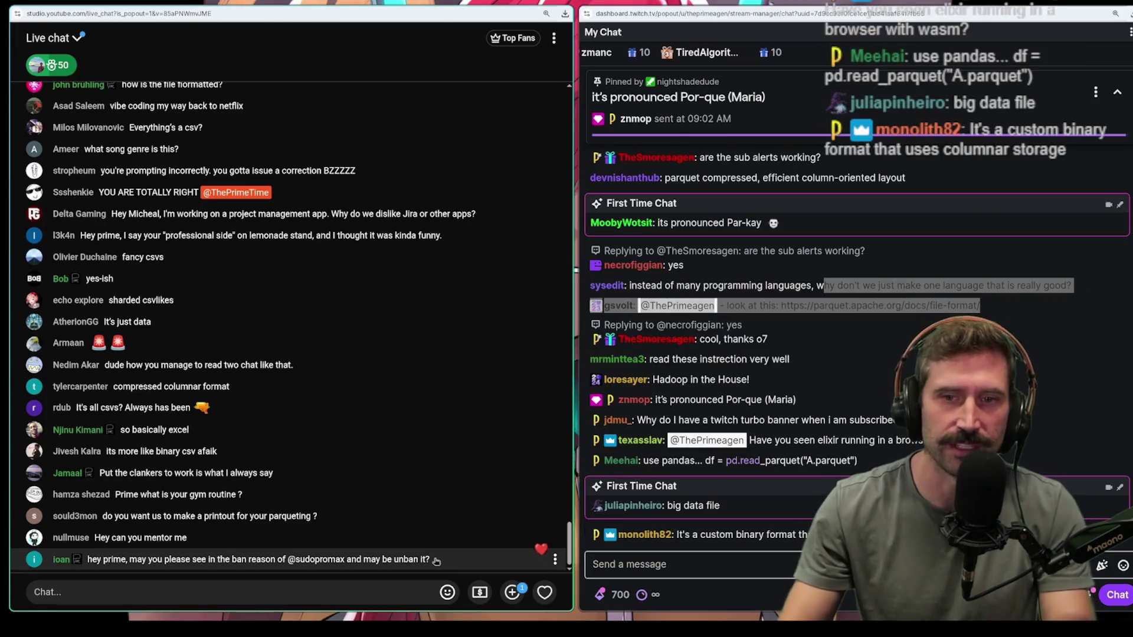
left_click(838, 304)
key("ctrl+t")
Search Google for xkcd standards and open comic #927 'Standards' on xkcd.com at 200% zoom.
type("xk")
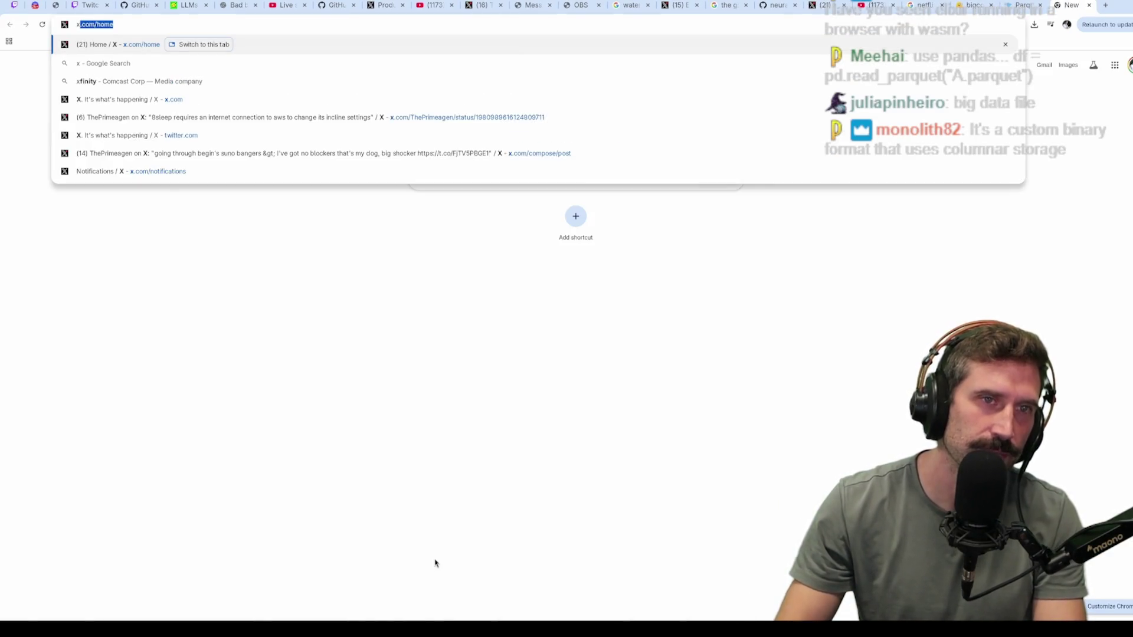
type("cd")
key("Down")
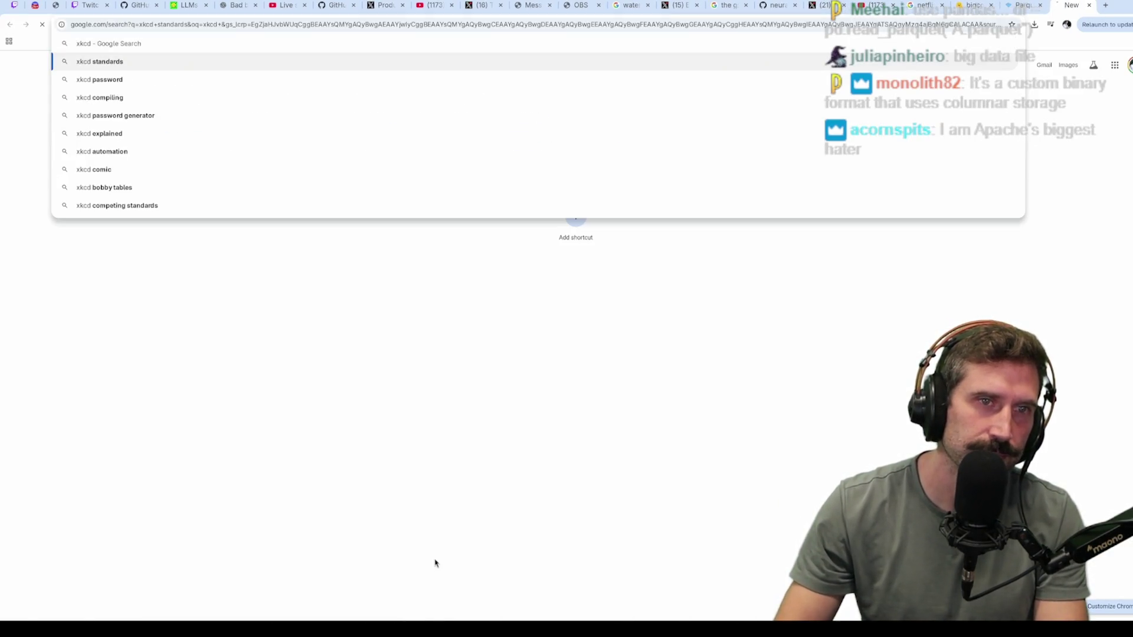
key("Return")
left_click(248, 283)
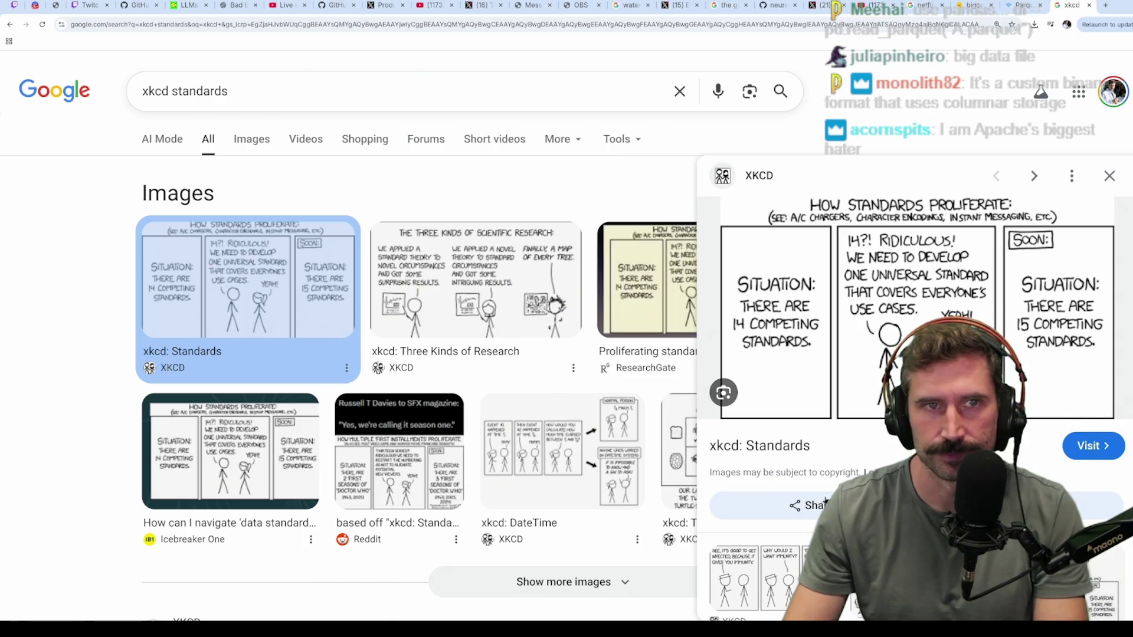
left_click(1093, 447)
key("ctrl+plus")
key("ctrl+plus")
key("ctrl+plus")
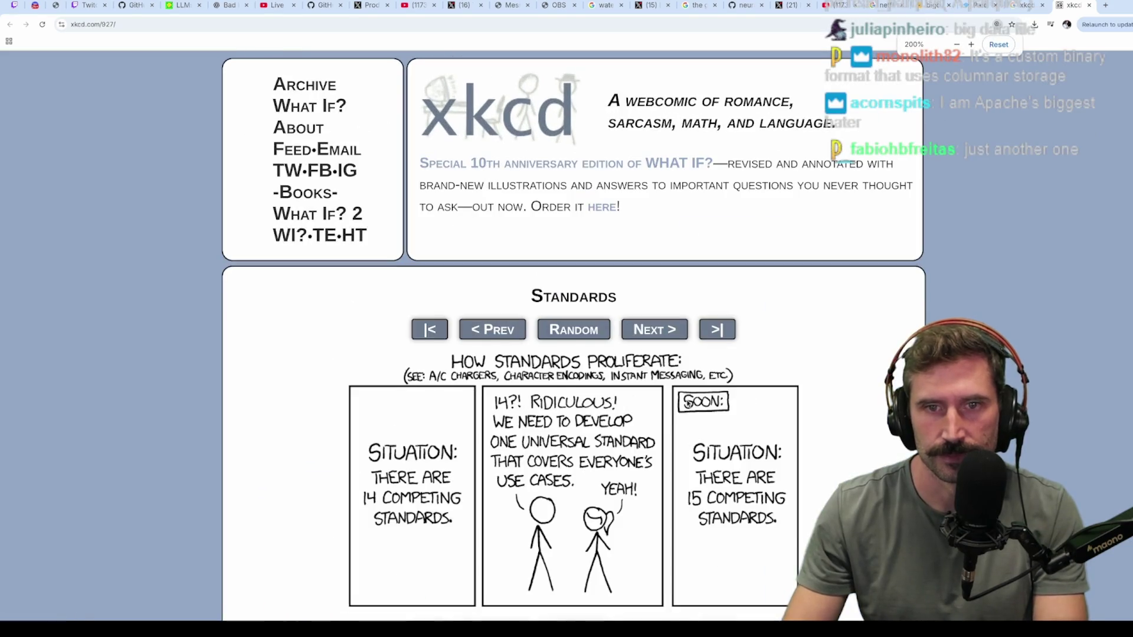
scroll(688, 403, "down", 4)
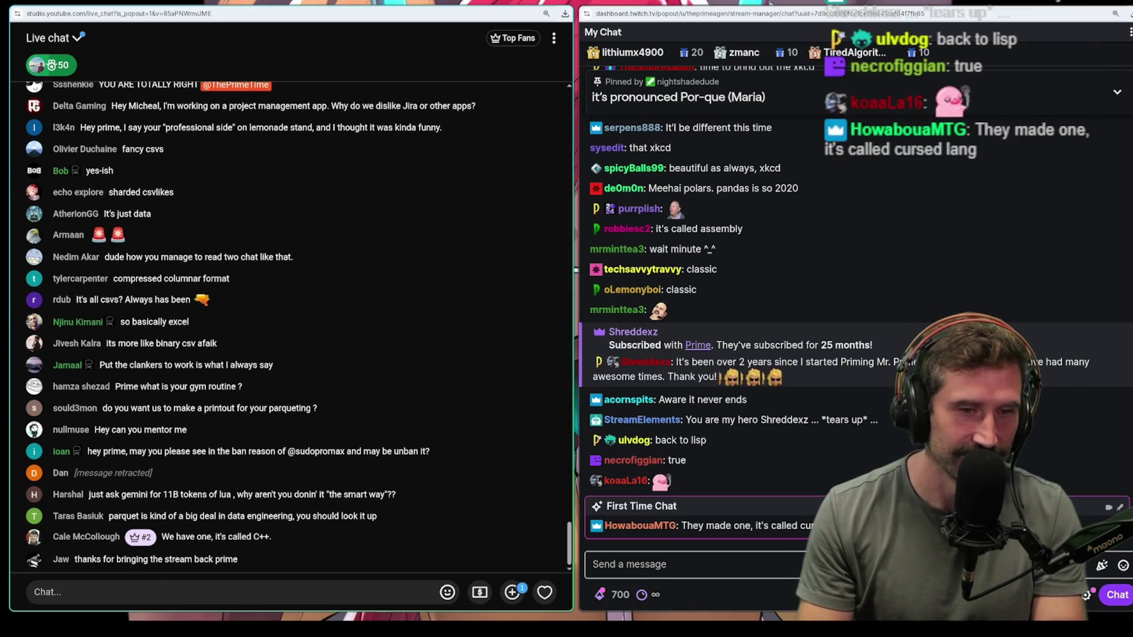
Review the agent's 'Try it again' reply, then rerun the pasted count_tokens command in the terminal.
key("super+1")
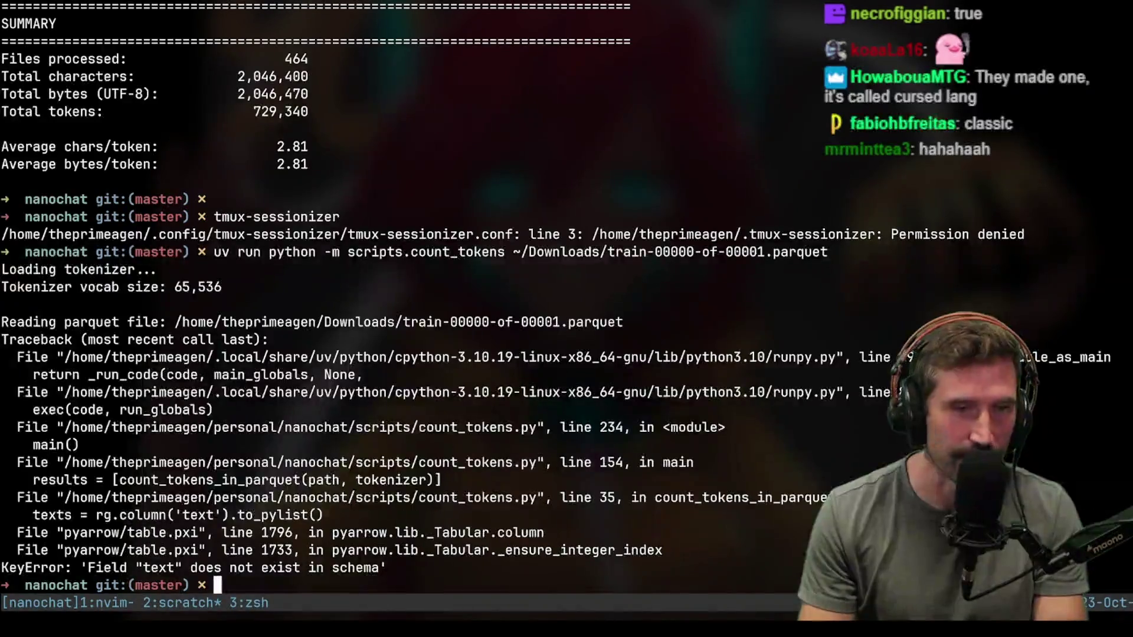
key("super+2")
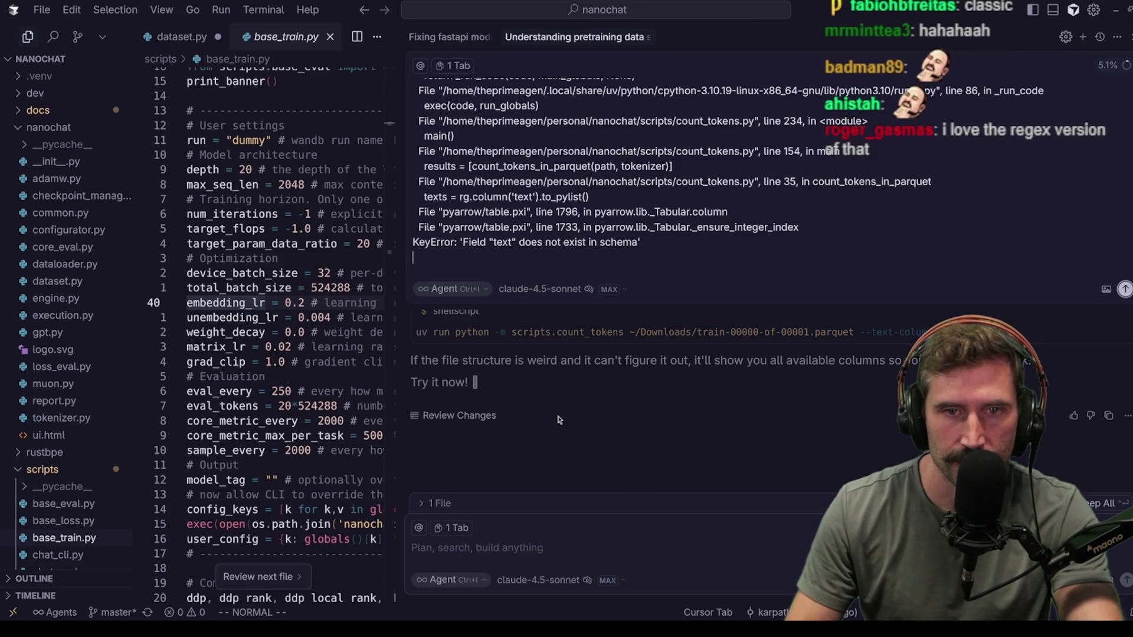
scroll(649, 418, "up", 3)
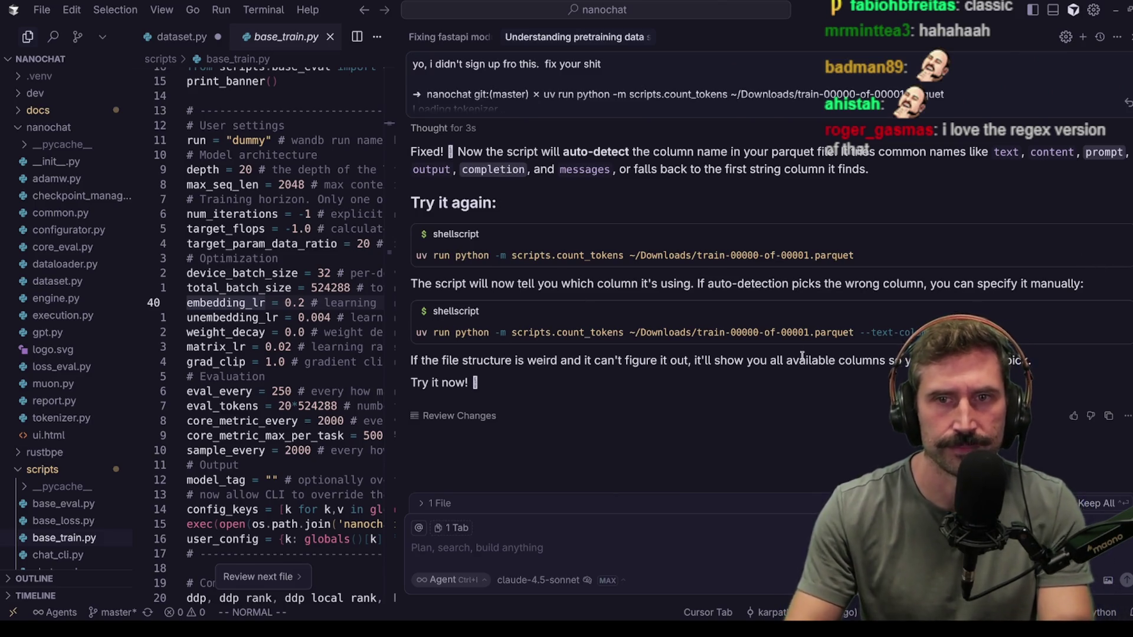
key("alt+Tab")
key("ctrl+shift+v")
key("Return")
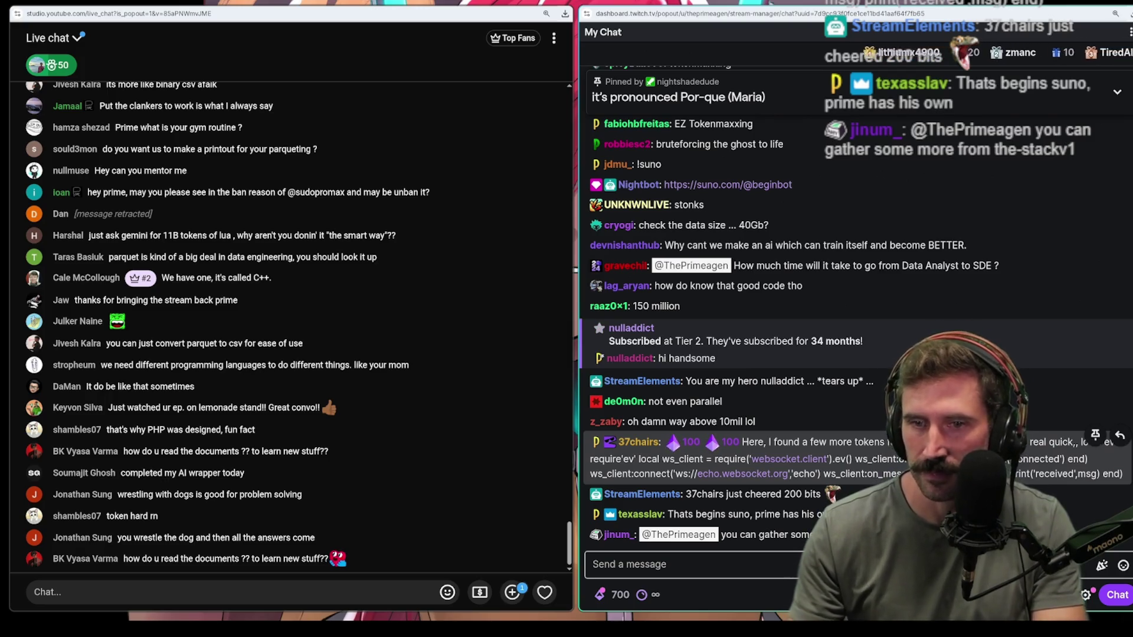
Highlight the websocket code chat message, then move past the xkcd comic to the count_tokens summary.
mouse_move(662, 460)
left_mouse_down()
mouse_move(724, 470)
mouse_move(1124, 454)
left_mouse_up()
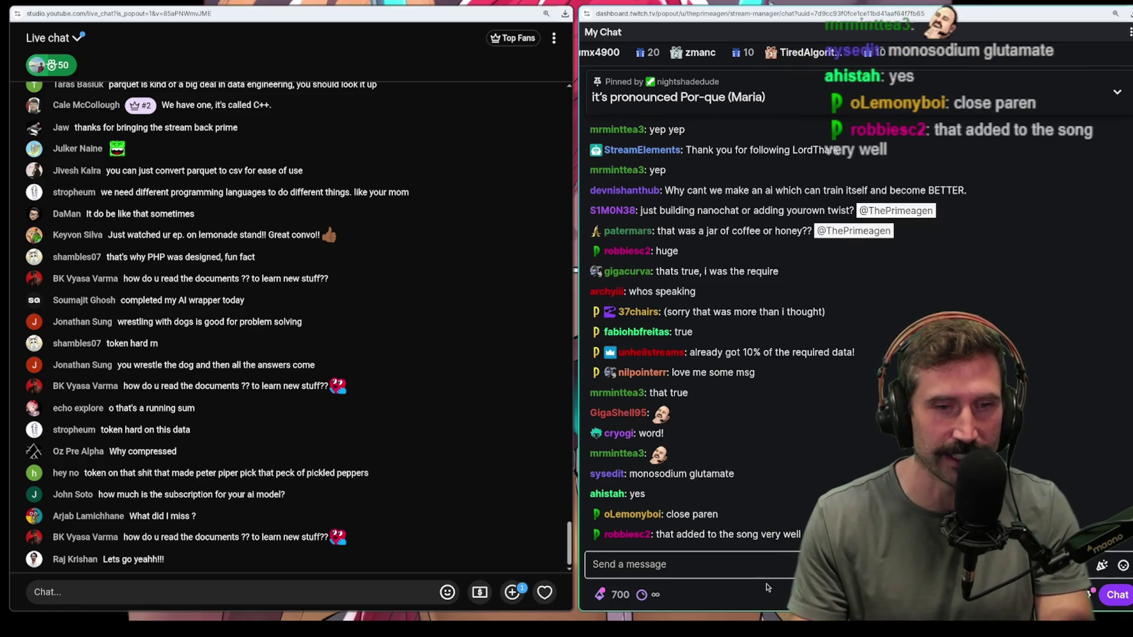
key("alt+Tab")
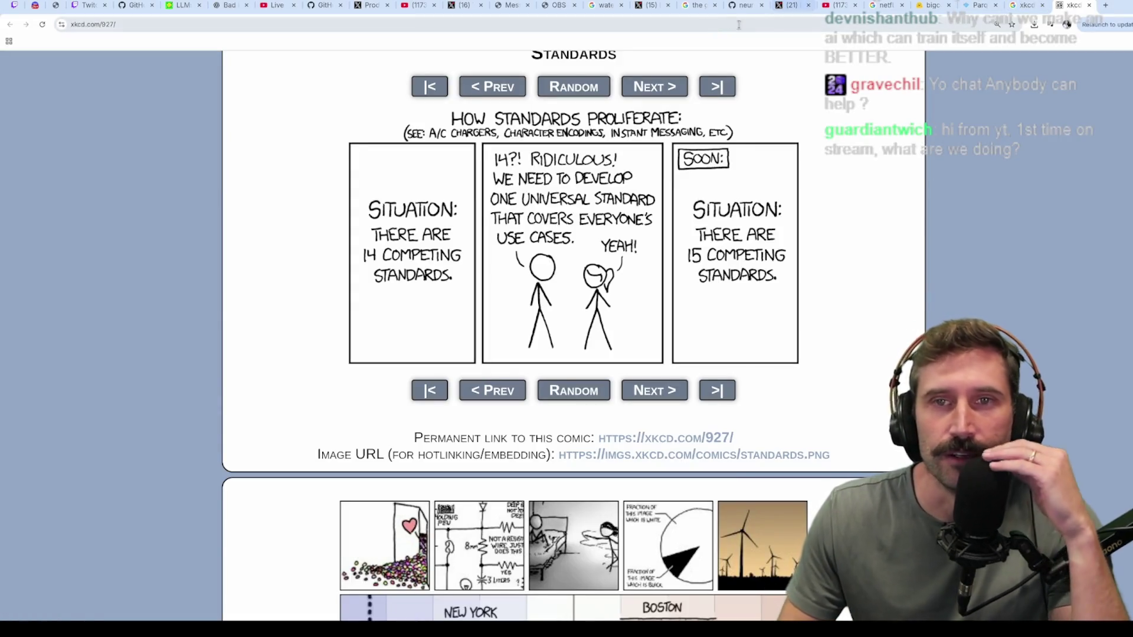
key("alt+Tab")
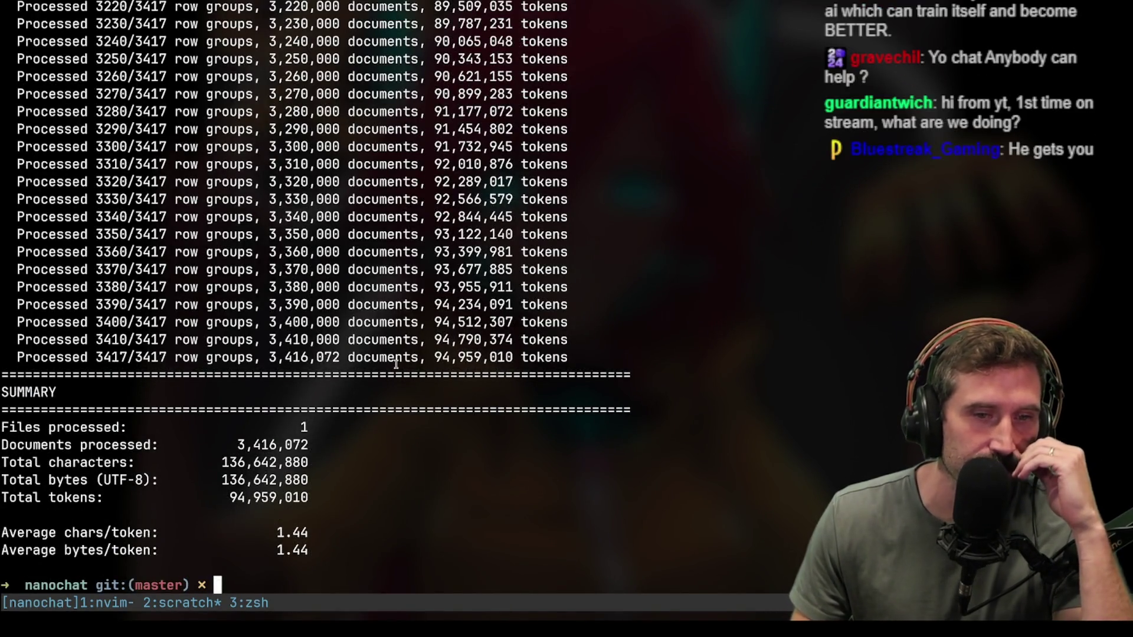
Highlight the summary figures down to Total tokens and the average chars and bytes per token.
mouse_move(95, 445)
left_mouse_down()
mouse_move(280, 503)
mouse_move(307, 498)
left_mouse_up()
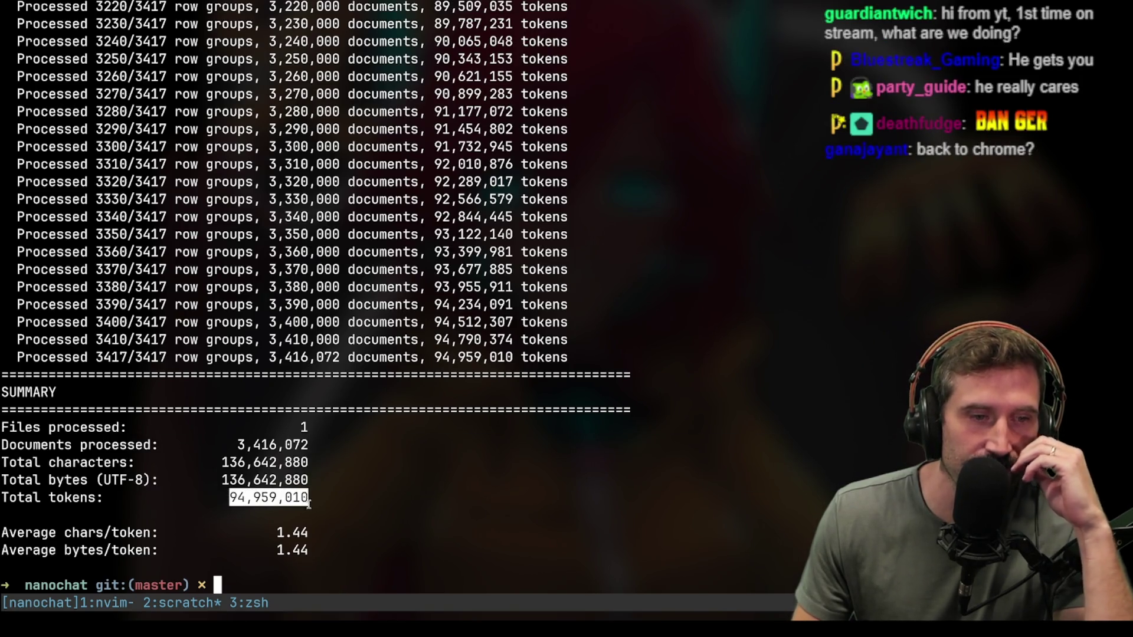
left_click_drag(69, 533, 216, 555)
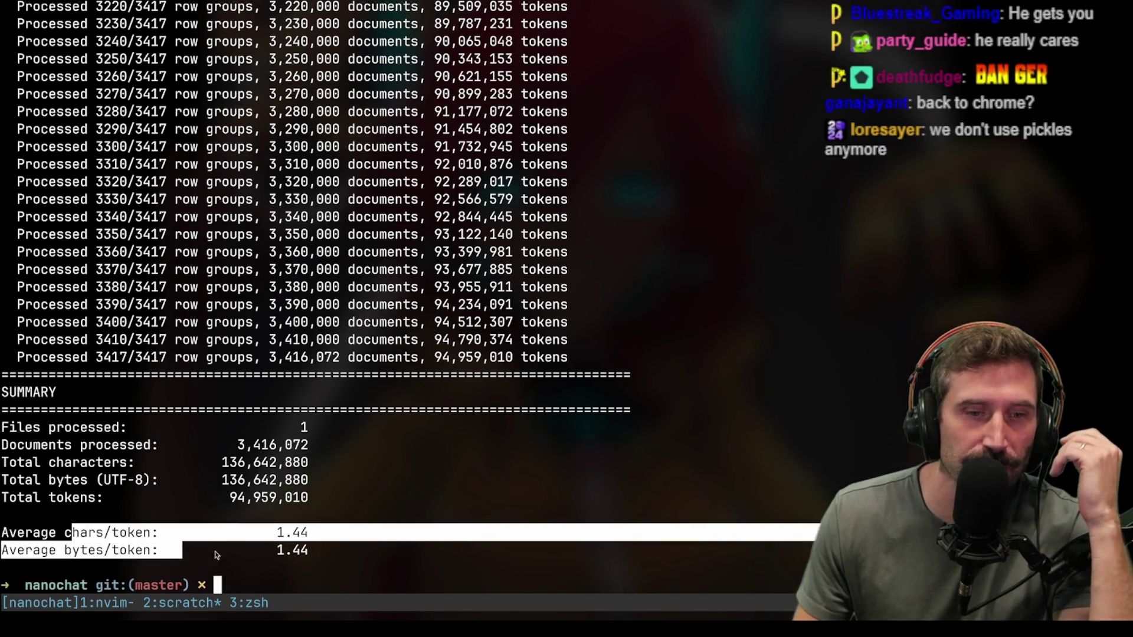
mouse_move(351, 553)
left_mouse_down()
mouse_move(24, 515)
mouse_move(238, 517)
mouse_move(324, 550)
left_mouse_up()
left_click(286, 548)
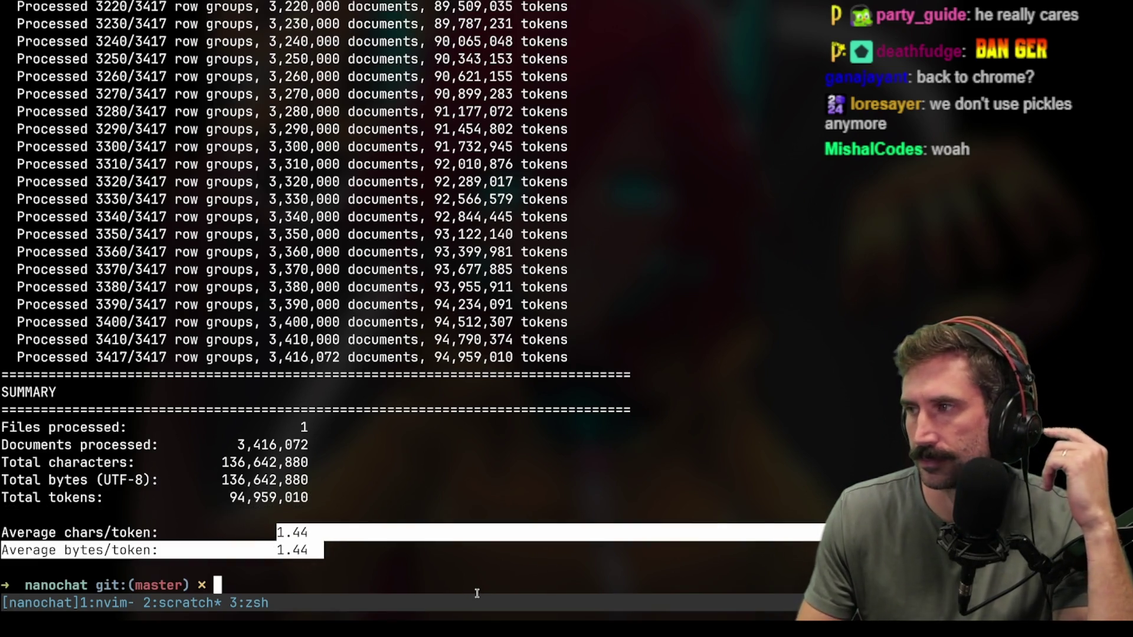
left_click(398, 488)
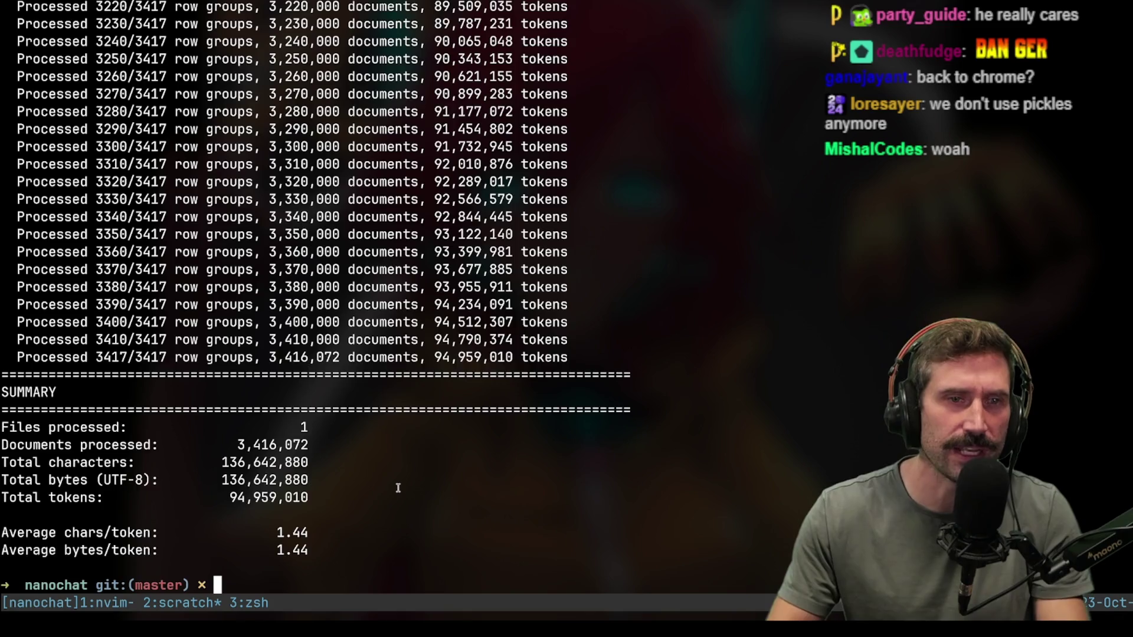
key("Return")
key("Return")
key("Return")
Open the training parquet from Downloads in vim, then quit the unreadable binary view with :q.
type("vim ~/")
type("Downloads/")
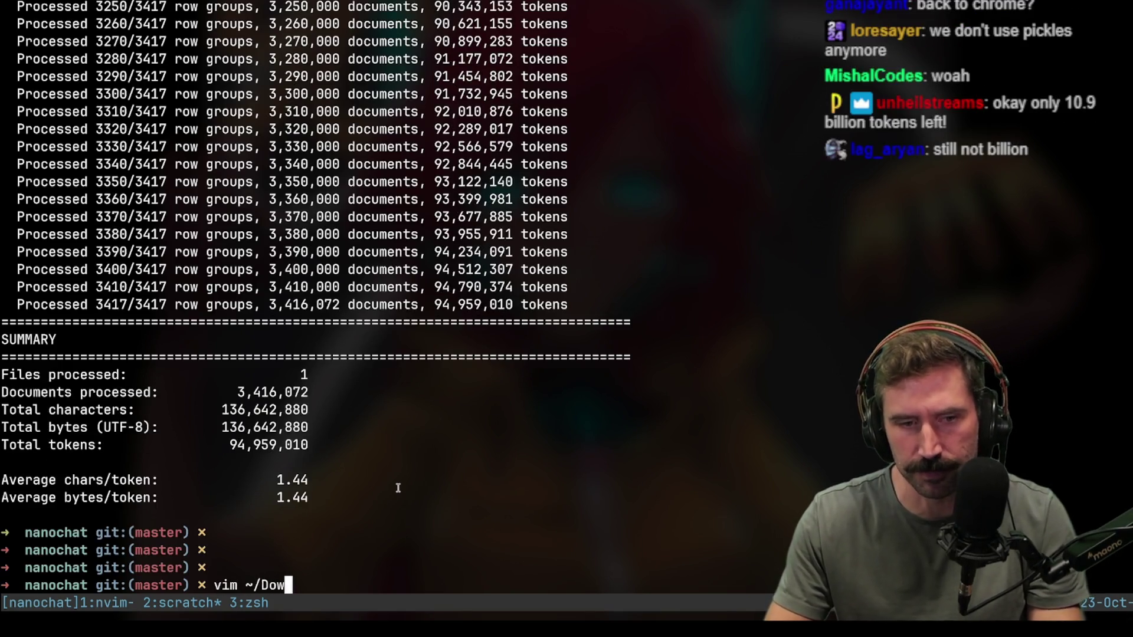
key("Tab")
key("Tab")
type("ntr")
key("Tab")
key("Return")
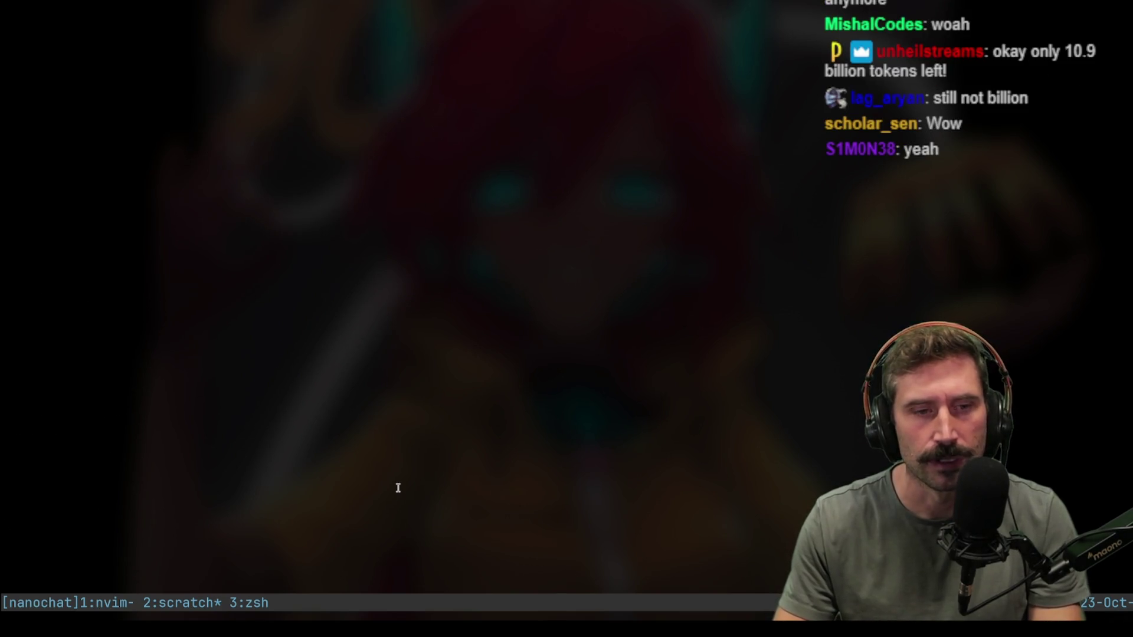
key("ctrl+c")
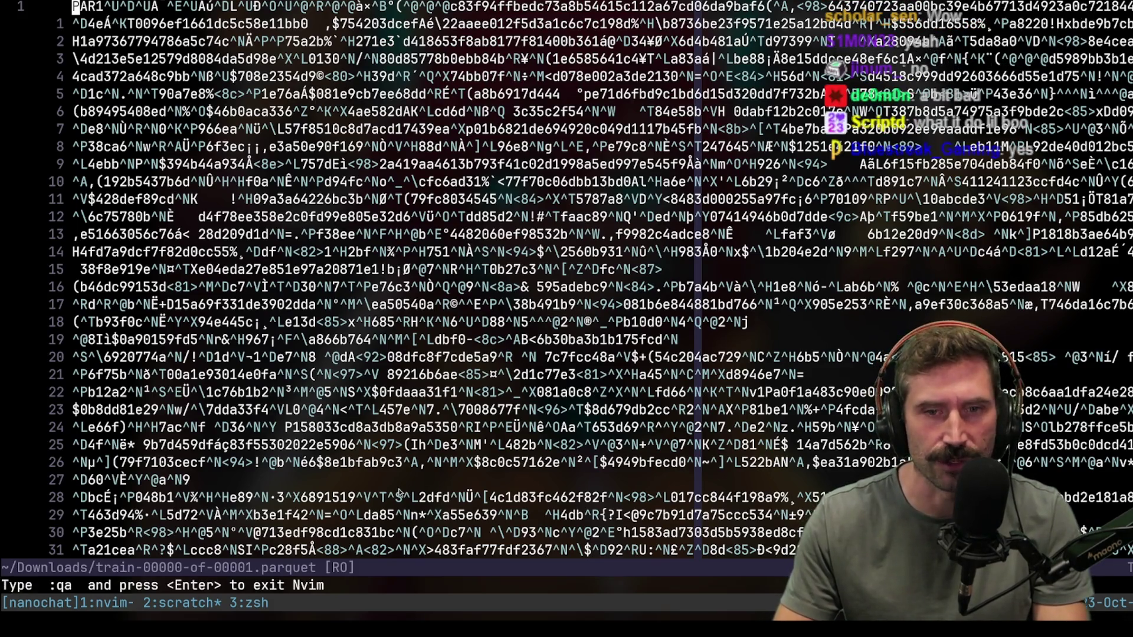
scroll(398, 493, "down", 14)
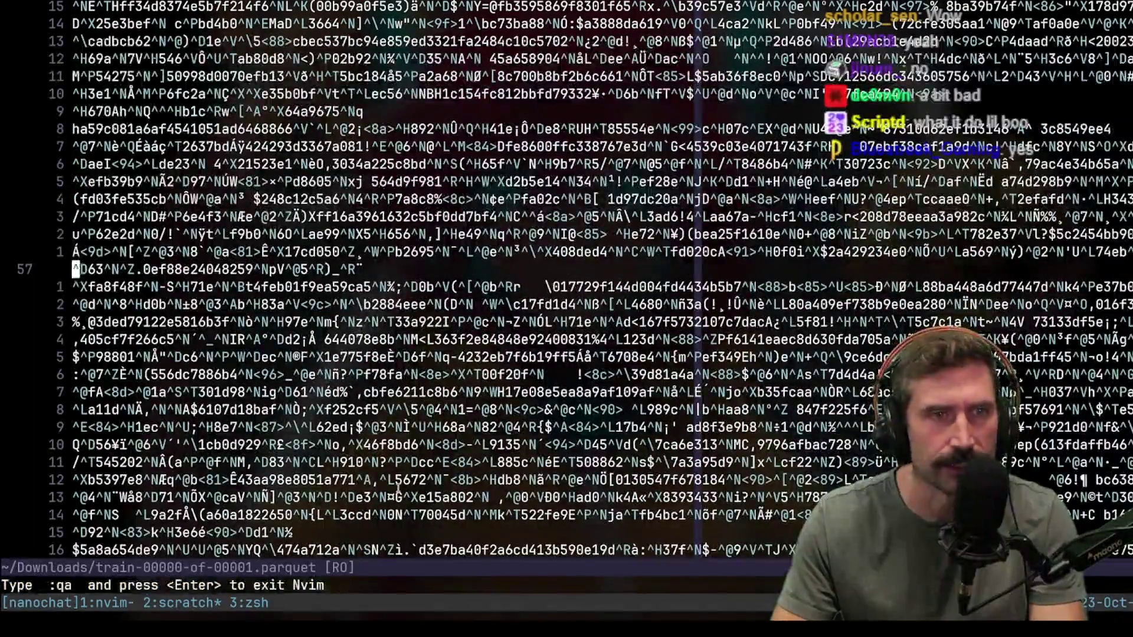
type(":q")
key("Return")
Bring up the live chats and highlight the 'dogs are divine messengers' message.
key("alt+Tab")
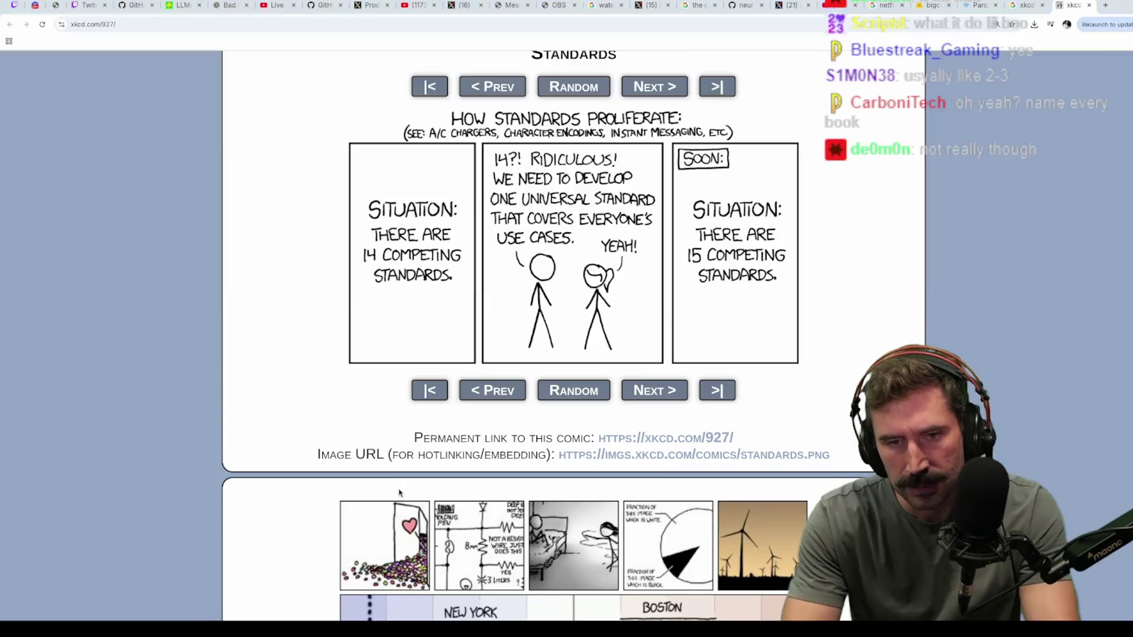
key("alt+Tab")
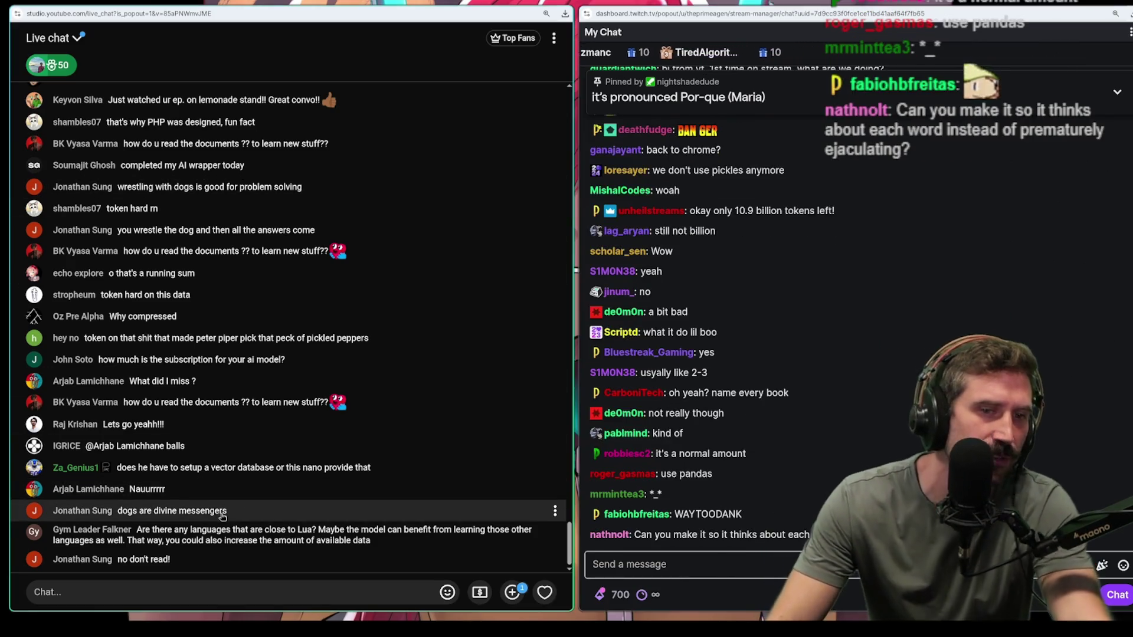
left_click_drag(223, 511, 120, 511)
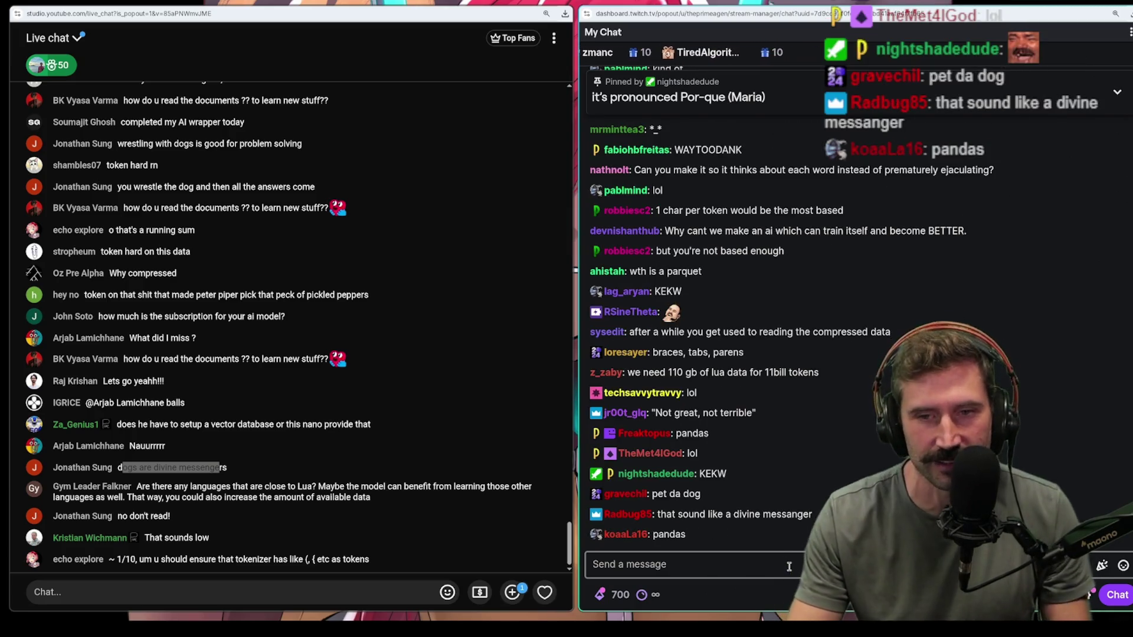
Move focus between the YouTube and Twitch chat windows, then open a new browser tab.
left_click(266, 617)
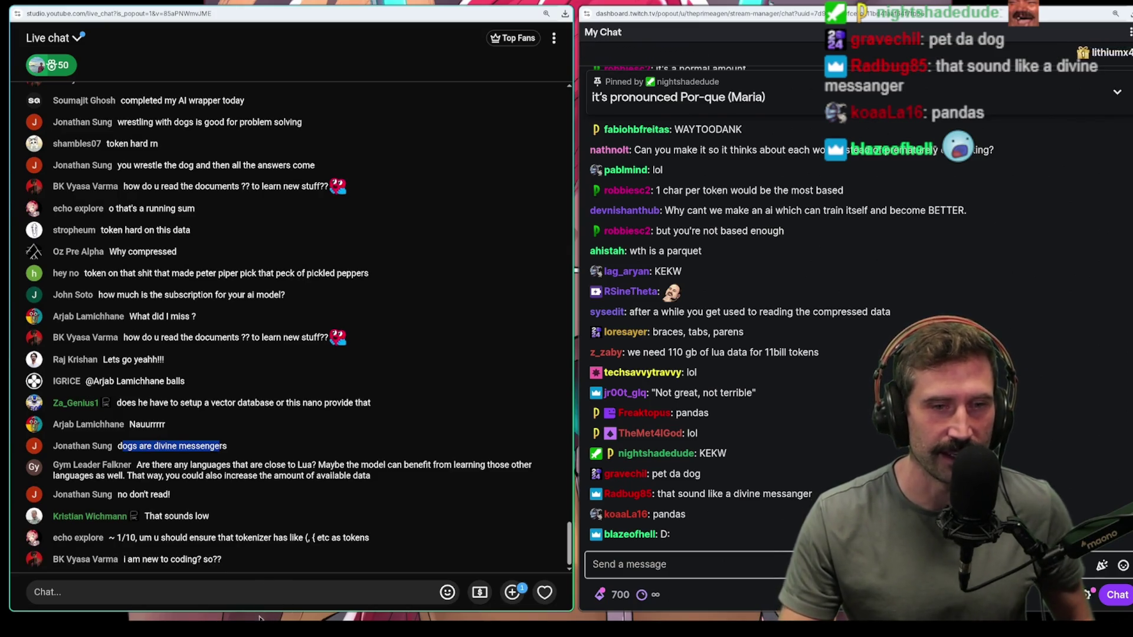
left_click(755, 531)
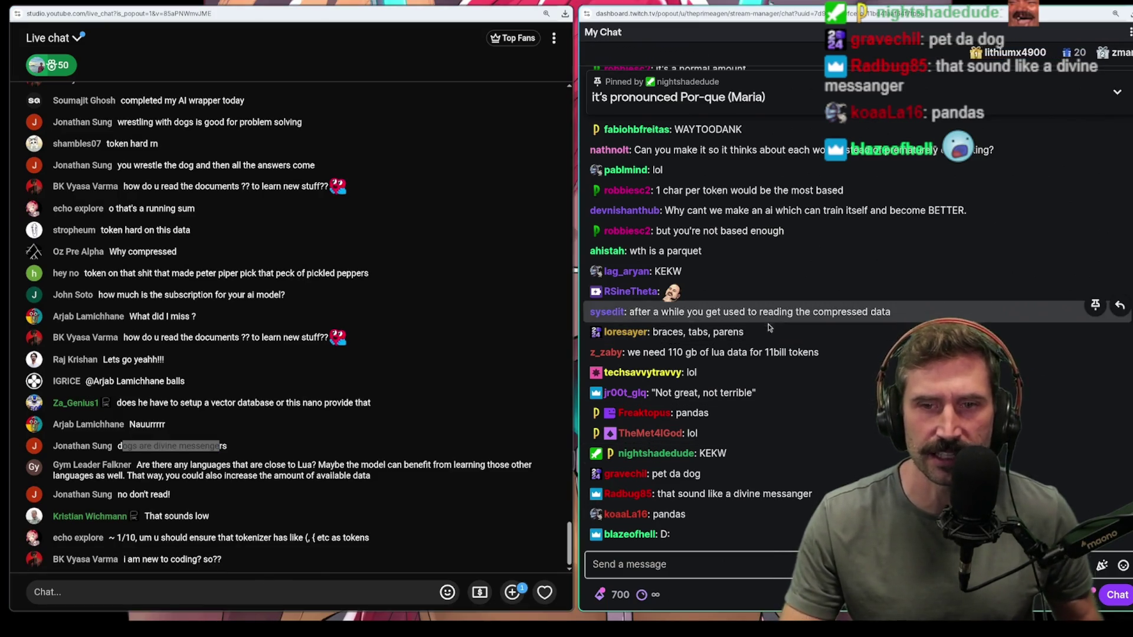
left_click(297, 517)
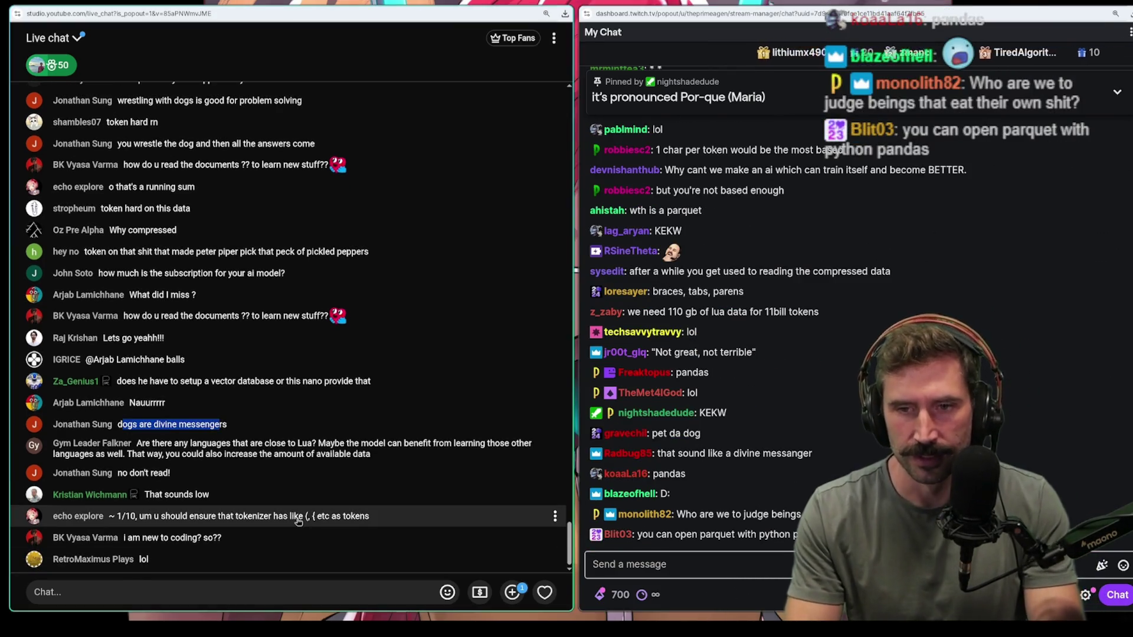
key("ctrl+t")
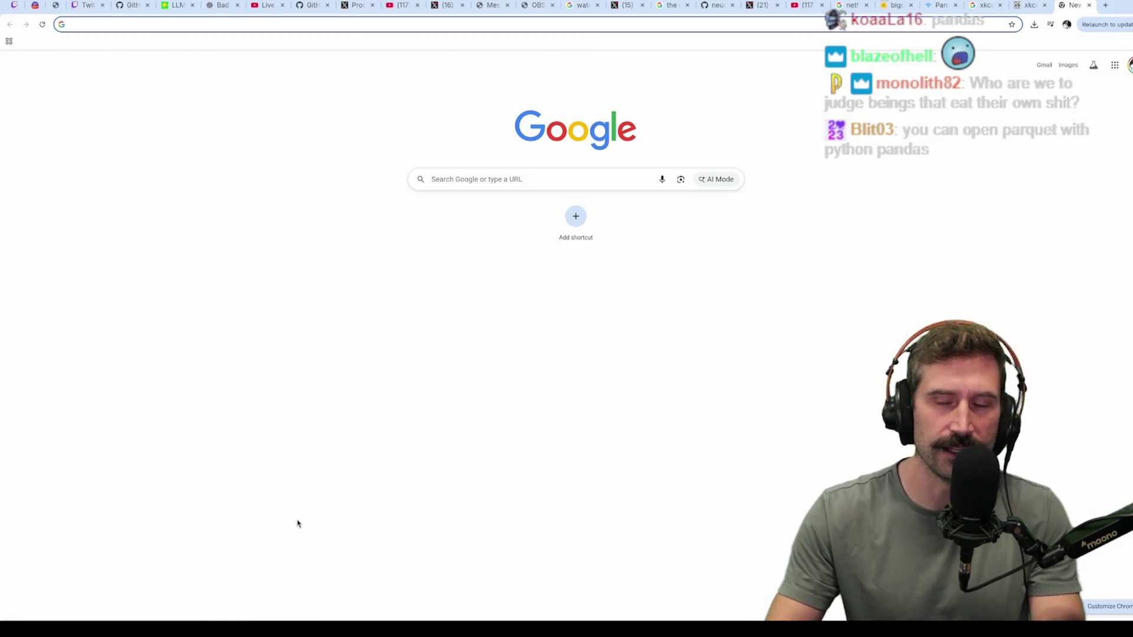
key("alt+Tab")
key("alt+Tab")
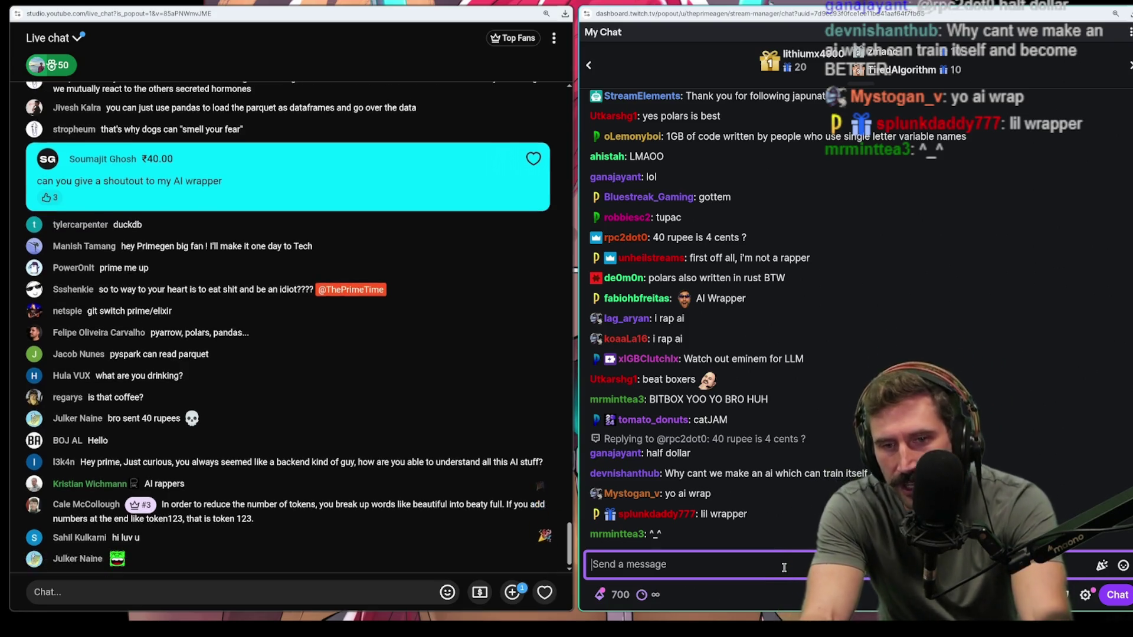
key("alt+Tab")
key("alt+Tab")
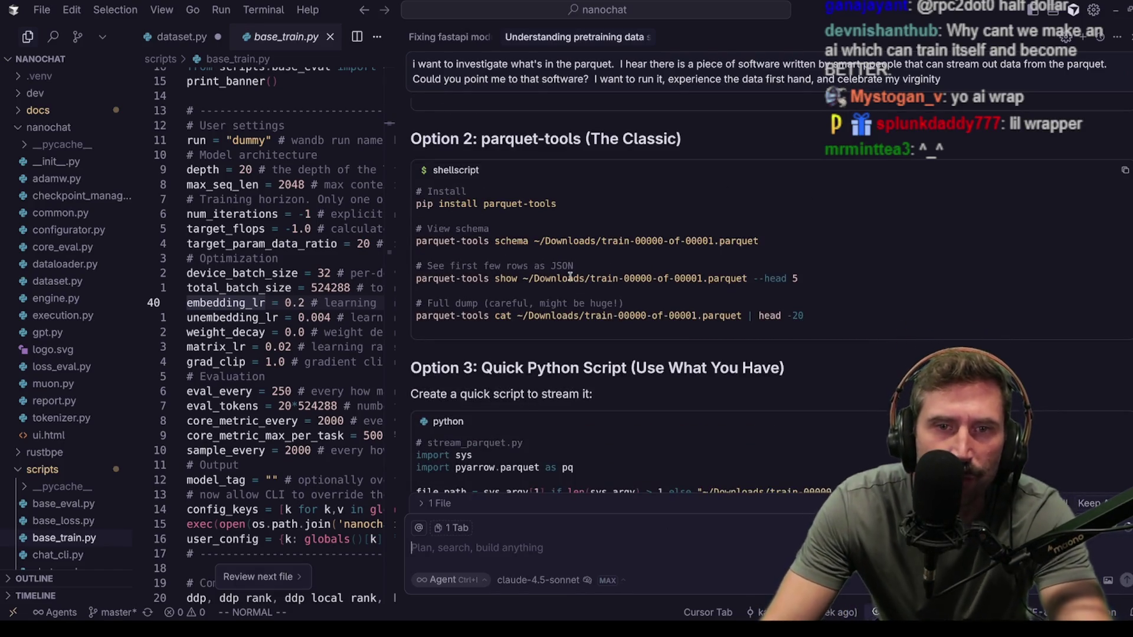
Scroll the Cursor chat past Options 2 and 3 to the My Recommendation DuckDB shellscript block.
scroll(619, 287, "down", 1)
left_click_drag(602, 195, 791, 269)
scroll(752, 399, "down", 2)
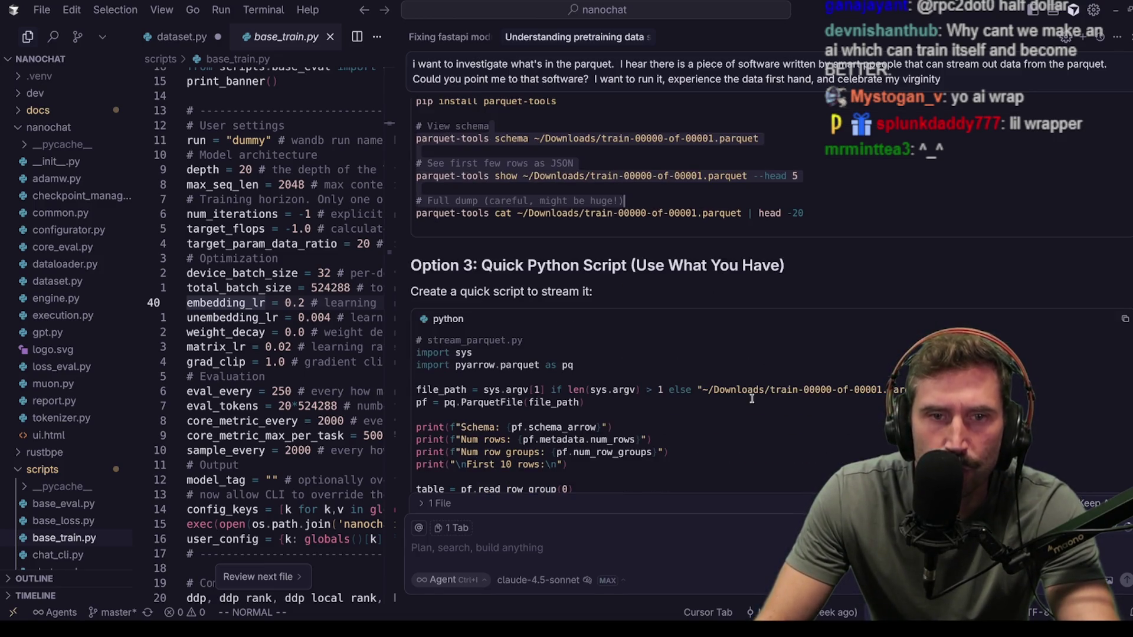
scroll(665, 284, "down", 9)
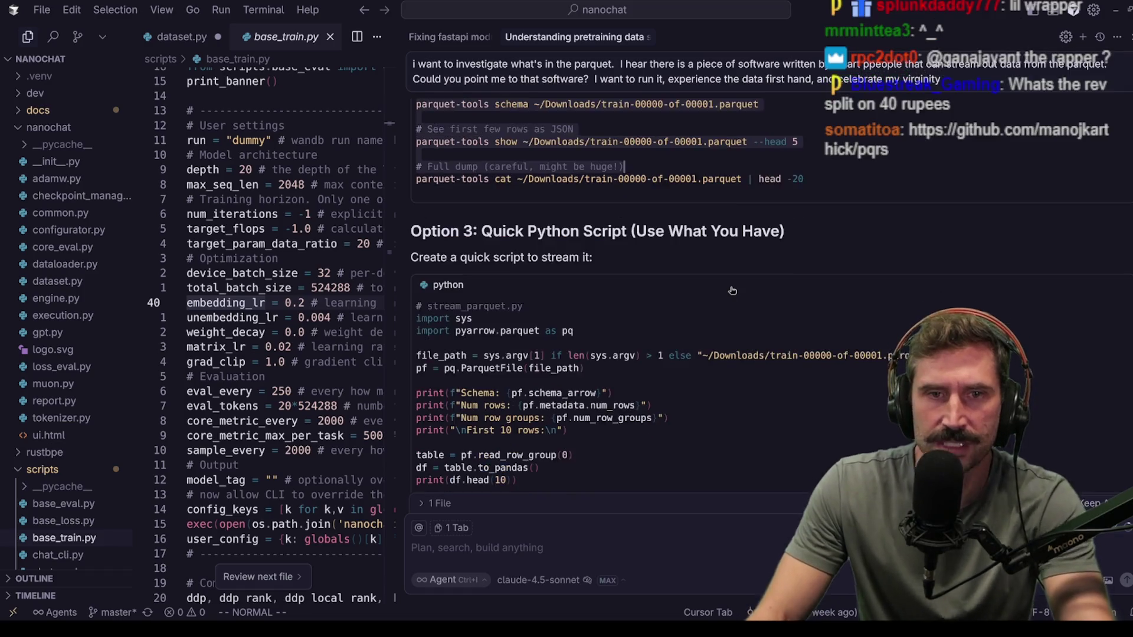
scroll(720, 310, "down", 1)
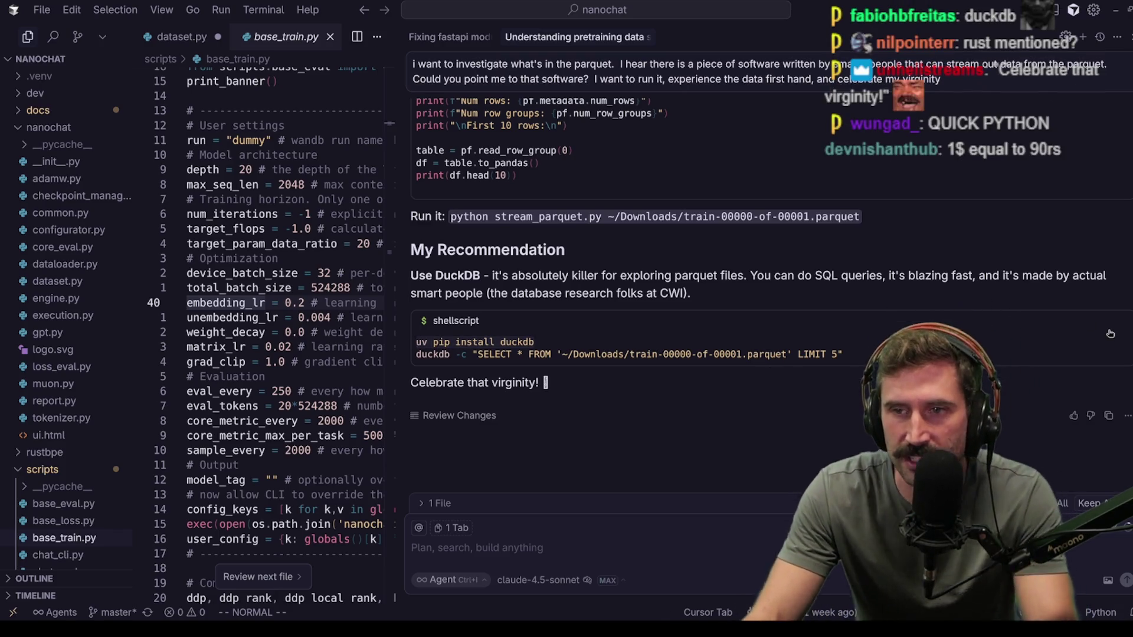
key("super+Tab")
Run the pasted 'uv pip install duckdb' and duckdb -c query, which fails with command not found.
key("super+v")
key("Return")
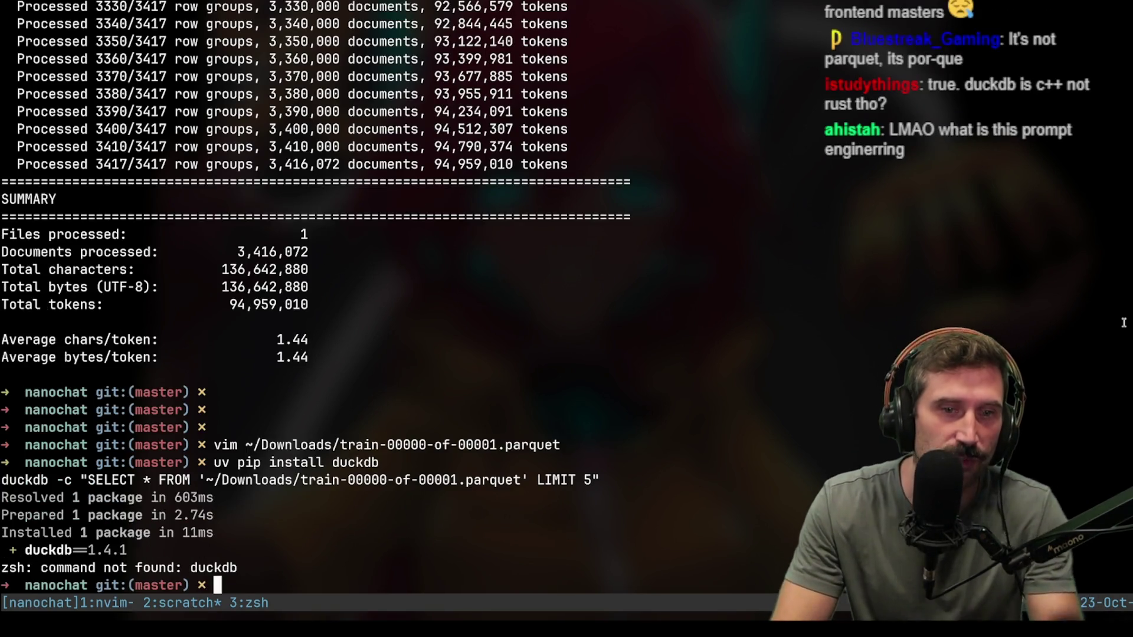
key("Up")
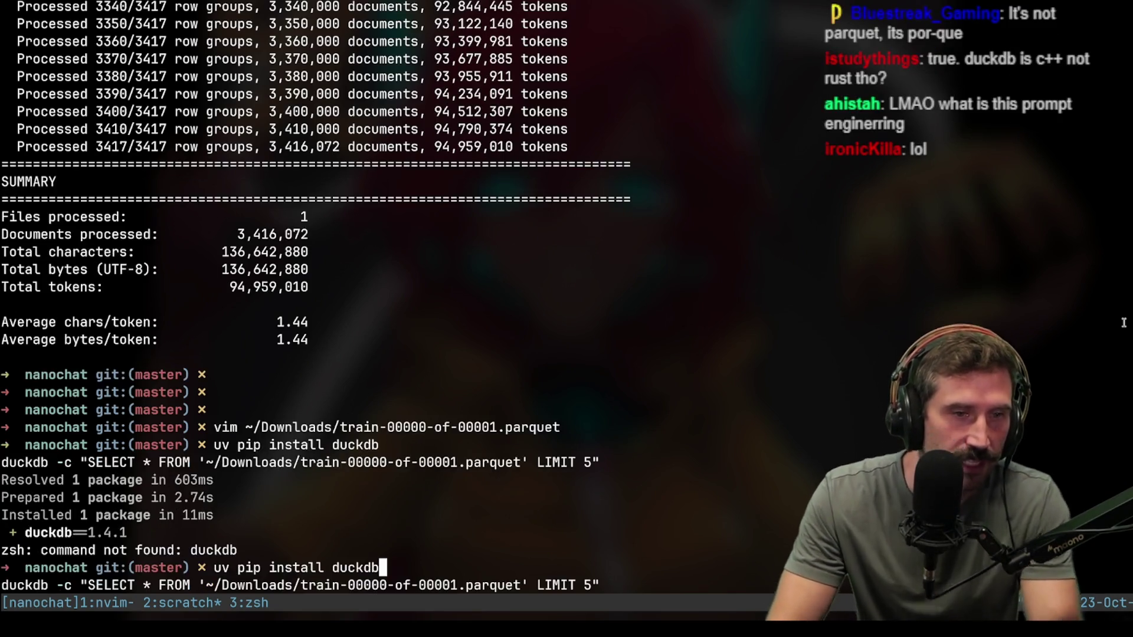
key("Right")
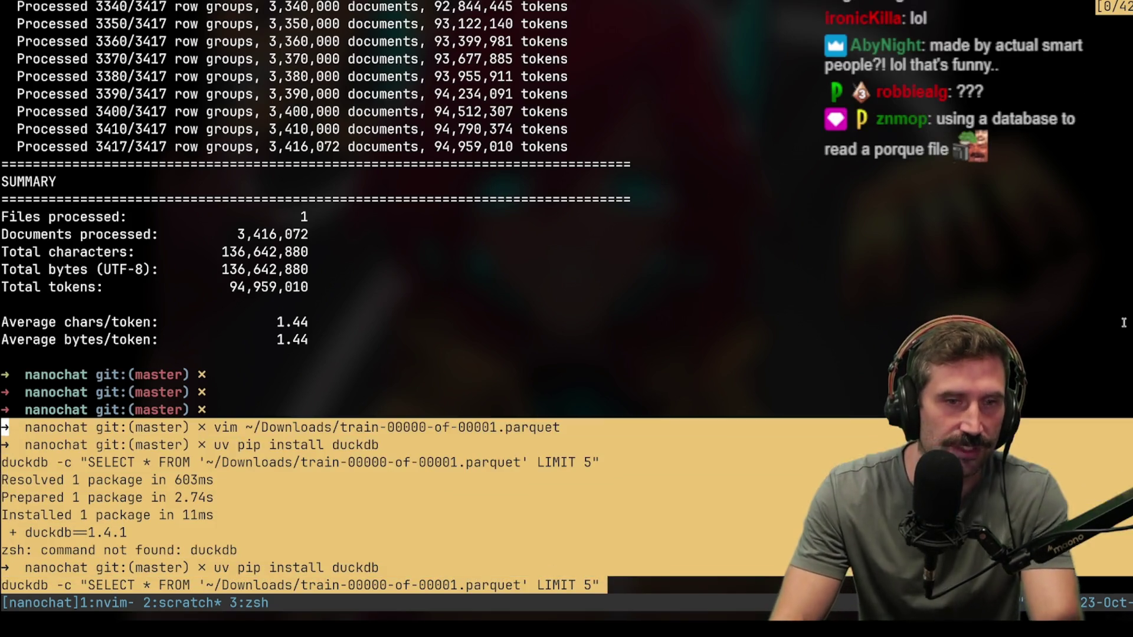
Paste the terminal's command-not-found error into Cursor's Agent chat and send it.
key("super+Tab")
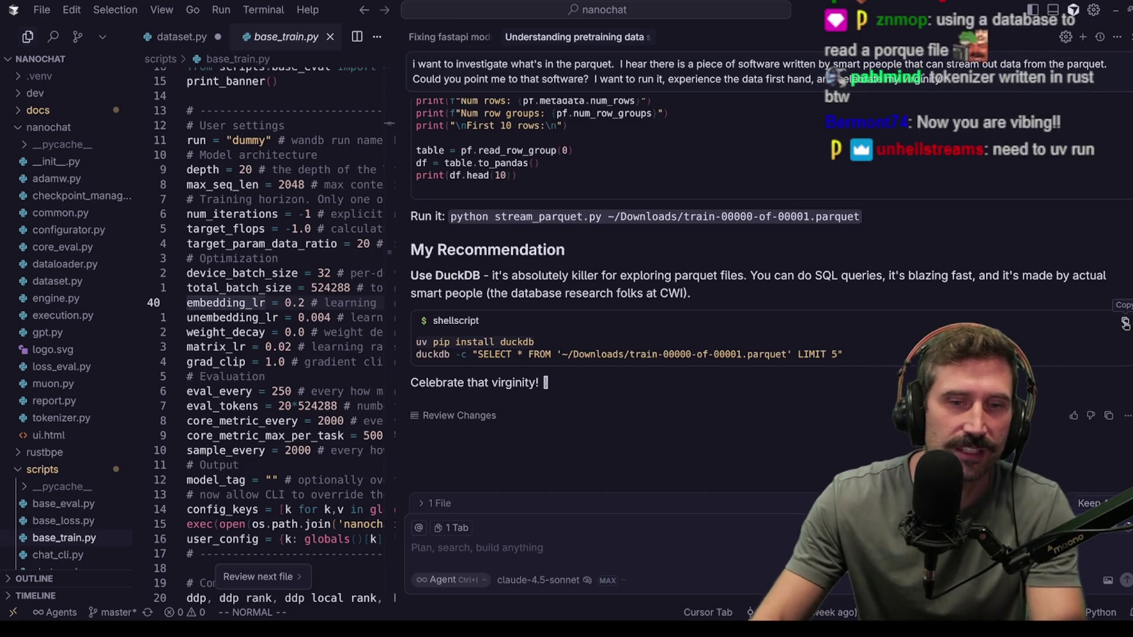
left_click(559, 552)
key("ctrl+v")
key("Return")
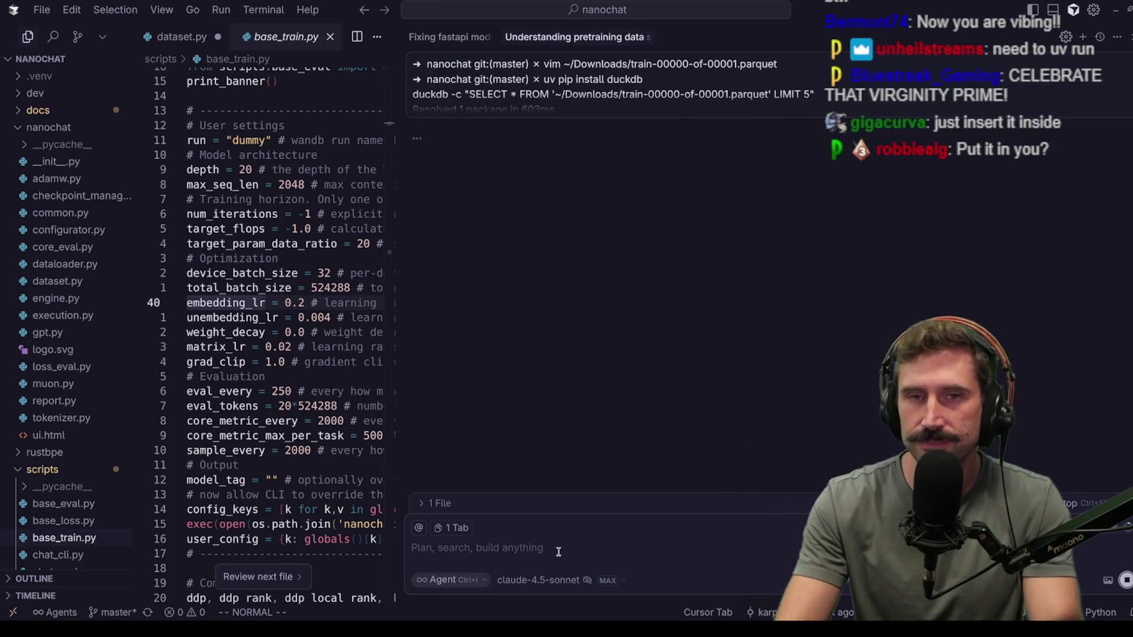
key("super+2")
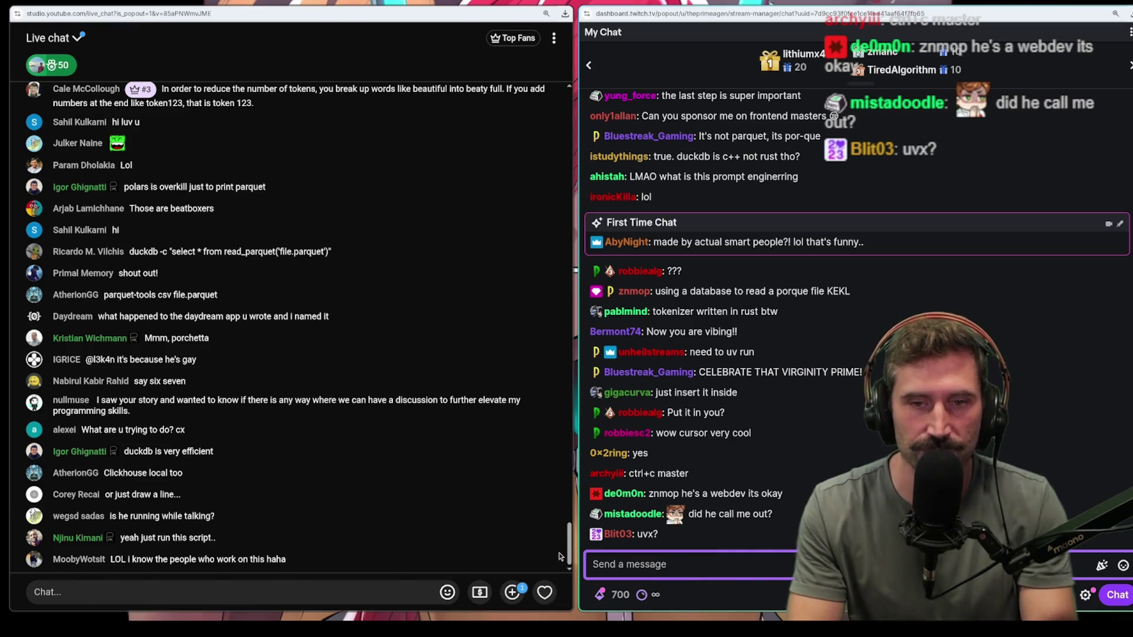
key("super+1")
Run the agent's uv run python duckdb command to show the parquet's first 5 rows.
key("alt+Tab")
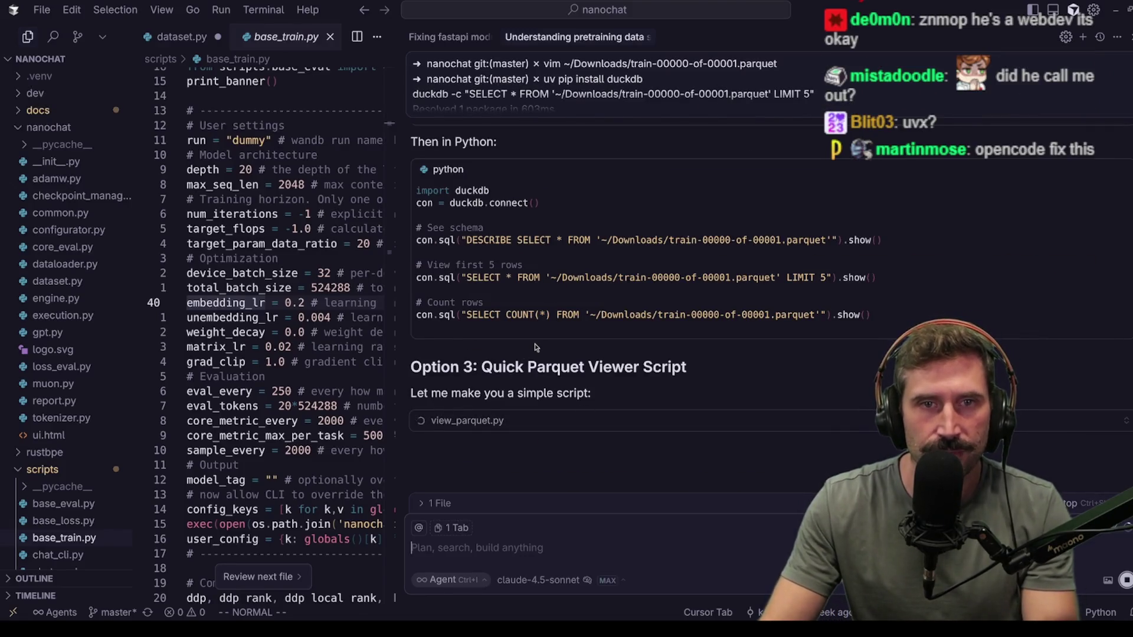
scroll(525, 360, "up", 5)
scroll(530, 370, "up", 2)
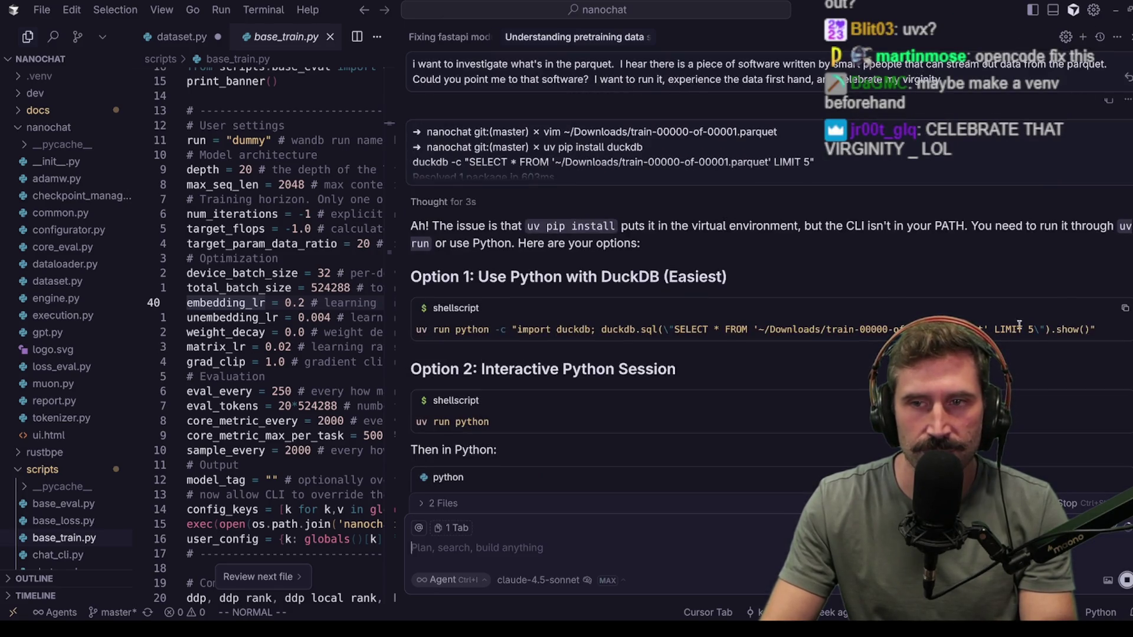
key("alt+Tab")
key("Return")
key("Return")
key("ctrl+shift+v")
key("Return")
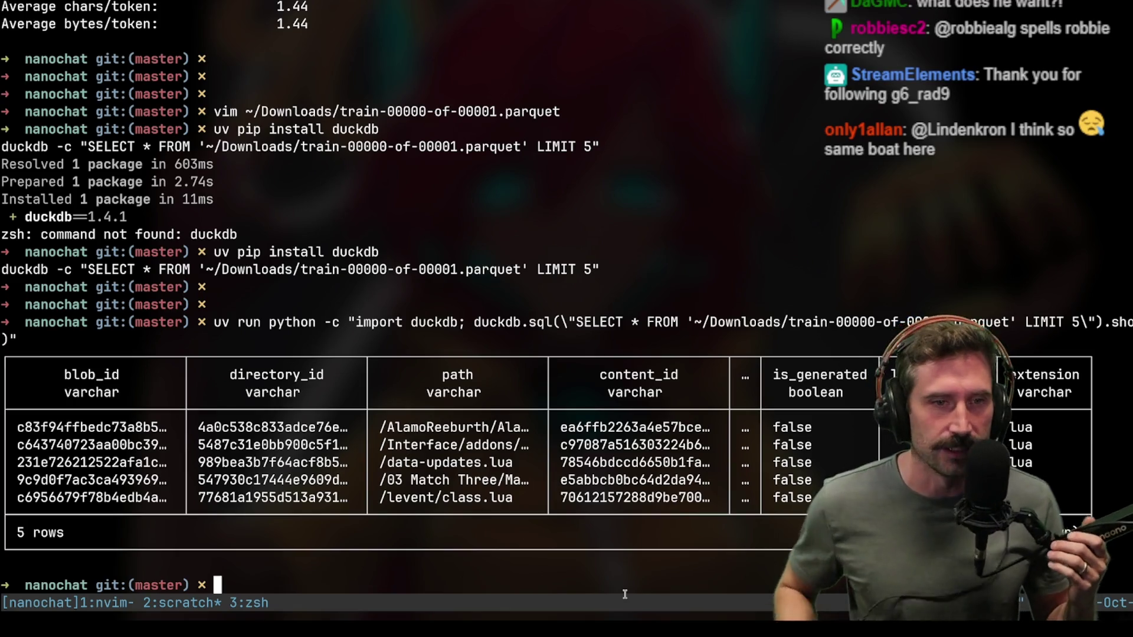
Add empty prompt lines below the DuckDB result table.
key("Return")
key("Return")
key("Return")
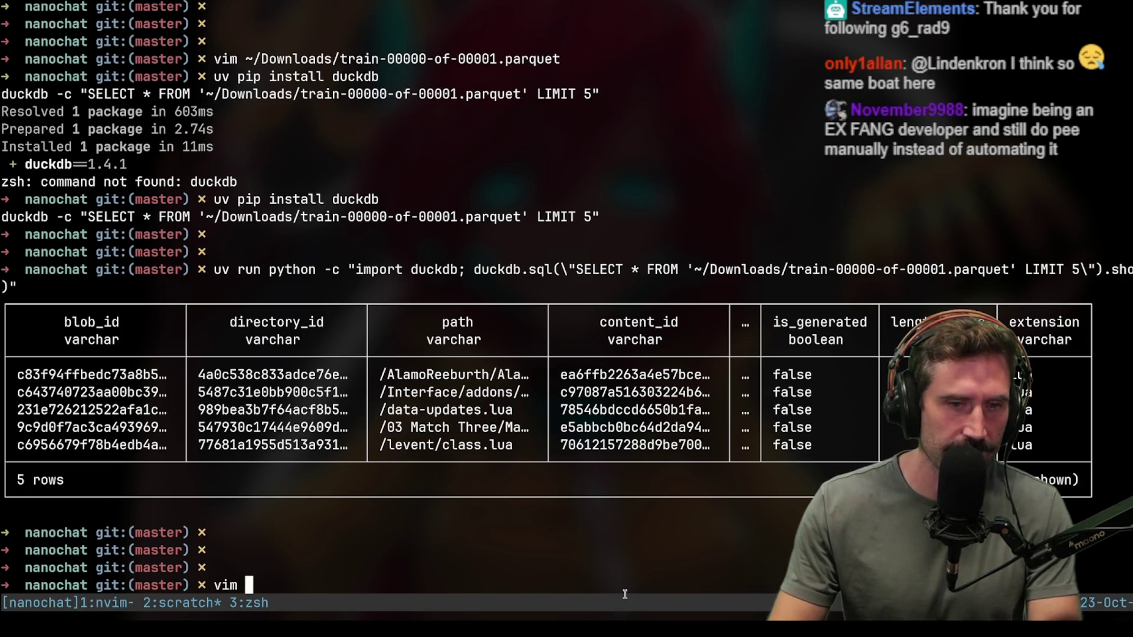
Create test.py in Neovim by pasting the copied duckdb command from the clipboard and saving it.
key("ctrl+c")
key("Return")
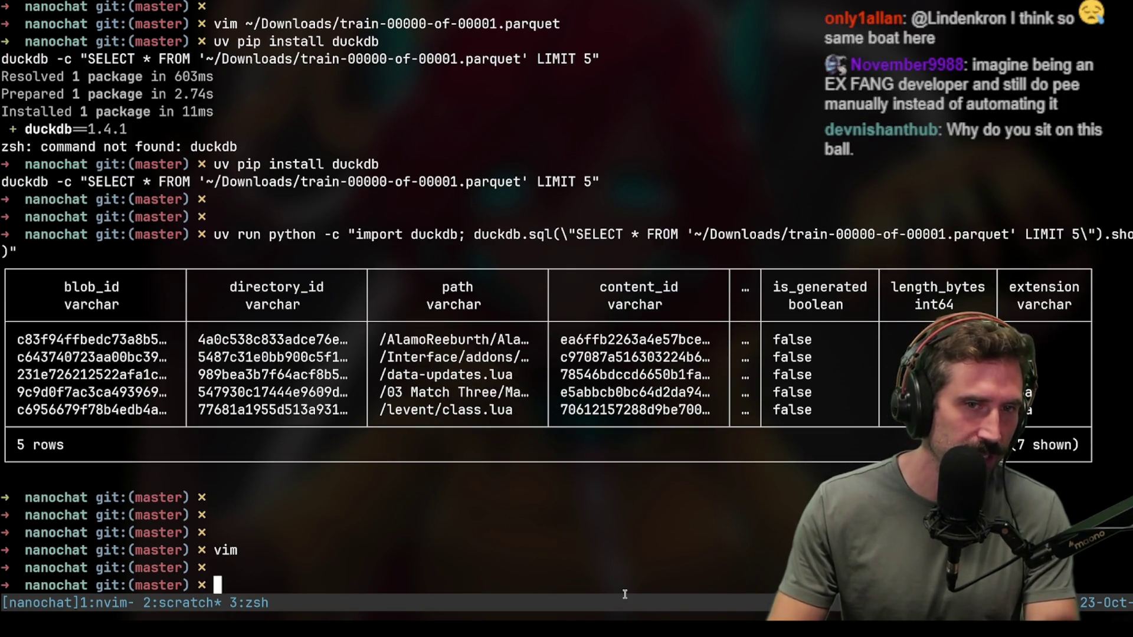
type("vim test.")
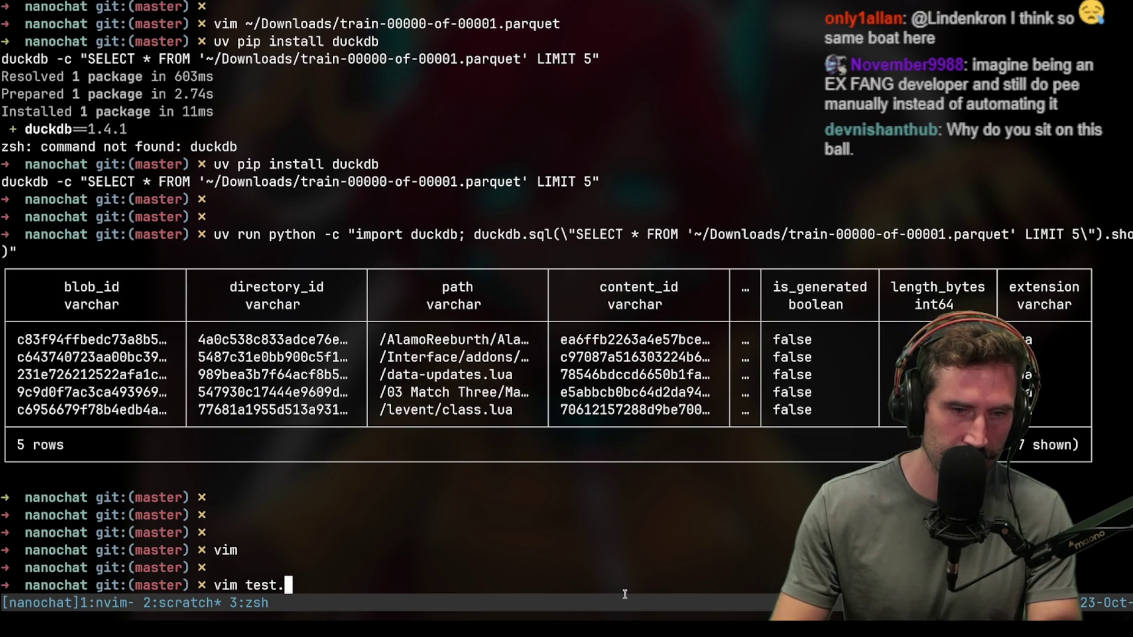
key("Return")
key("ctrl+c")
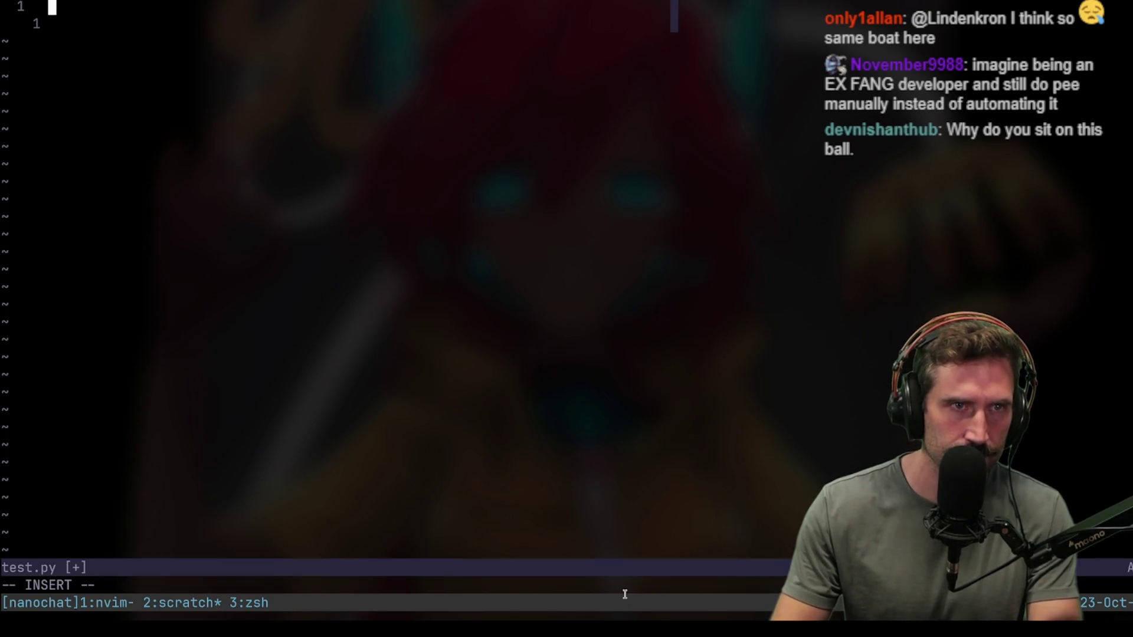
key("quotedbl")
key("plus")
type("P:w")
key("Return")
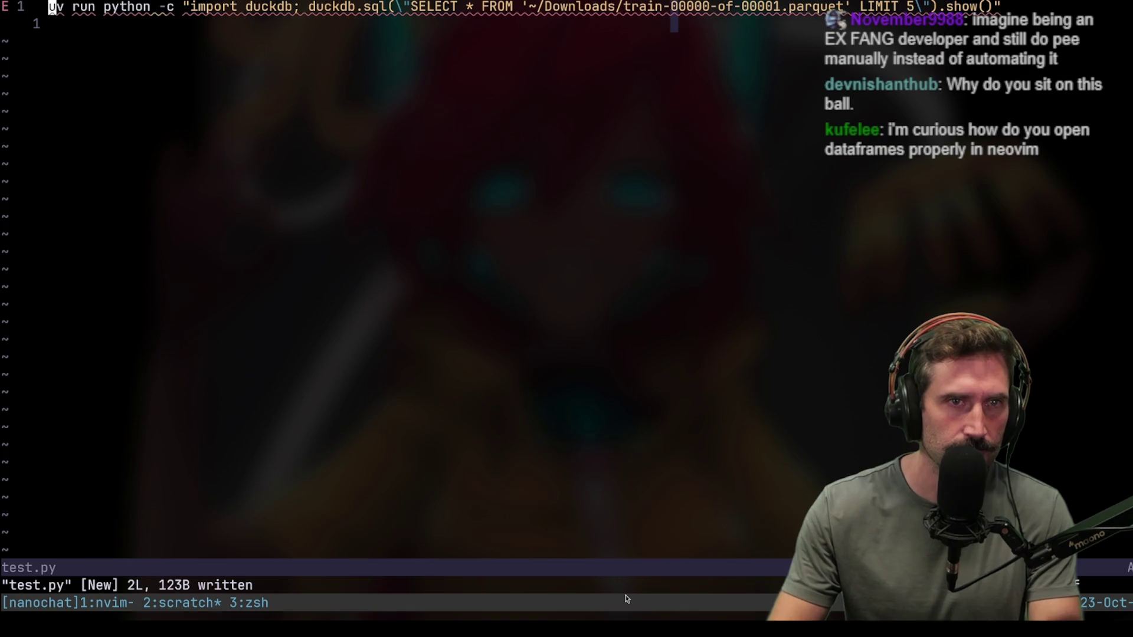
Strip the 'uv run python -c' prefix and split import duckdb and the query onto separate lines.
key("d")
key("f")
key("quotedbl")
key("ctrl+c")
key("f")
key("slash")
key("semicolon")
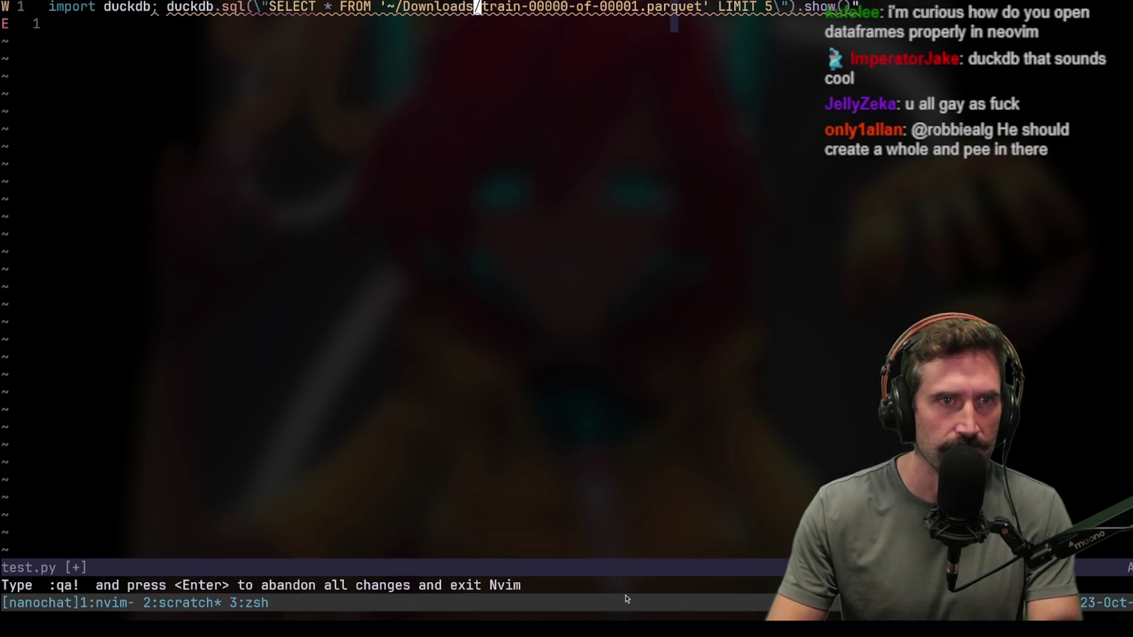
key("l")
key("s")
key("Return")
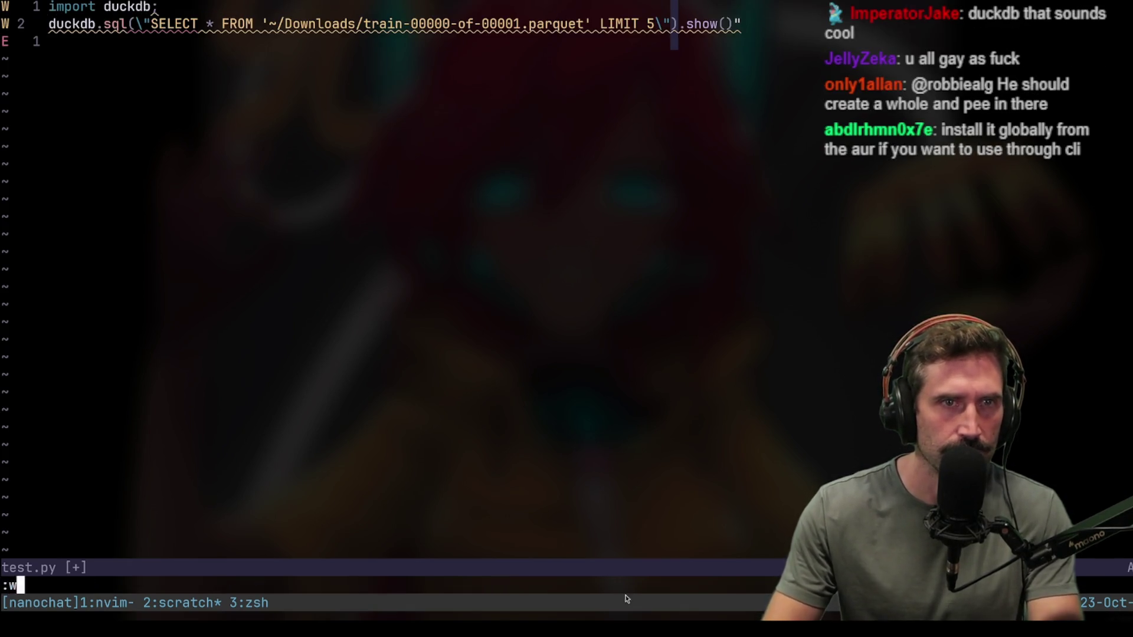
key("Escape")
type(":w")
key("Return")
Delete the stray quote after show() and the semicolon after import duckdb, saving test.py.
key("j")
key("A")
key("BackSpace")
key("Escape")
type(":w")
key("Return")
type("kx:w")
key("Return")
Add blank lines between import duckdb and the query line and save the file.
key("j")
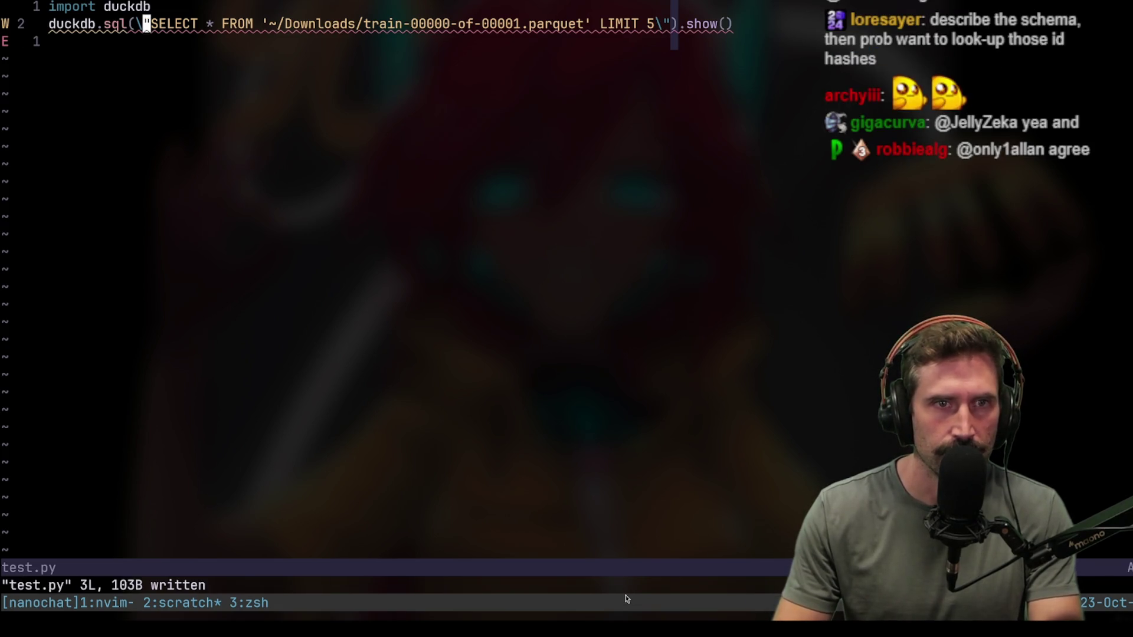
type(":w")
key("Return")
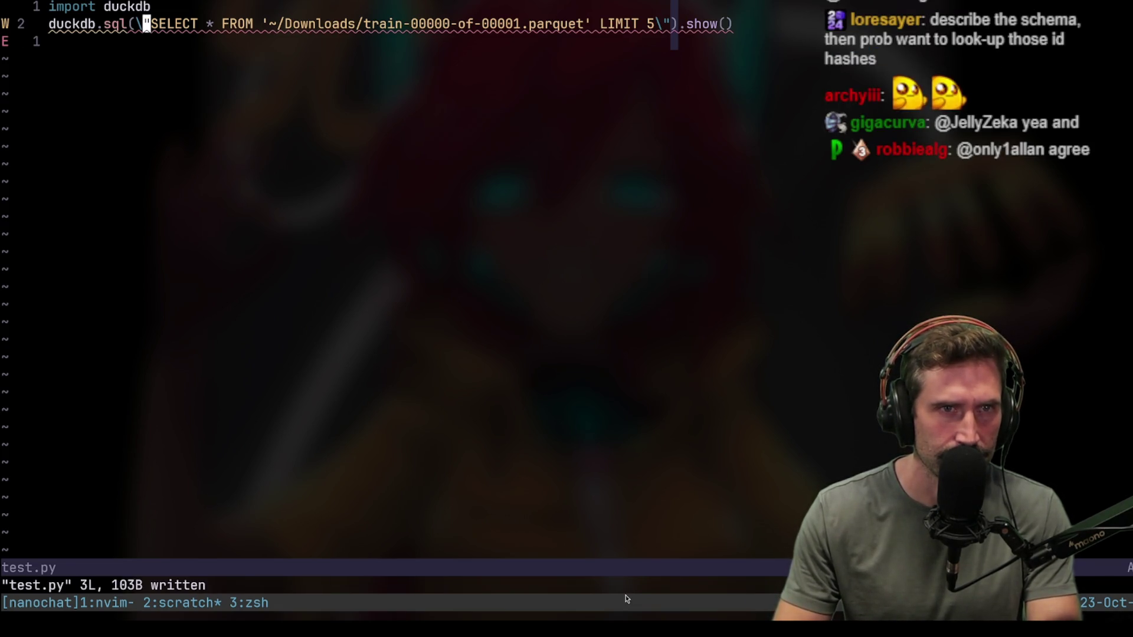
key("k")
key("o")
key("Return")
key("Escape")
type(":w")
key("Return")
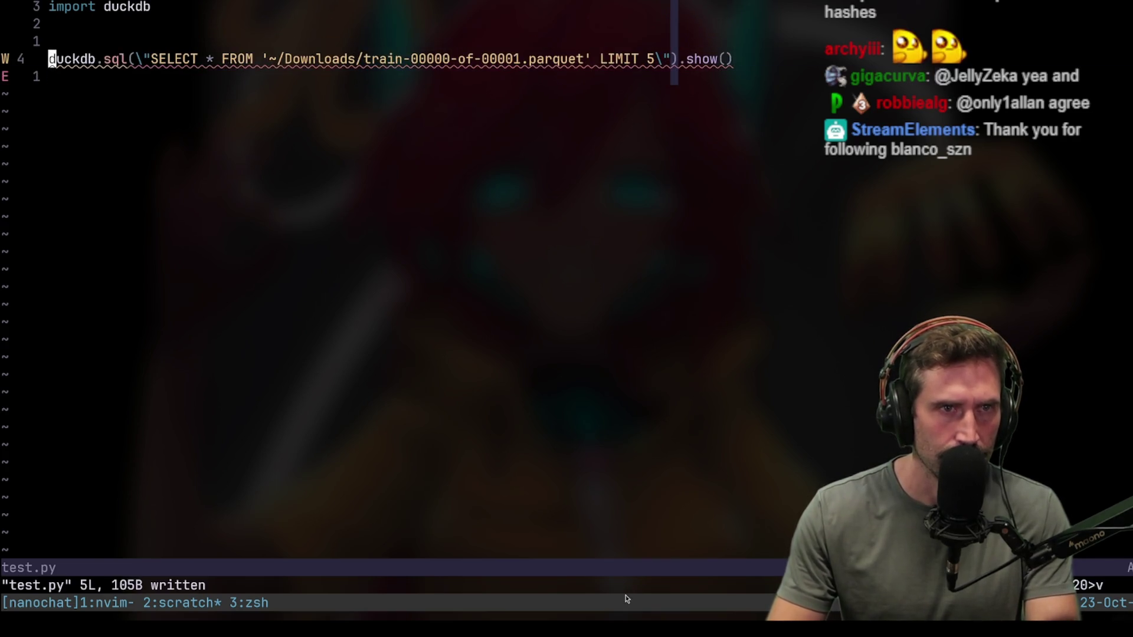
Review the query line's reported errors and delete the backslashes around the SQL string.
key("space")
key("v")
key("d")
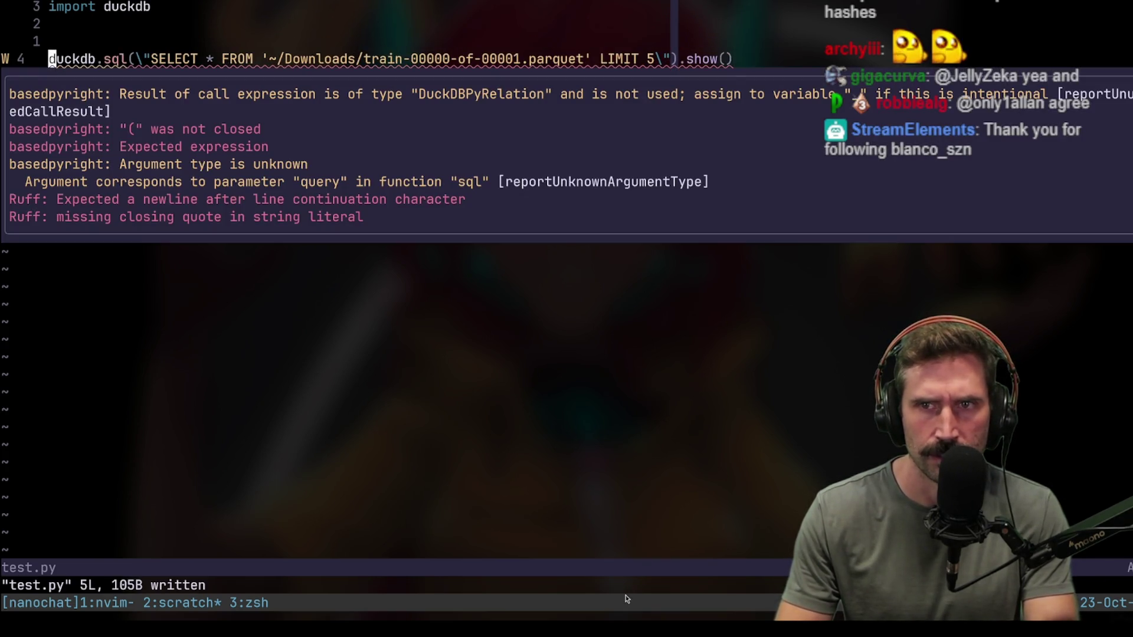
key("ctrl+c")
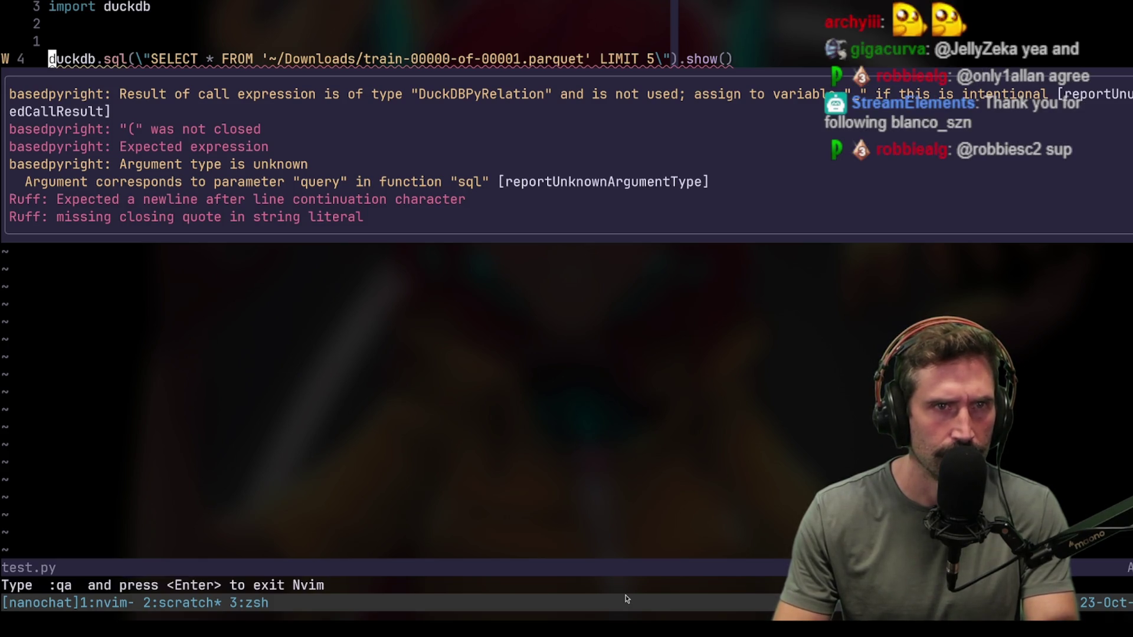
key("w")
key("w")
key("l")
key("l")
key("l")
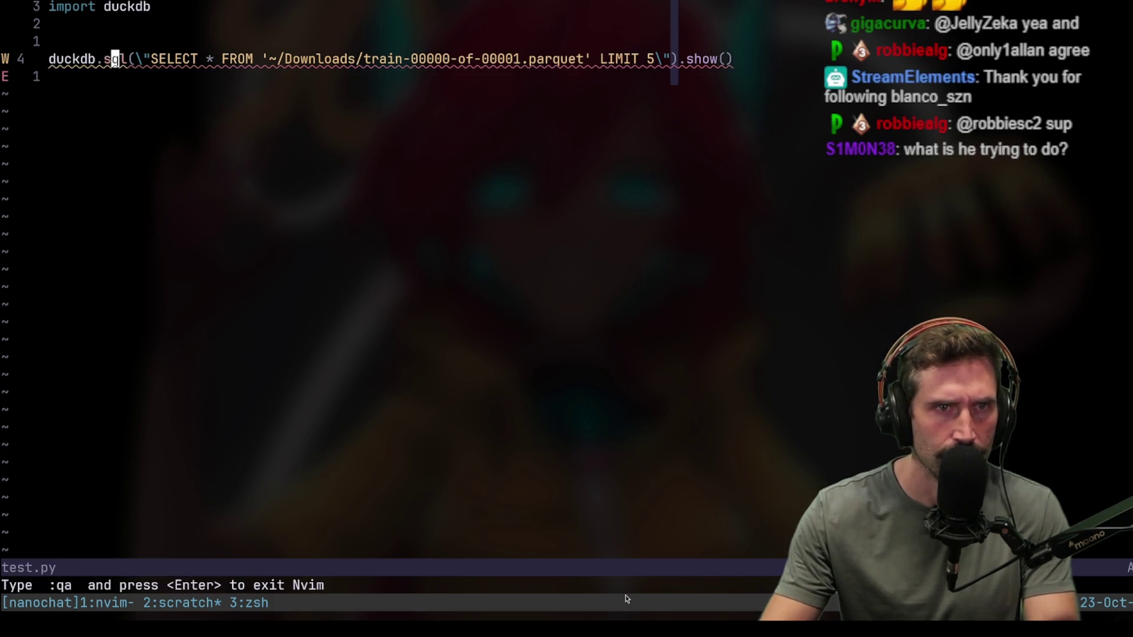
key("x")
key("ctrl+c")
key("$")
key("h")
key("h")
key("h")
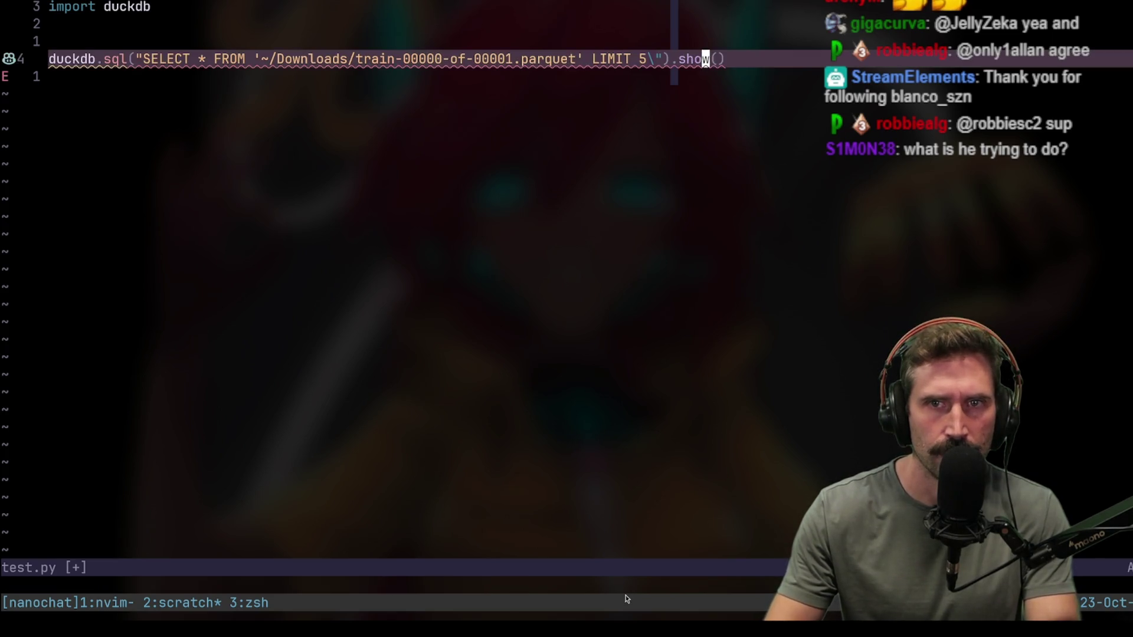
type("x:w")
Remove the extra blank line above the query, save the cleaned test.py, and quit Neovim.
key("Return")
key("k")
key("d")
key("d")
type(":w")
key("Return")
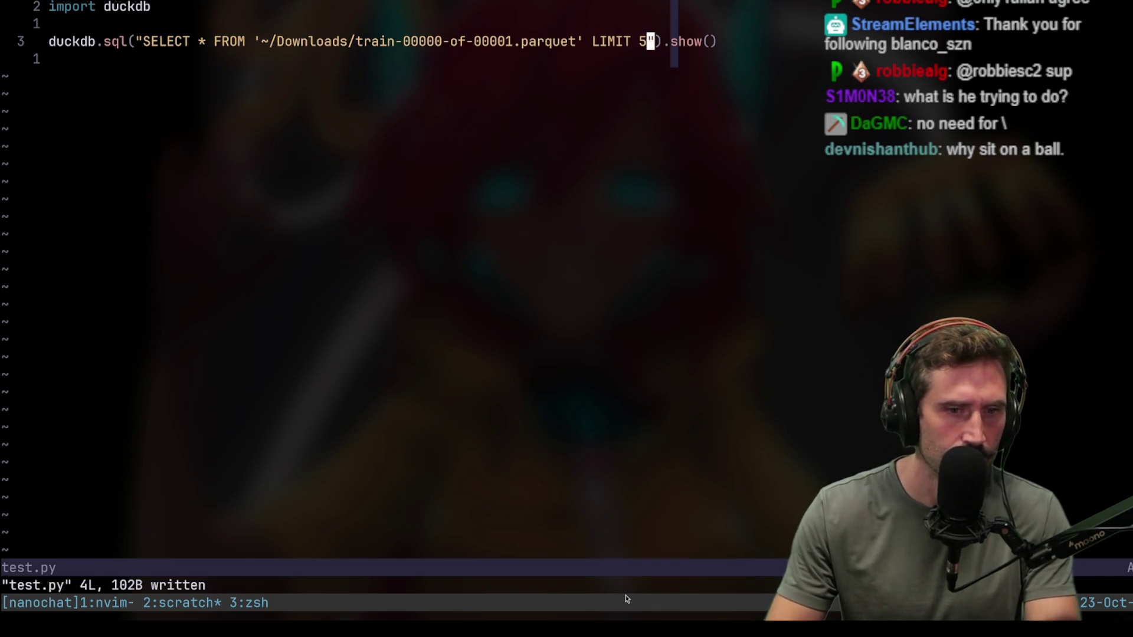
key("ctrl+c")
type(":q")
key("Return")
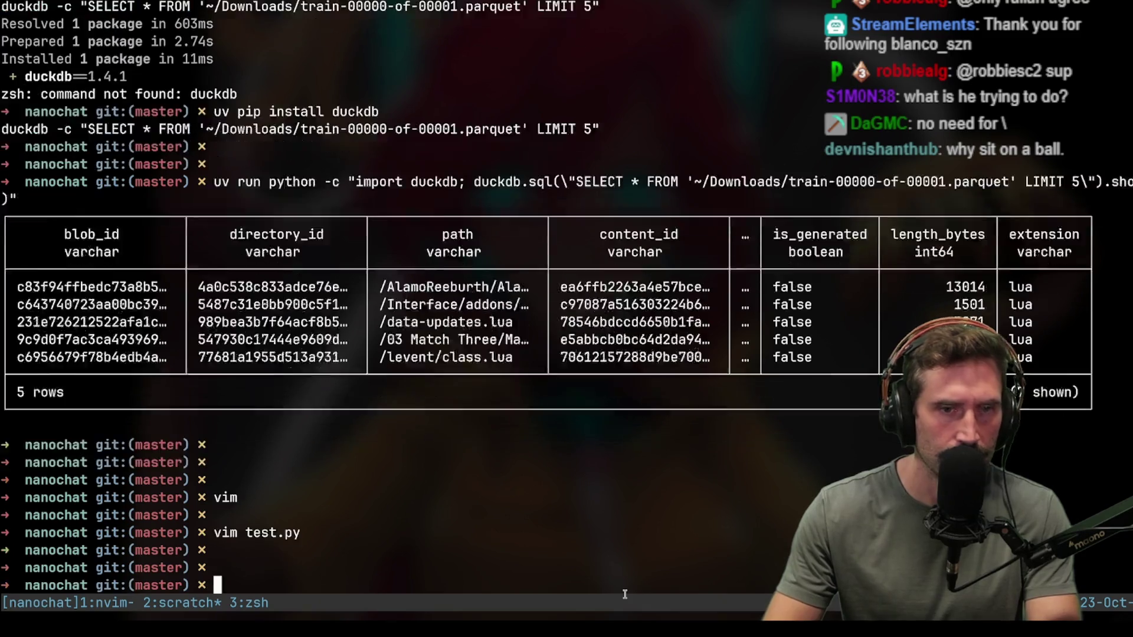
Run test.py with uv run python to print the parquet's first 5 rows.
type(".on")
key("ctrl+c")
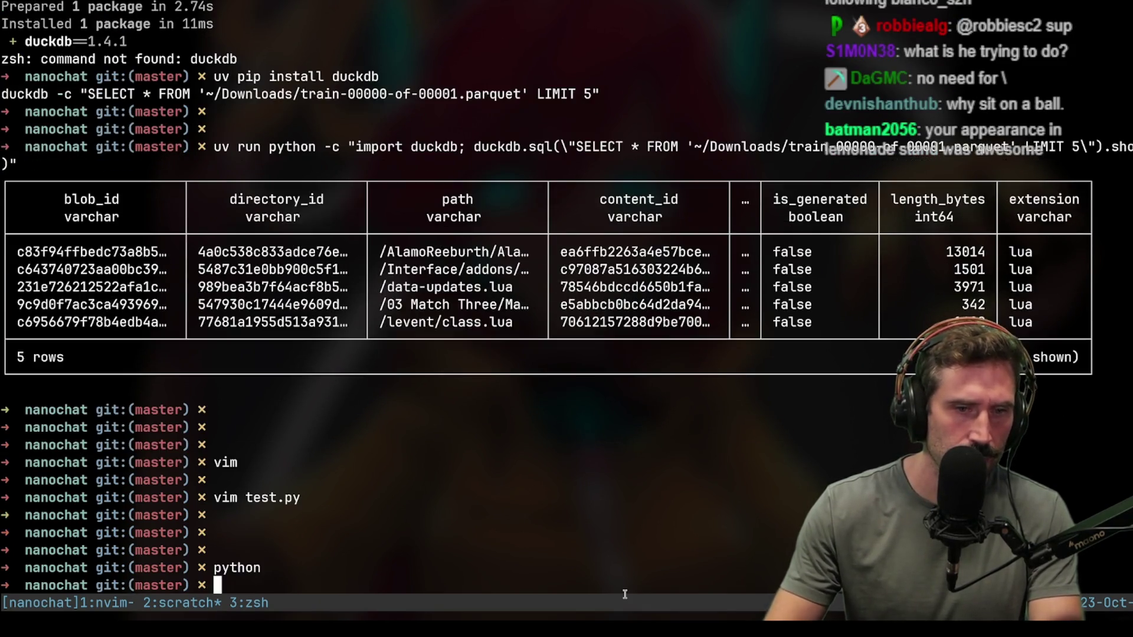
type("uv ru")
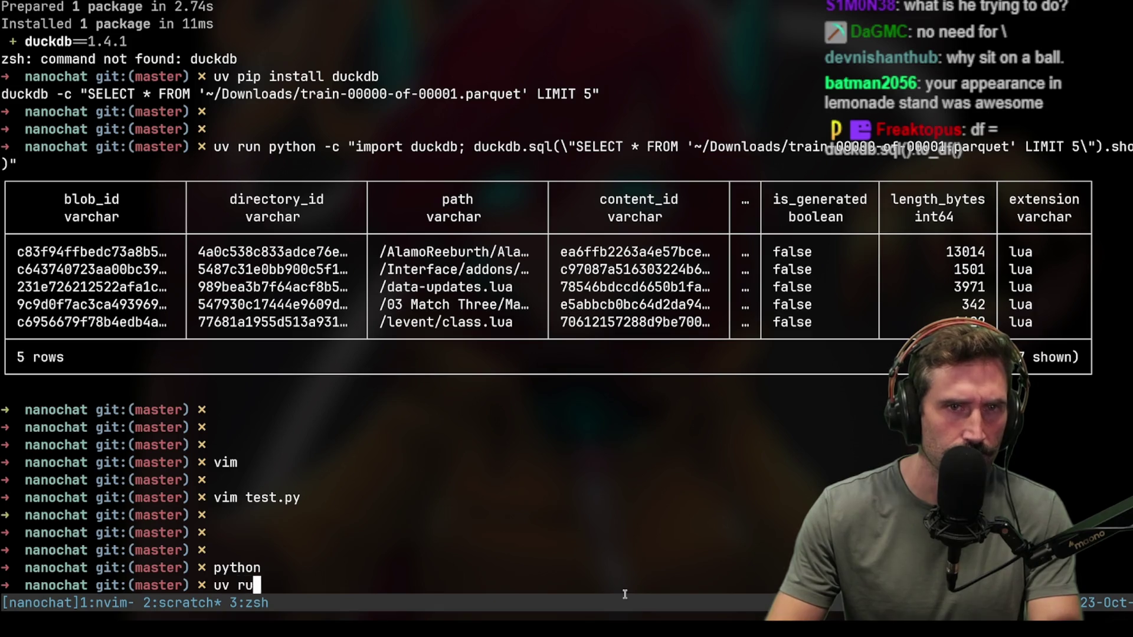
type("test")
key("Tab")
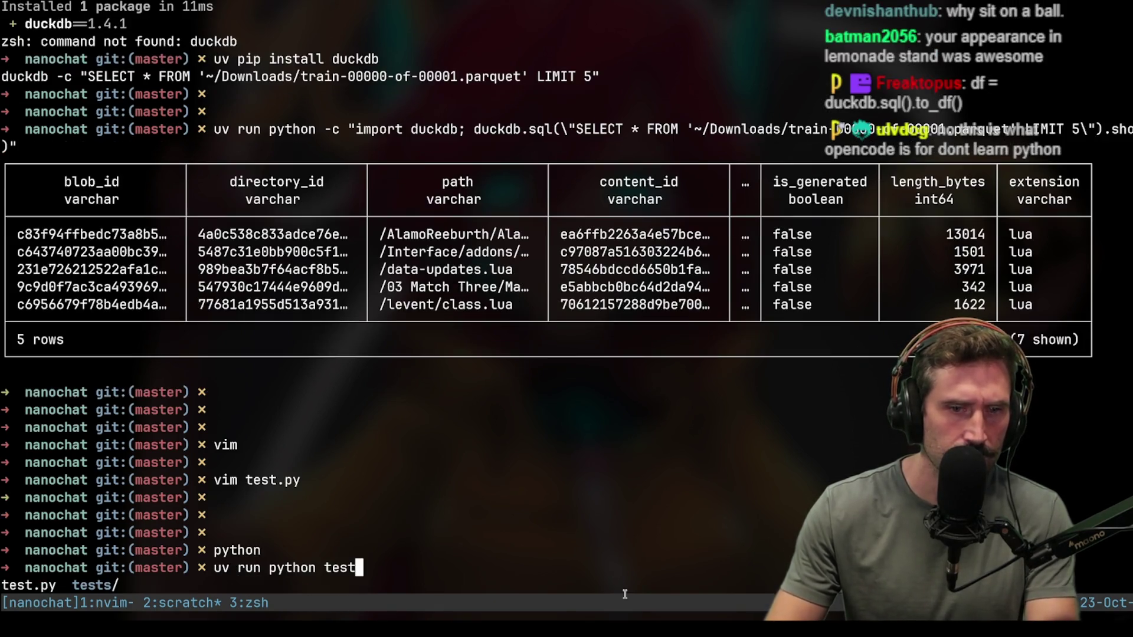
type("y")
key("Return")
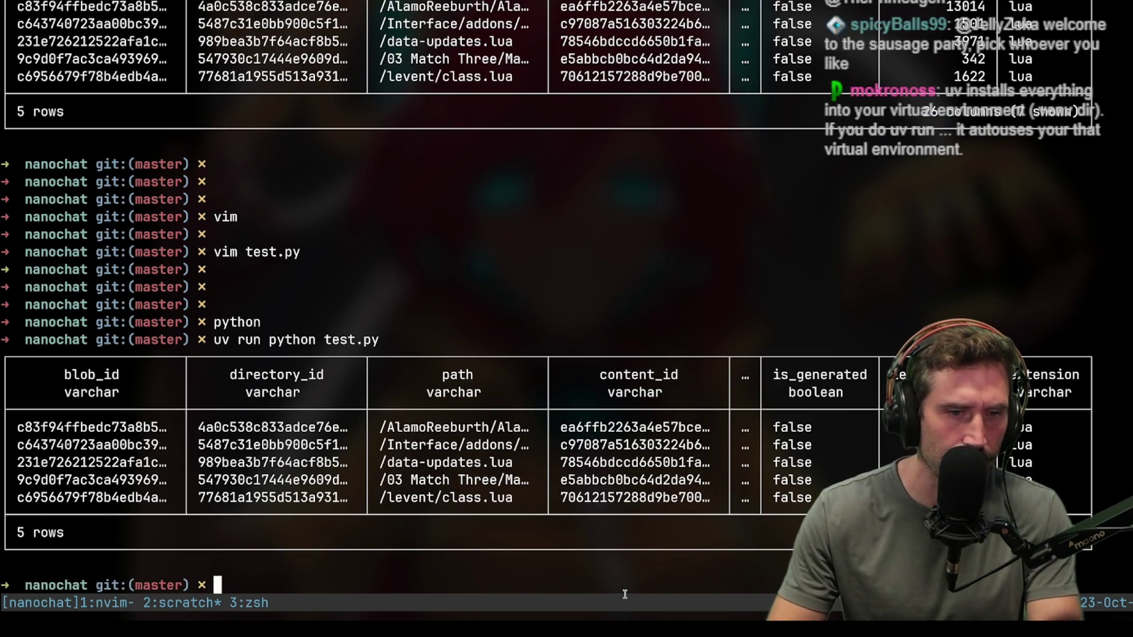
Switch to the tmux Neovim window and open test.py through the Telescope finder.
key("ctrl+a")
key("1")
key("ctrl+c")
key("space")
type("pftest")
key("Return")
Move through test.py's query line to the asterisk after SELECT, saving along the way.
type("j:w")
key("Return")
type("j:w")
key("Return")
key("j")
key("k")
key("w")
key("w")
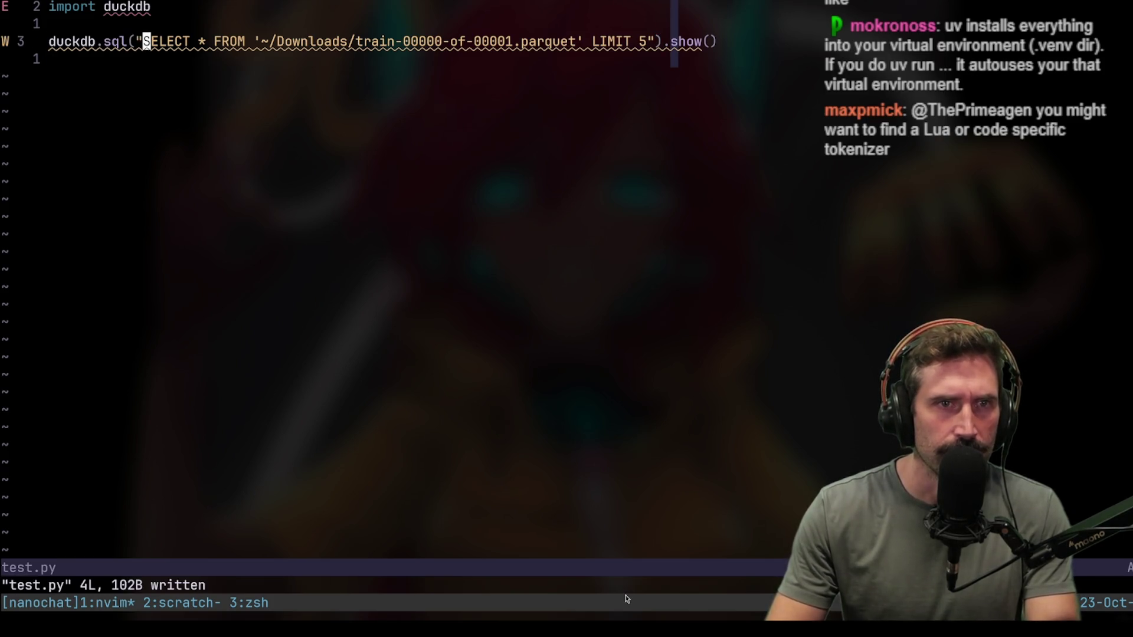
key("shift+v")
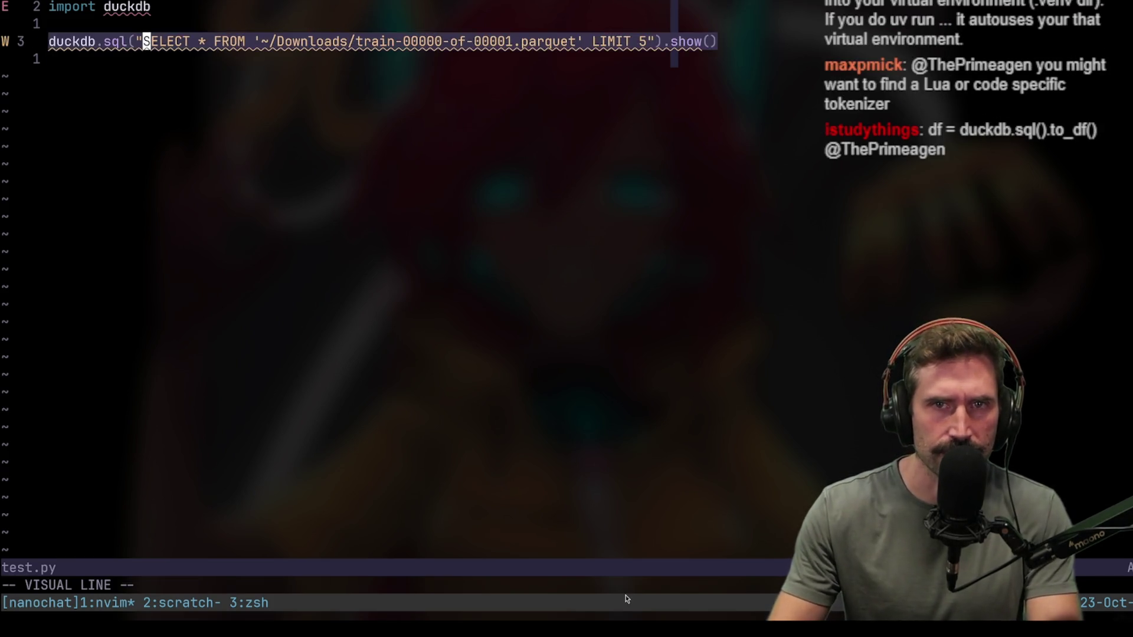
key("j")
key("ctrl+c")
key("ctrl+c")
key("k")
key("b")
key("b")
key("w")
key("w")
key("w")
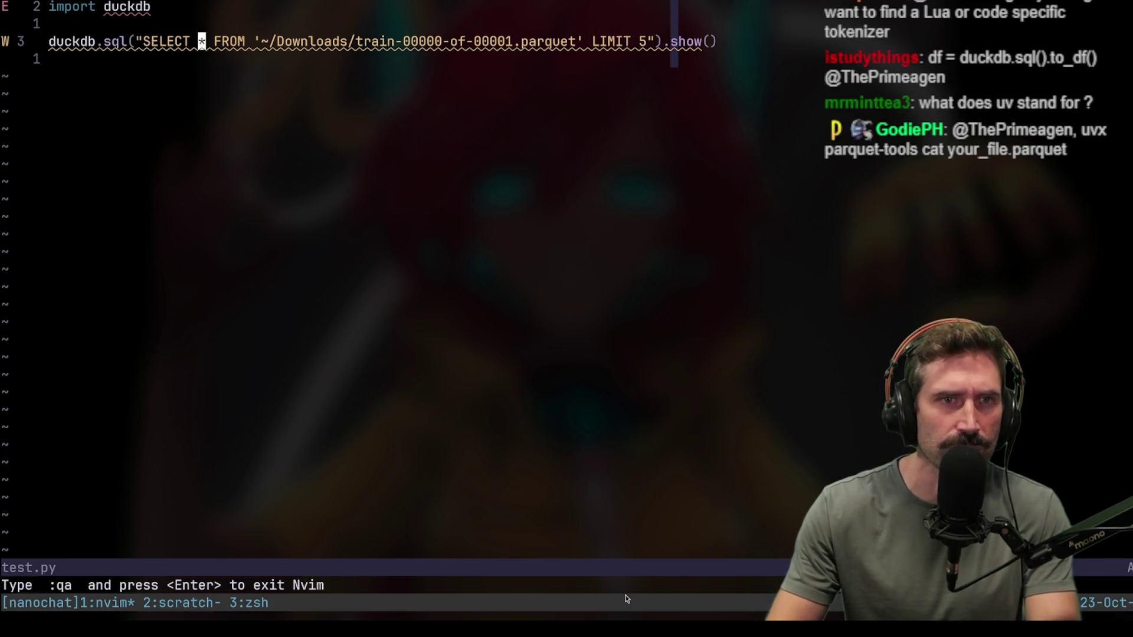
key("alt+Tab")
key("alt+Tab")
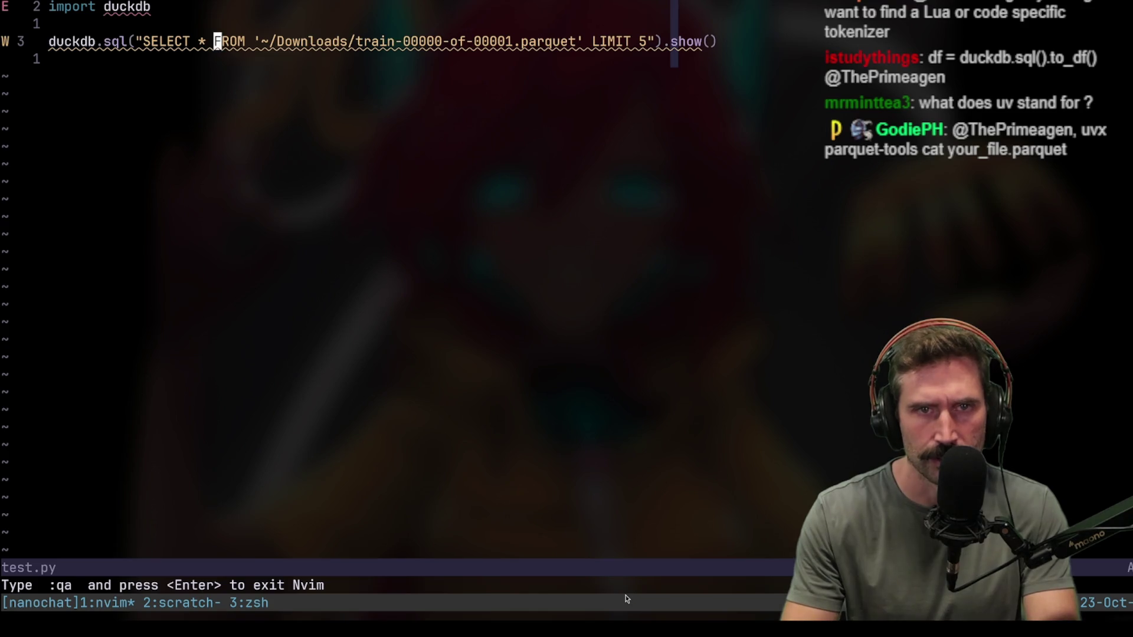
key("alt+Tab")
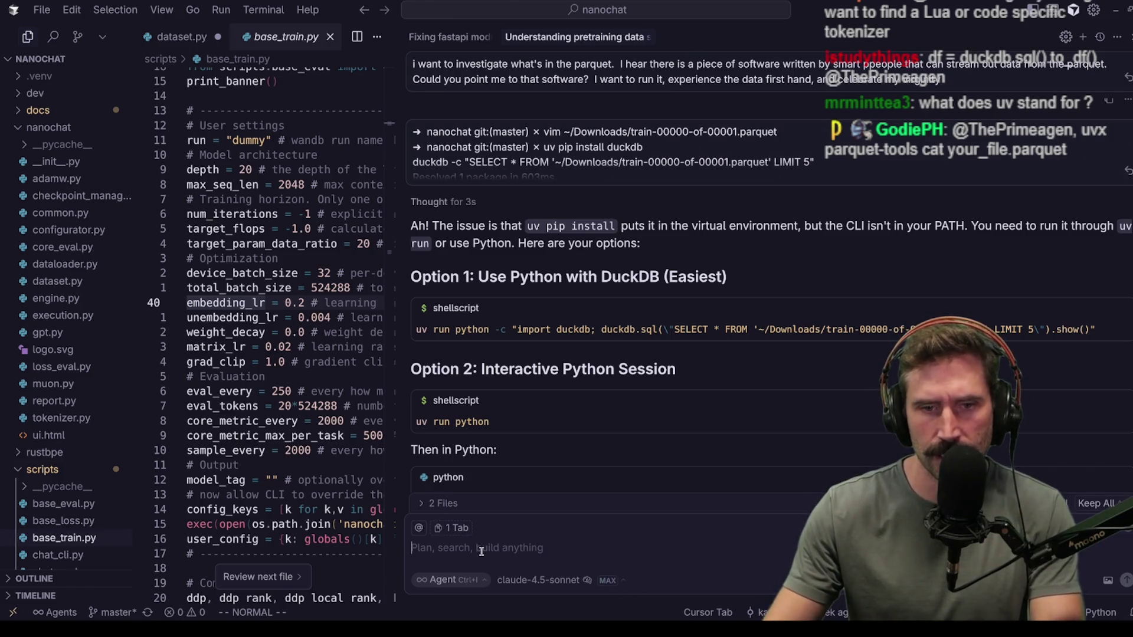
Ask Cursor's agent 'how to get all column names in parquet using duckdb?'.
type("how to get all column names in par")
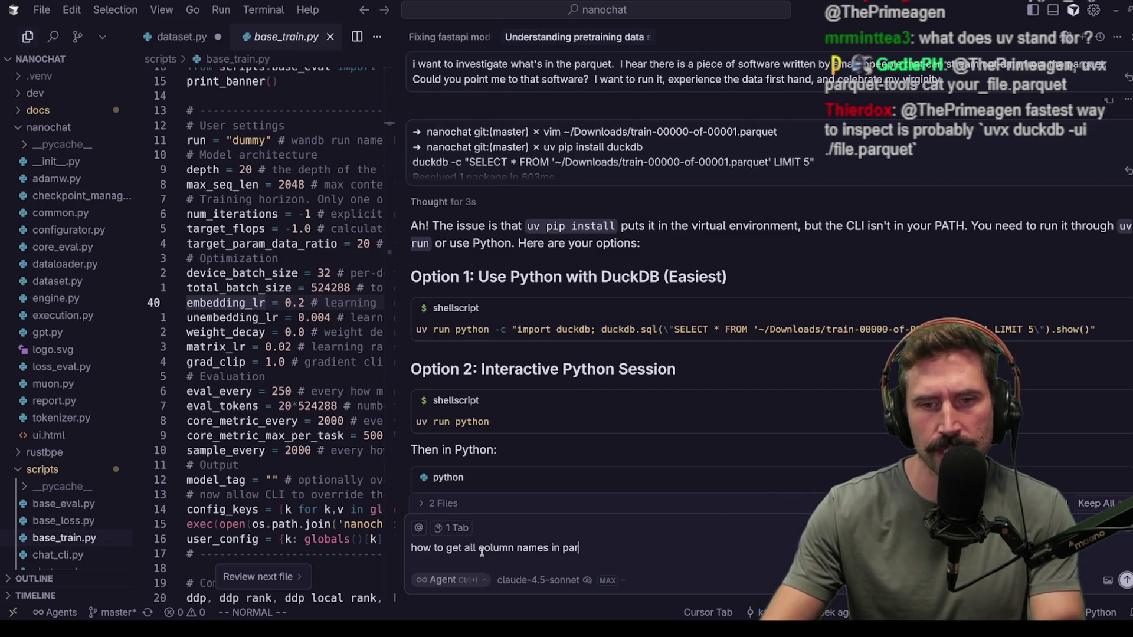
type(" duck")
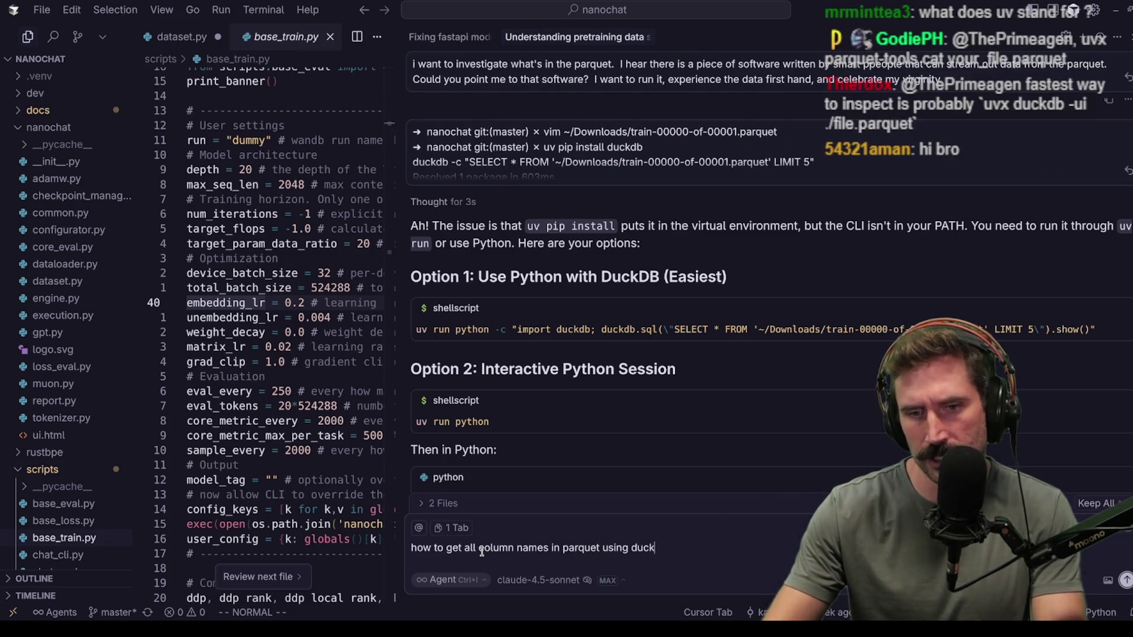
key("Return")
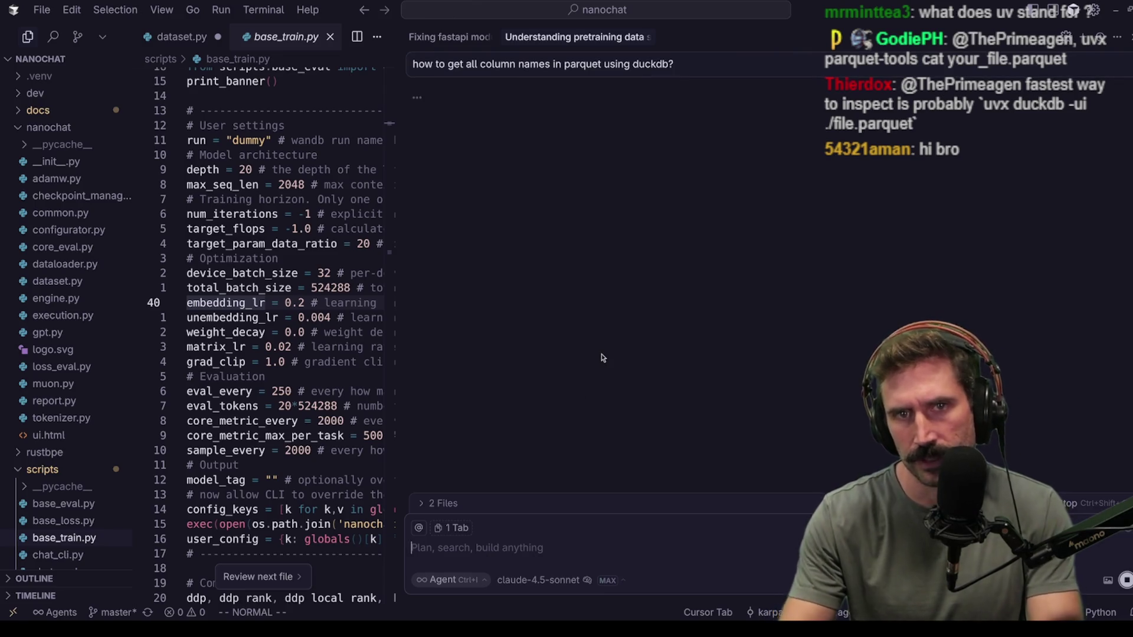
key("alt+Tab")
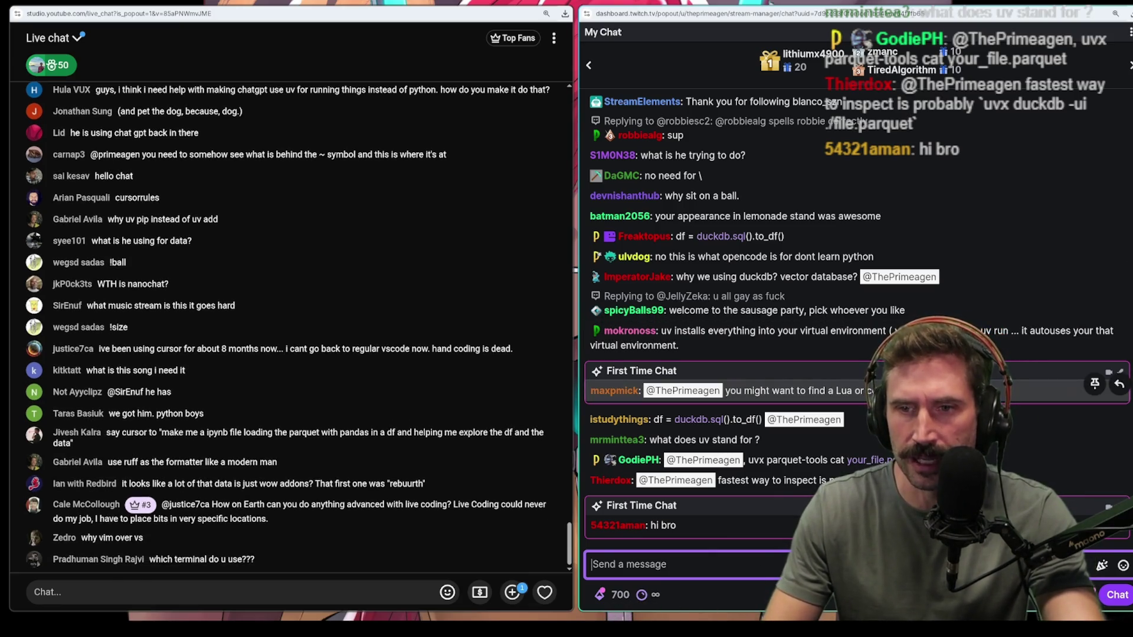
Highlight a few Twitch chat messages and focus the message box, then return to Neovim.
left_click_drag(921, 350, 716, 347)
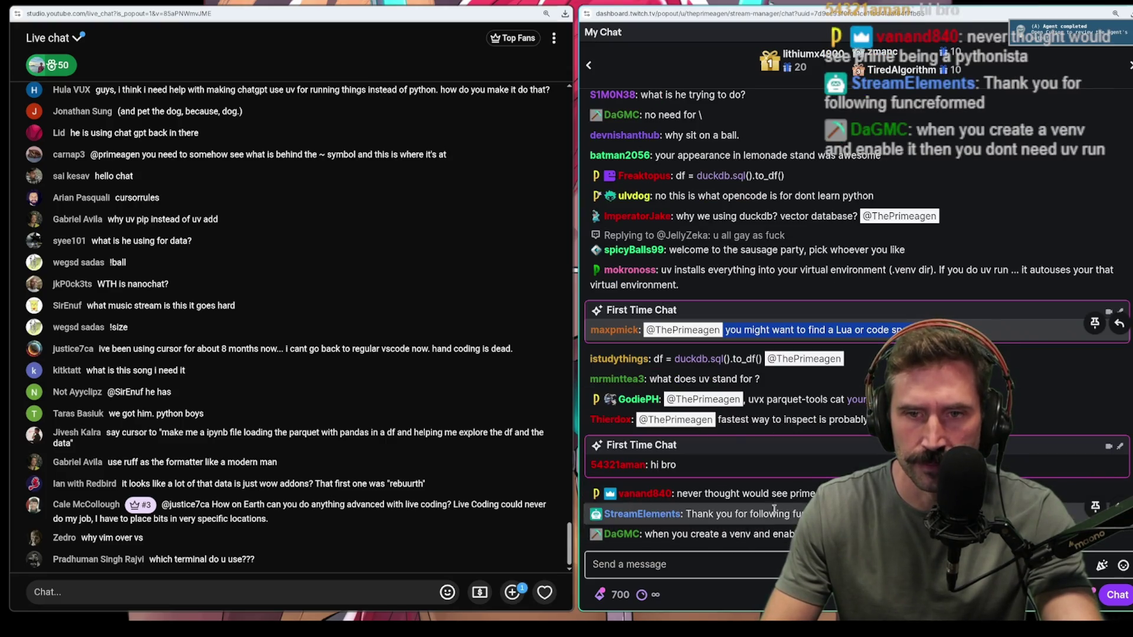
mouse_move(652, 303)
left_mouse_down()
mouse_move(834, 322)
mouse_move(590, 304)
left_mouse_up()
left_click(737, 571)
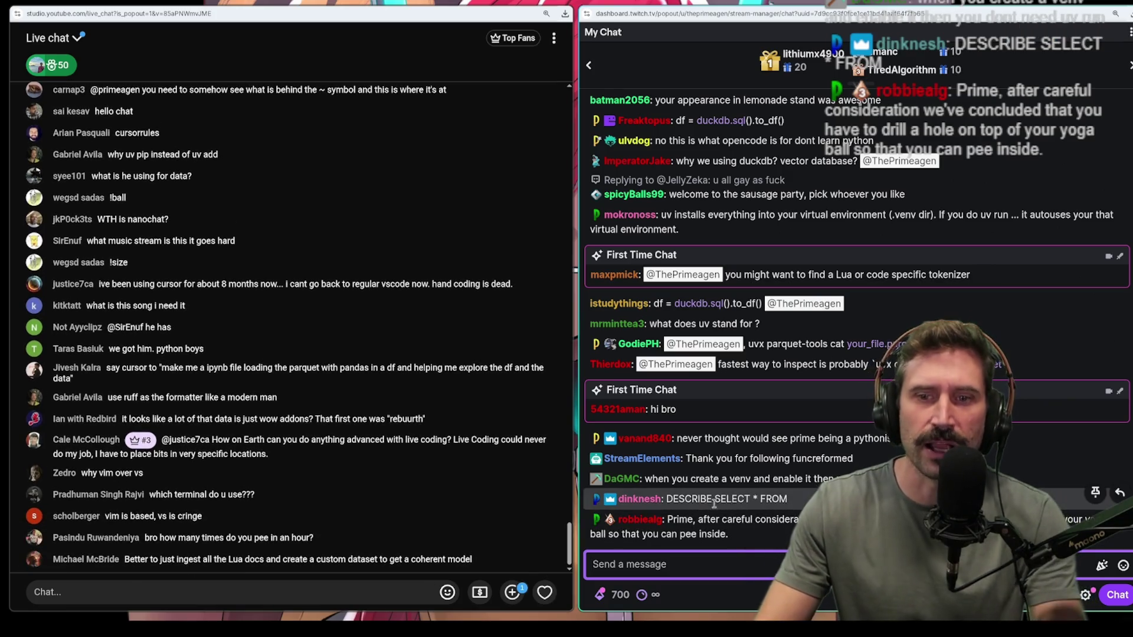
key("alt+Tab")
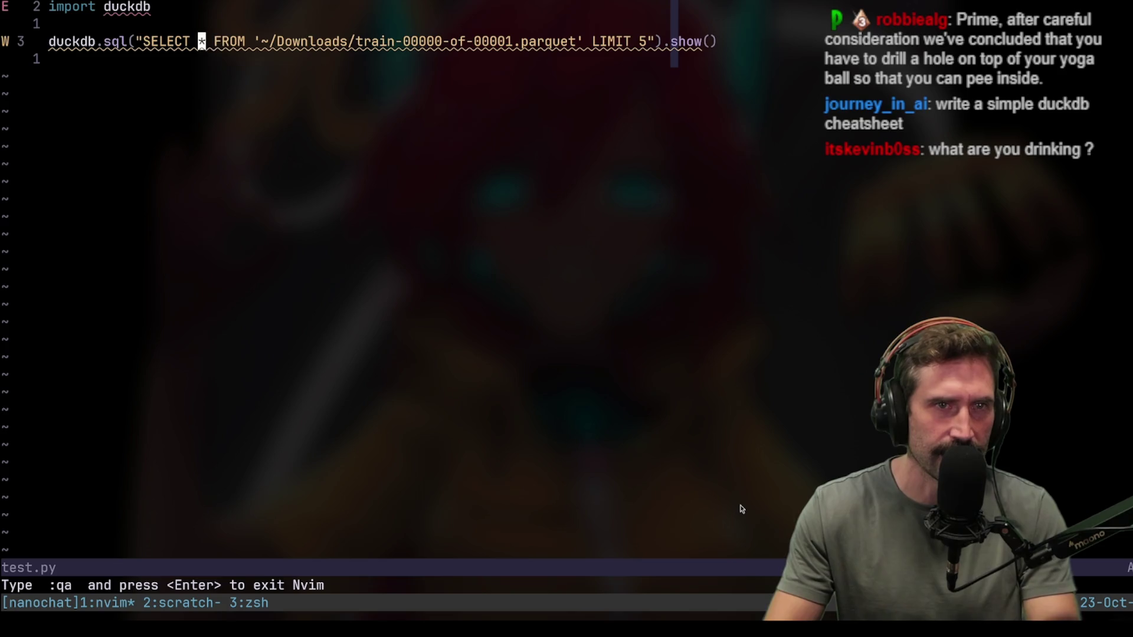
Prefix the query in test.py with DESCRIBE, fixing the BESCRIBE typo, and save the file.
type("wiBESCRIBE")
key("Escape")
type("ciwDESCRIBE")
key("Escape")
type(":w")
key("Return")
key("ctrl+c")
type("$")
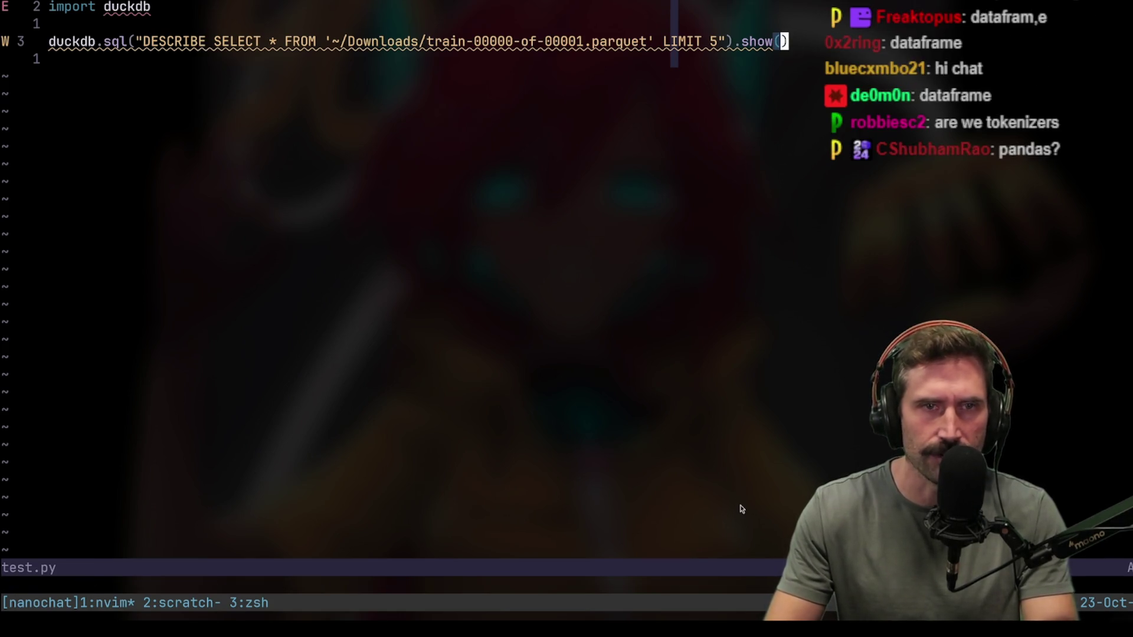
type(":w")
key("Return")
Rerun 'uv run python test.py' in the tmux shell window to print the parquet schema.
key("ctrl+a")
key("2")
key("Up")
key("Return")
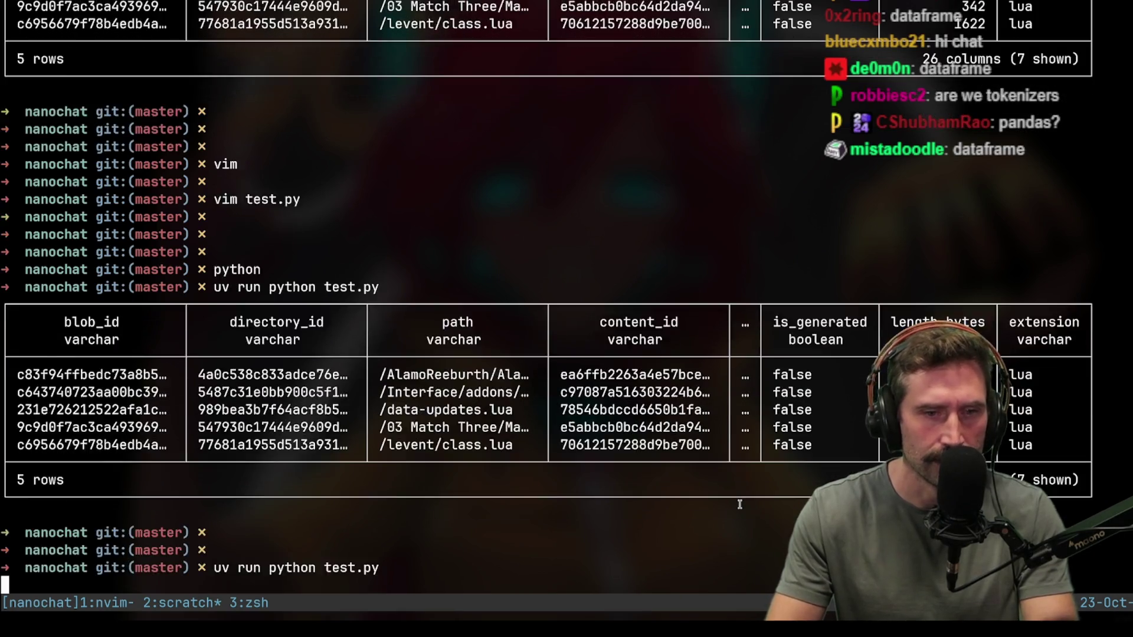